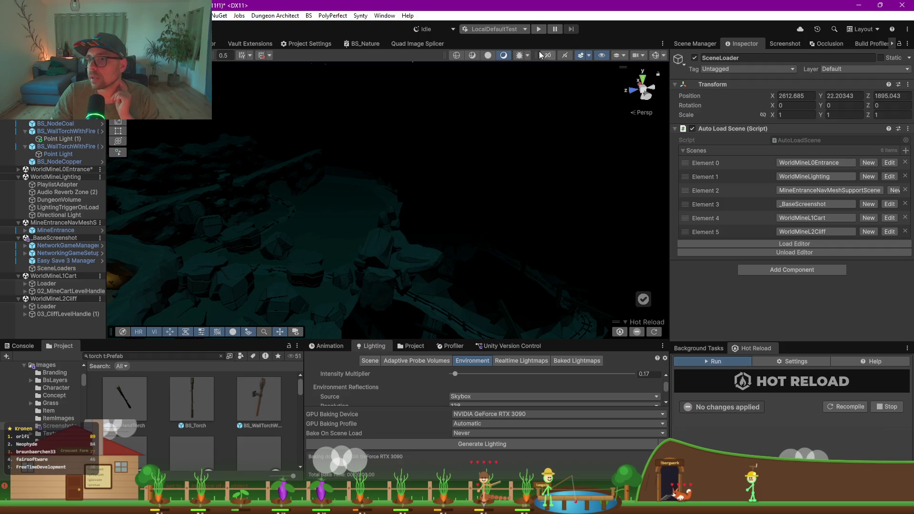
# - Shade the Scene view and drag the pickaxe model _Screenshot_Model (5) down into the rock crevice
pyautogui.click(501, 56)
pyautogui.moveTo(334, 231)
pyautogui.mouseDown()
pyautogui.moveTo(381, 245)
pyautogui.moveTo(383, 255)
pyautogui.moveTo(271, 243)
pyautogui.moveTo(136, 270)
pyautogui.moveTo(232, 287)
pyautogui.moveTo(259, 253)
pyautogui.moveTo(347, 239)
pyautogui.moveTo(329, 232)
pyautogui.moveTo(604, 226)
pyautogui.moveTo(202, 215)
pyautogui.moveTo(216, 207)
pyautogui.mouseUp()
pyautogui.click(250, 190)
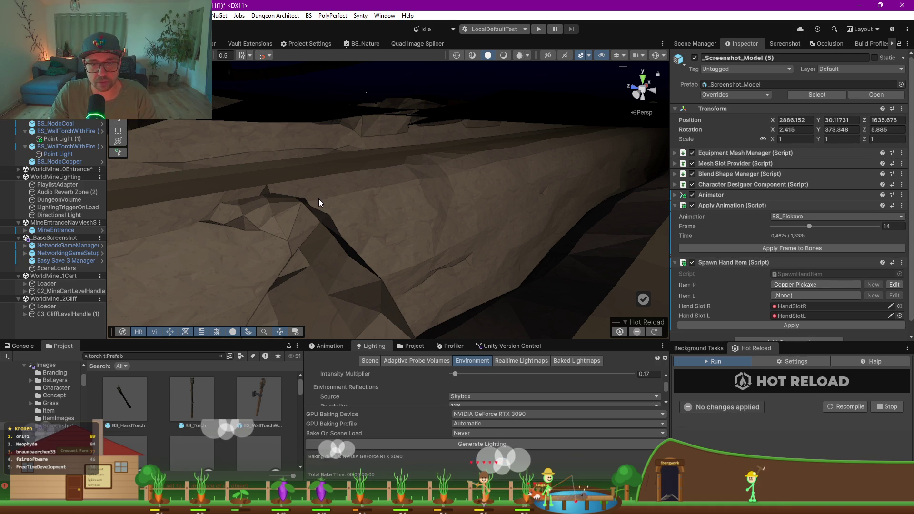
pyautogui.moveTo(389, 207); pyautogui.dragTo(331, 271)
pyautogui.moveTo(392, 261)
pyautogui.mouseDown()
pyautogui.moveTo(396, 221)
pyautogui.moveTo(416, 211)
pyautogui.mouseUp()
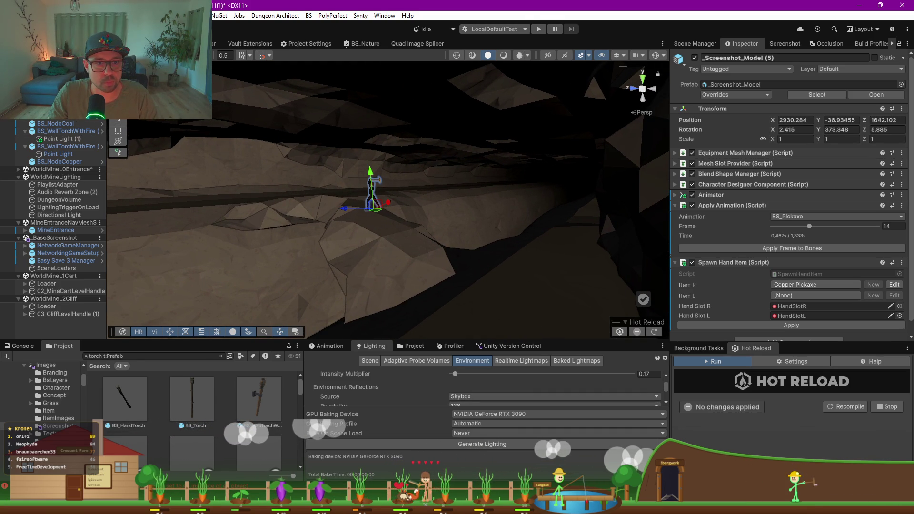
pyautogui.click(62, 108)
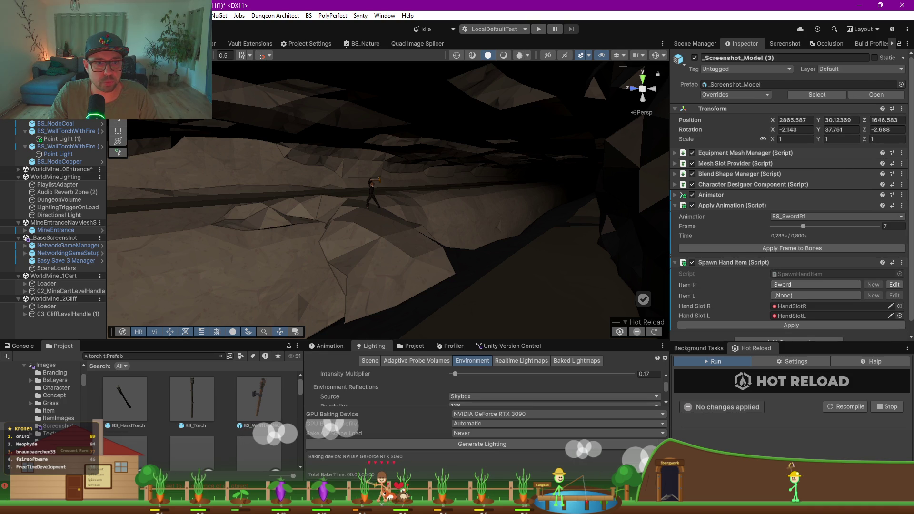
# - Create empty object Scene1, duplicate it as Scene2 and delete the copy, then reselect the pickaxe character
pyautogui.rightClick(62, 112)
pyautogui.click(113, 238)
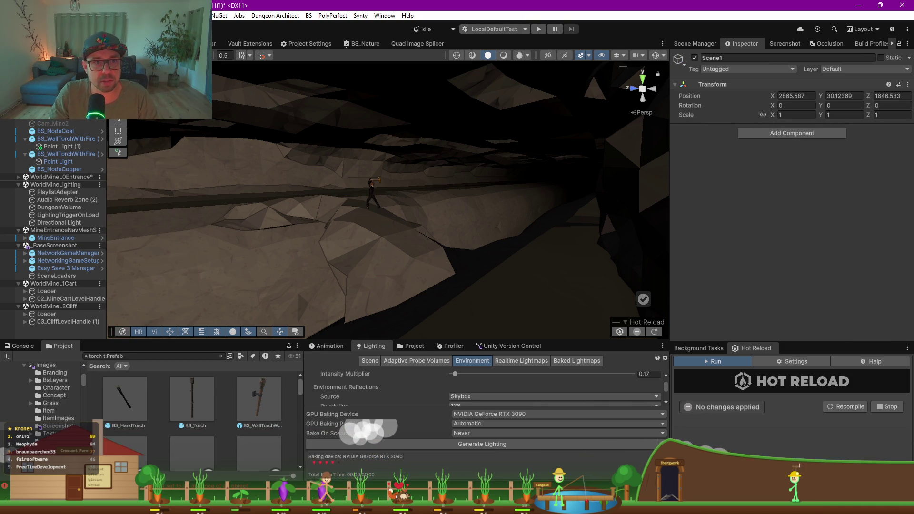
pyautogui.hotkey('ctrl', 'd')
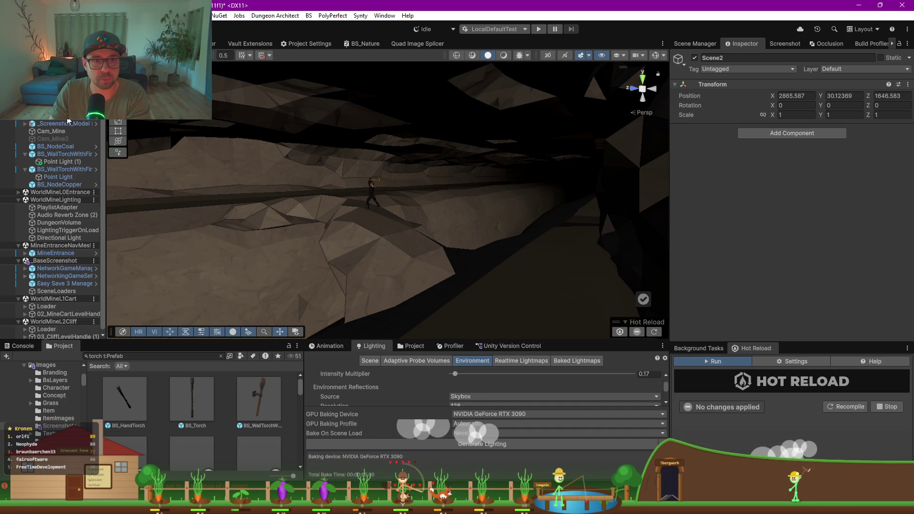
pyautogui.press('Delete')
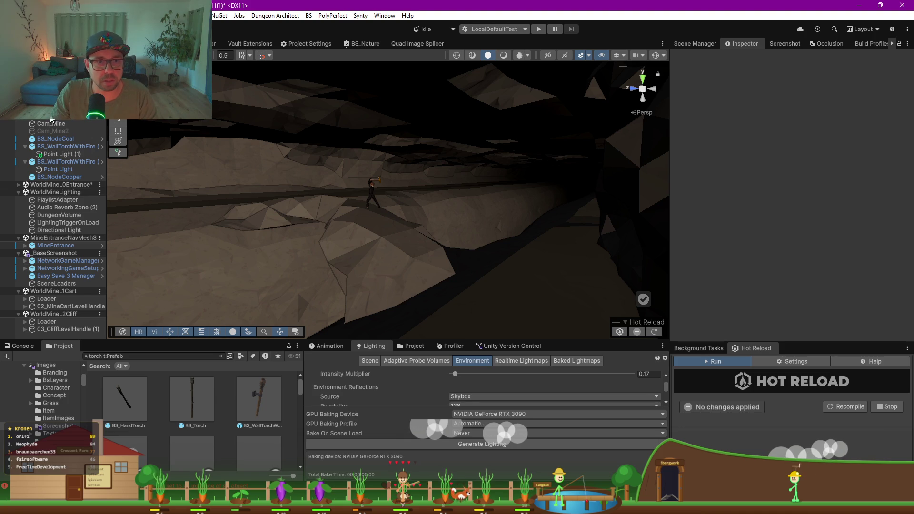
pyautogui.click(372, 205)
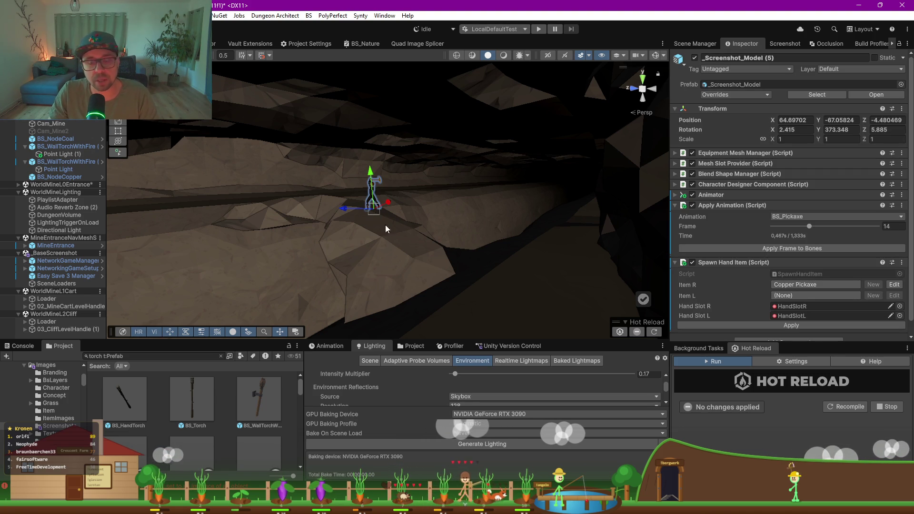
pyautogui.hotkey('ctrl', 'shift', 'v')
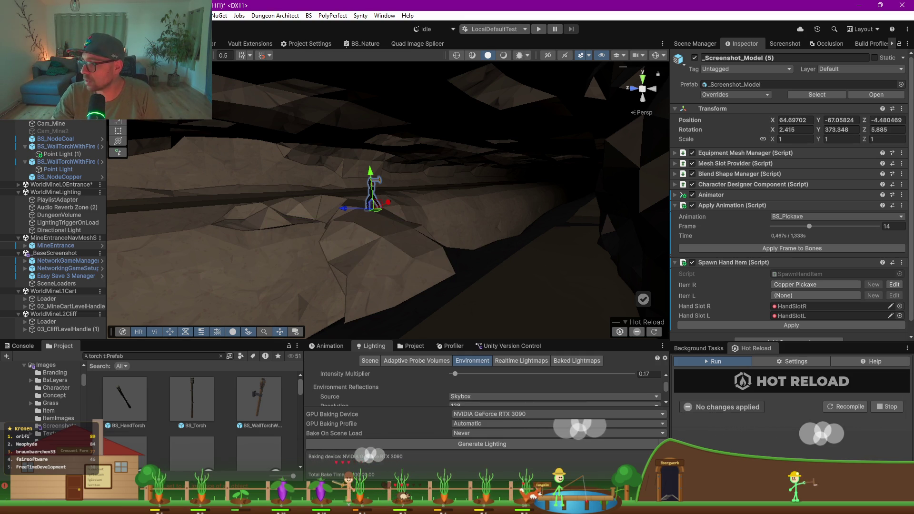
# - Drag the pickaxe character across the cave floor and back beside the crevice
pyautogui.moveTo(377, 214)
pyautogui.mouseDown()
pyautogui.moveTo(392, 238)
pyautogui.moveTo(398, 281)
pyautogui.moveTo(502, 274)
pyautogui.moveTo(272, 114)
pyautogui.moveTo(356, 121)
pyautogui.moveTo(376, 211)
pyautogui.moveTo(359, 210)
pyautogui.moveTo(401, 236)
pyautogui.mouseUp()
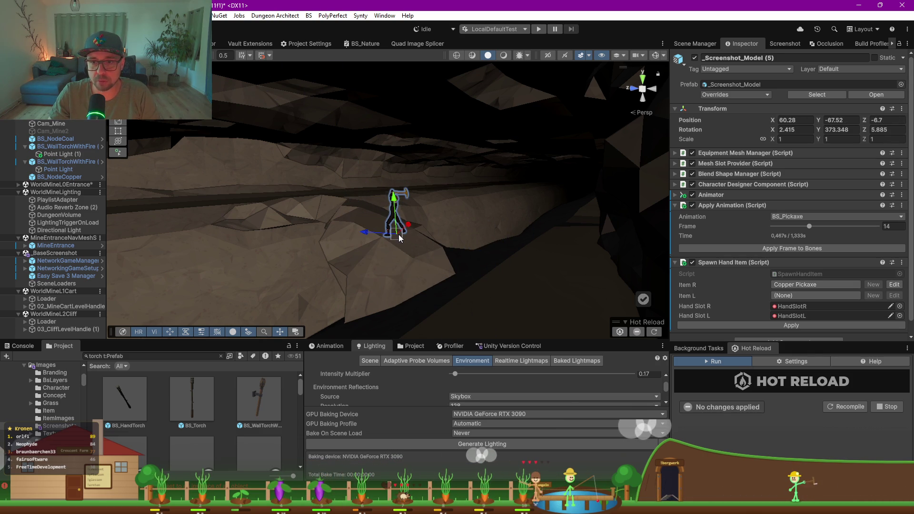
pyautogui.moveTo(399, 238); pyautogui.dragTo(368, 216)
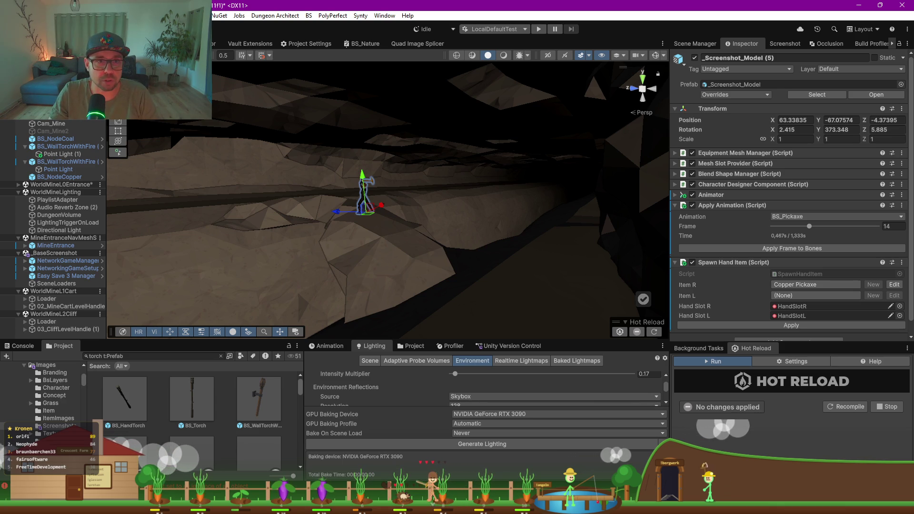
pyautogui.click(24, 15)
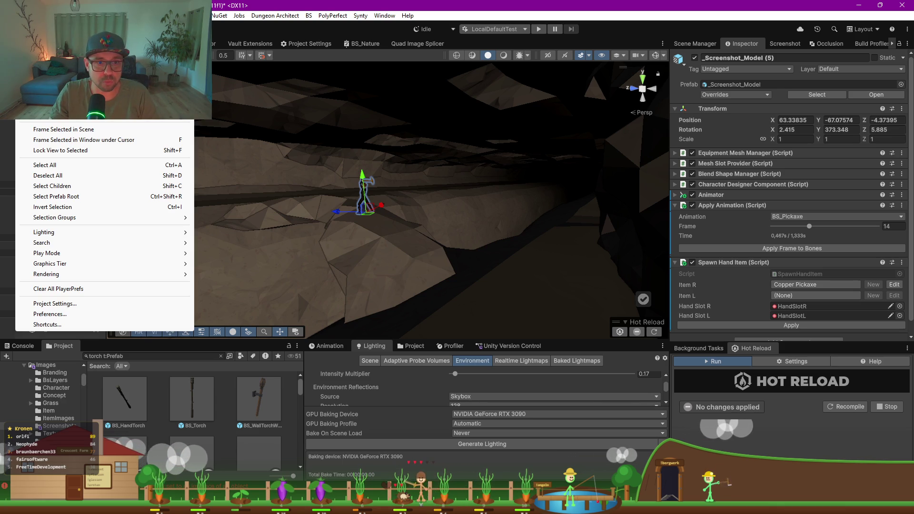
# - Open the Shortcuts settings from the Edit menu and enlarge the window
pyautogui.click(87, 313)
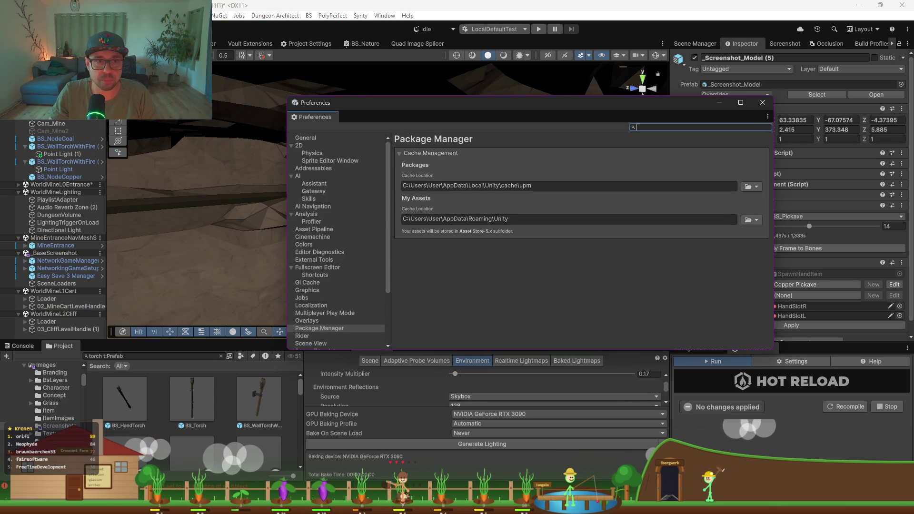
pyautogui.click(24, 15)
pyautogui.click(65, 324)
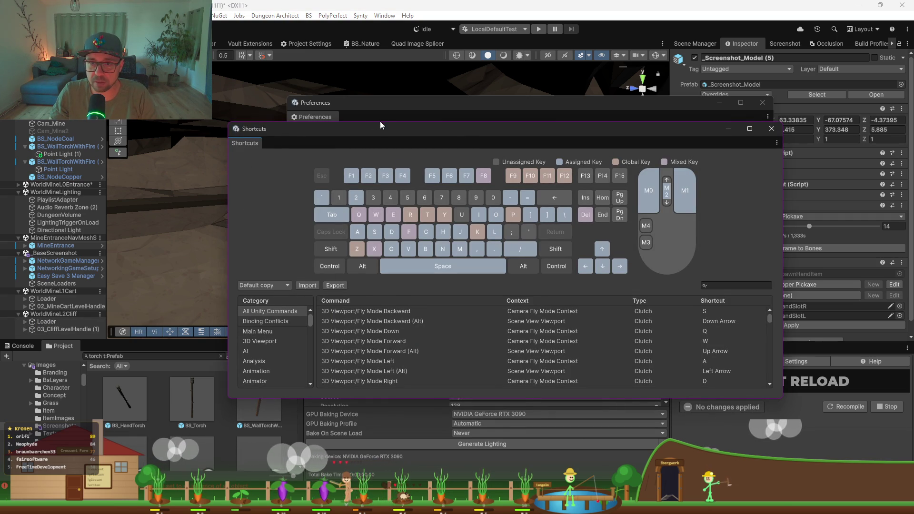
pyautogui.moveTo(380, 124); pyautogui.dragTo(380, 37)
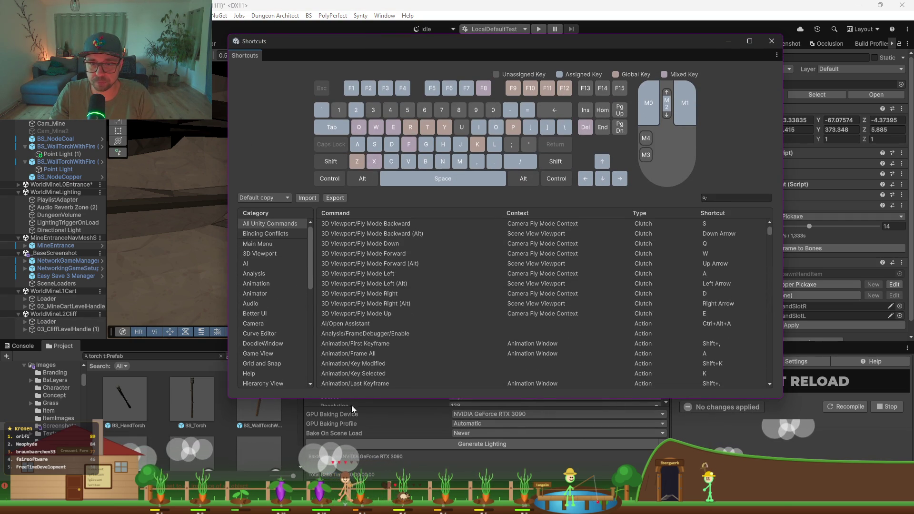
pyautogui.moveTo(352, 398); pyautogui.dragTo(348, 469)
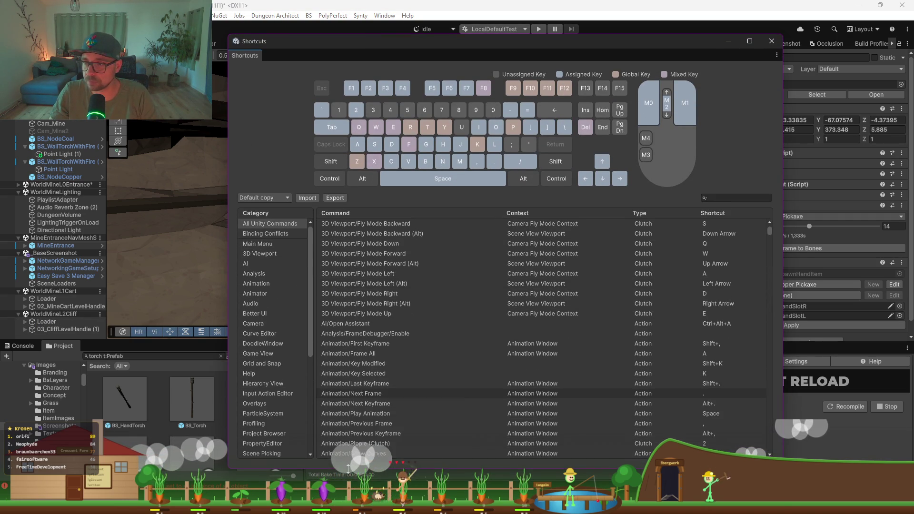
# - Search 'vault', remove the Vault Database command's shortcut, then close Shortcuts and Preferences
pyautogui.click(722, 196)
pyautogui.write('vault')
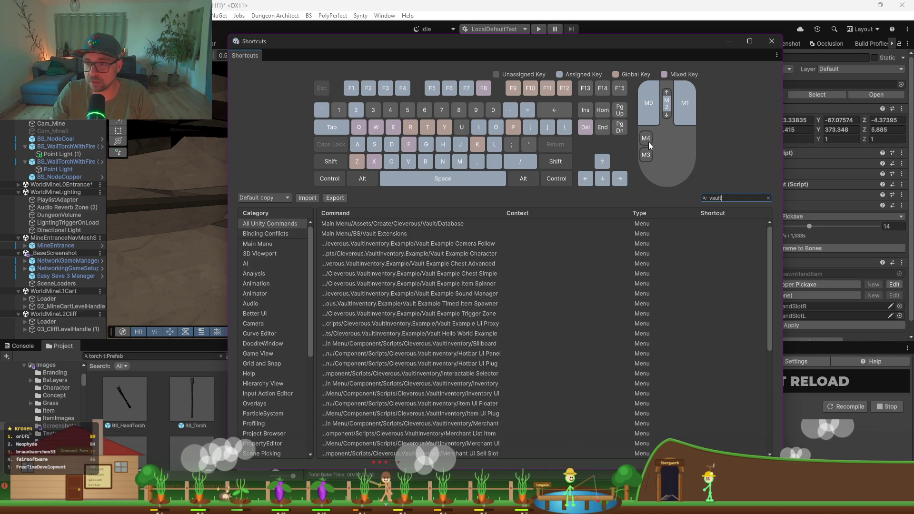
pyautogui.click(433, 226)
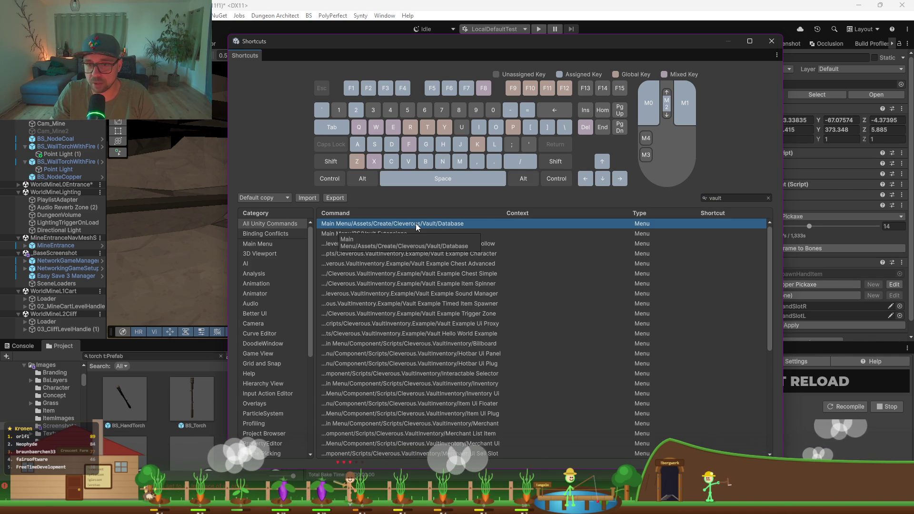
pyautogui.moveTo(226, 231); pyautogui.dragTo(101, 229)
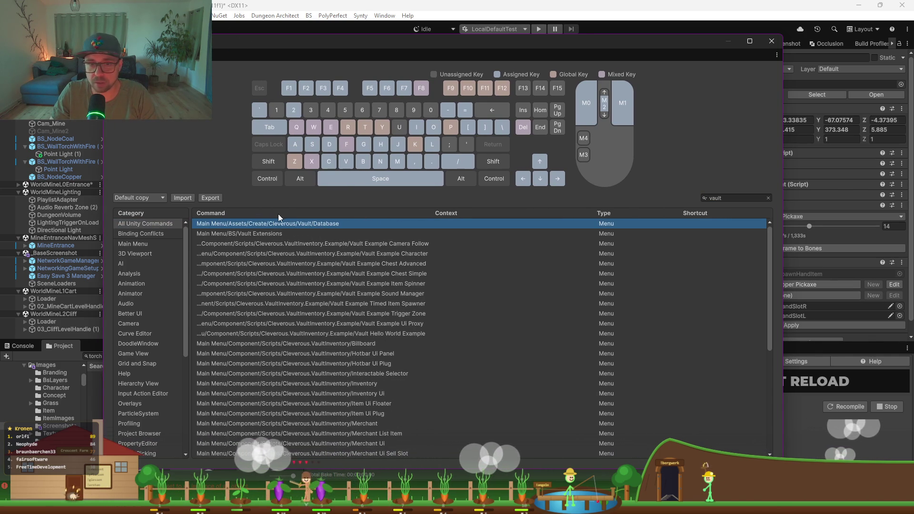
pyautogui.rightClick(258, 223)
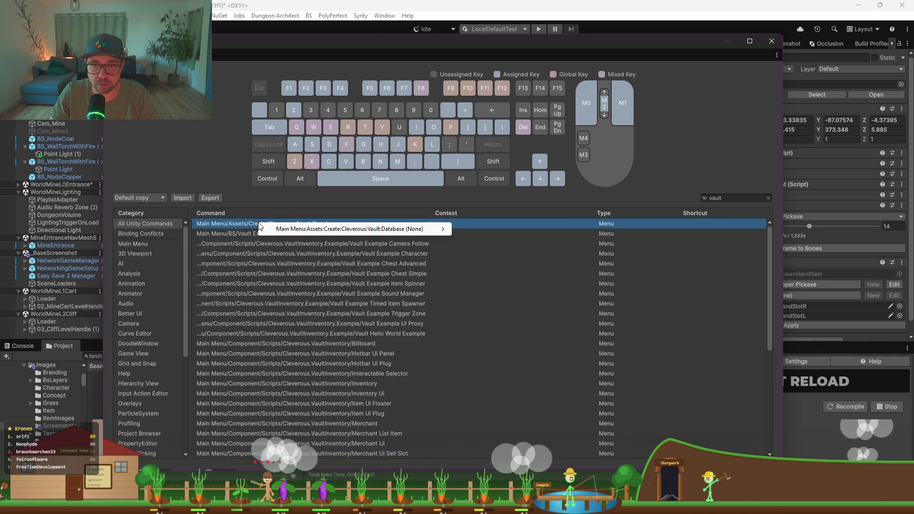
pyautogui.moveTo(428, 229)
pyautogui.click(497, 242)
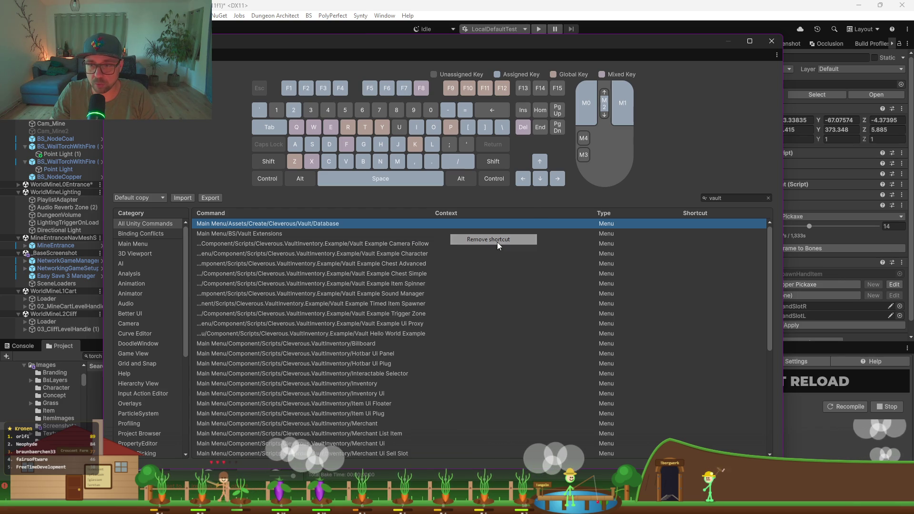
pyautogui.click(771, 41)
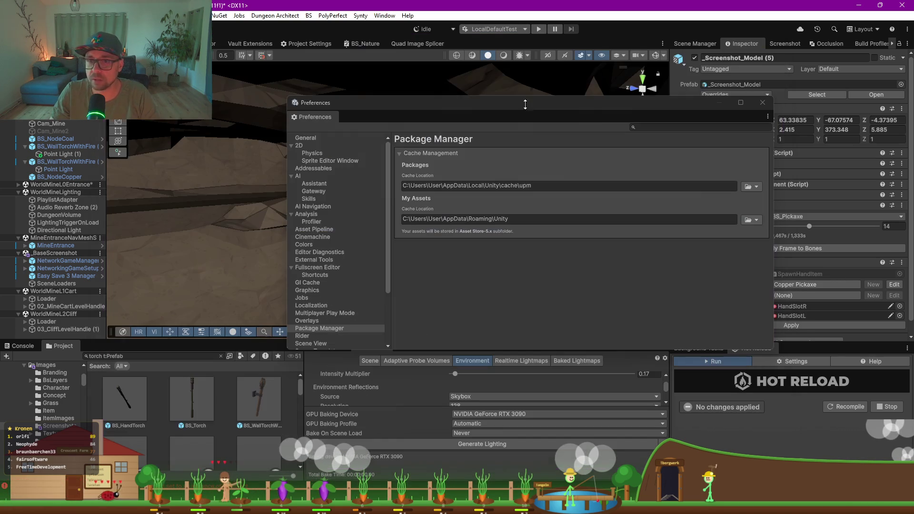
pyautogui.click(762, 103)
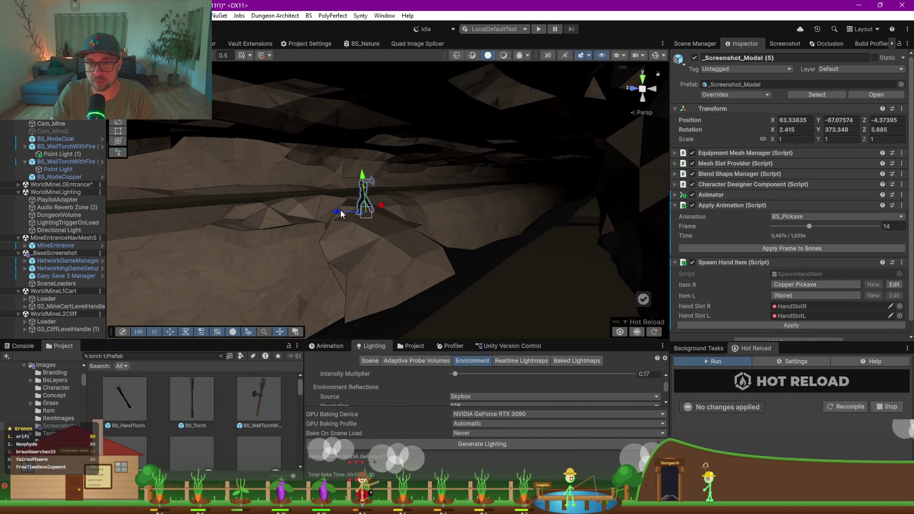
# - Test Ctrl+Shift+V to confirm the Vault Dashboard still appears, then return to the Edit menu
pyautogui.hotkey('ctrl', 'shift', 'v')
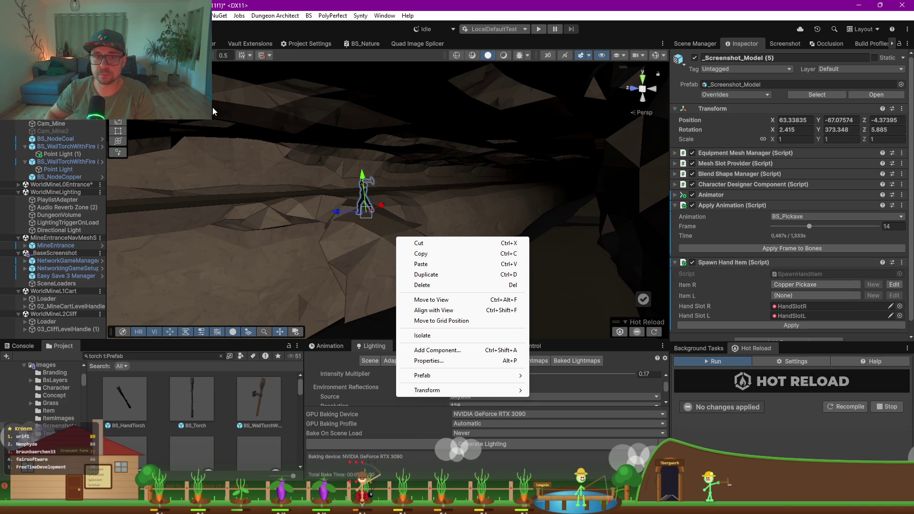
pyautogui.hotkey('alt', 'f')
pyautogui.press('Right')
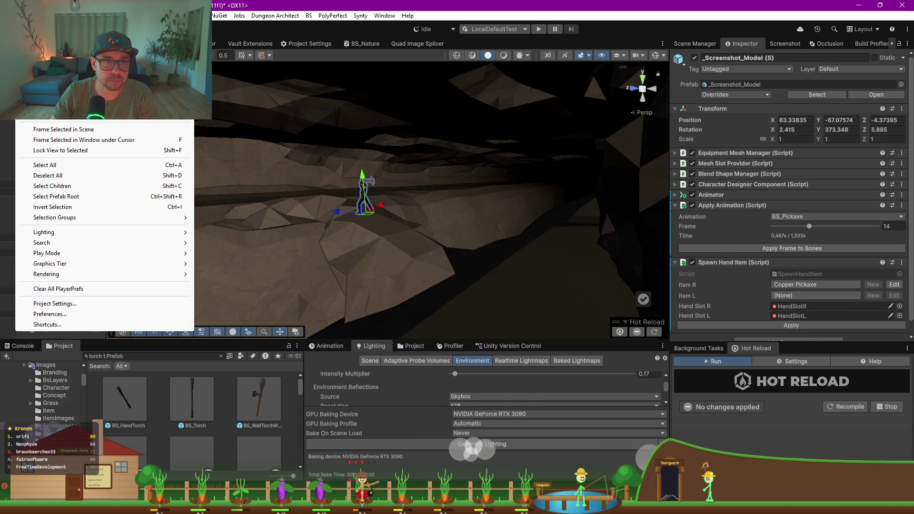
# - Filter Shortcuts for 'vault', inspect the Vault Dashboard command, then close Shortcuts and the Vault Dashboard
pyautogui.click(75, 322)
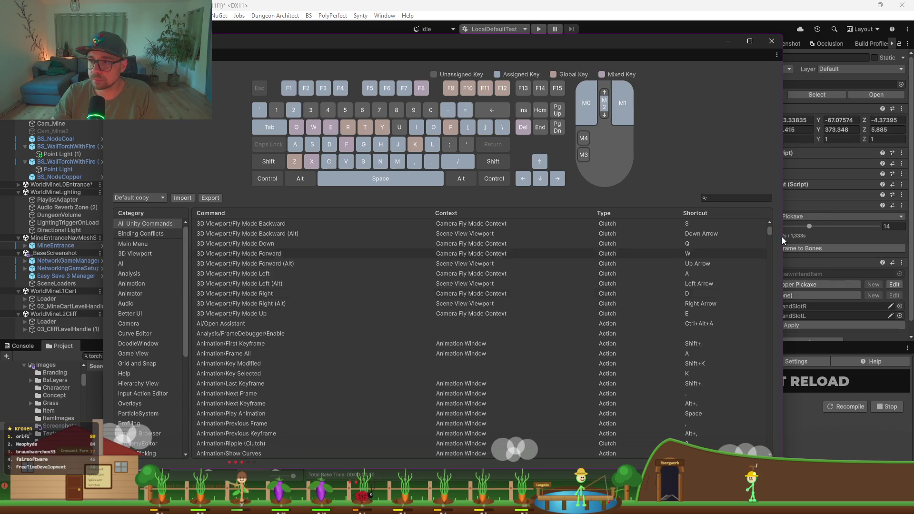
pyautogui.write('vault')
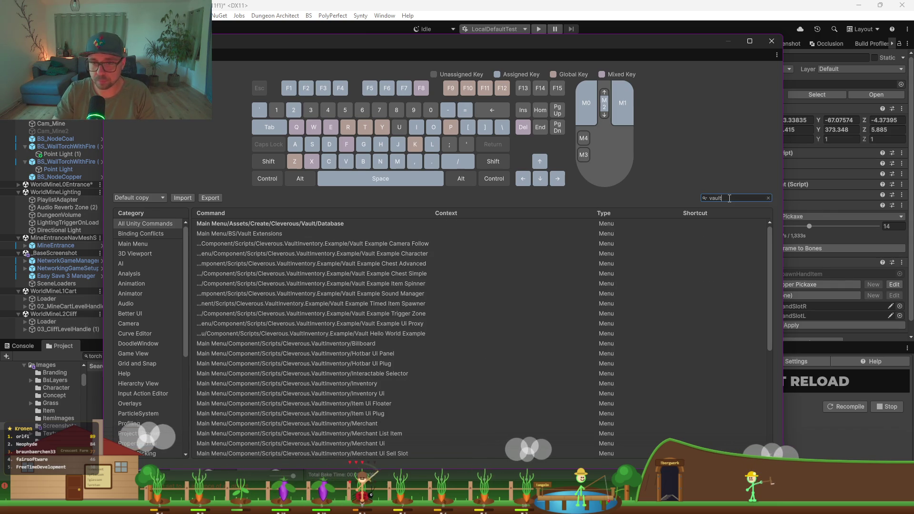
pyautogui.click(309, 234)
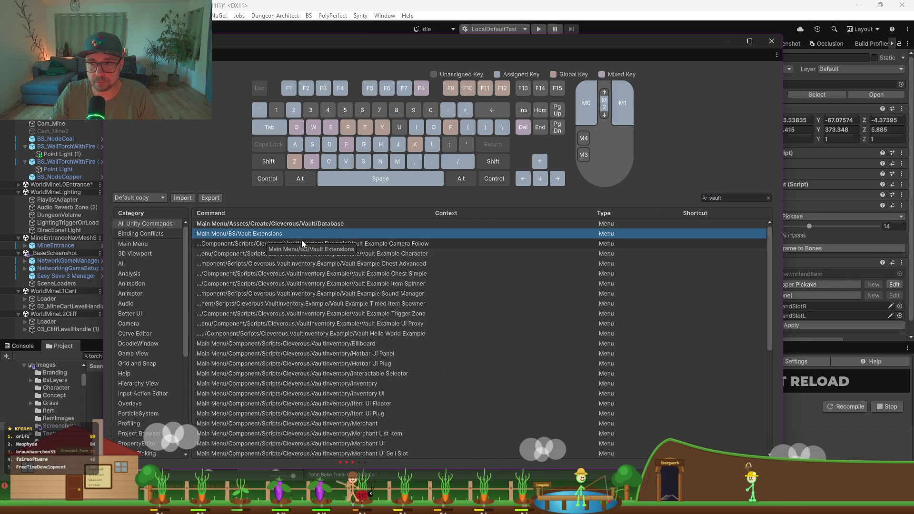
pyautogui.scroll(-5, 269, 260)
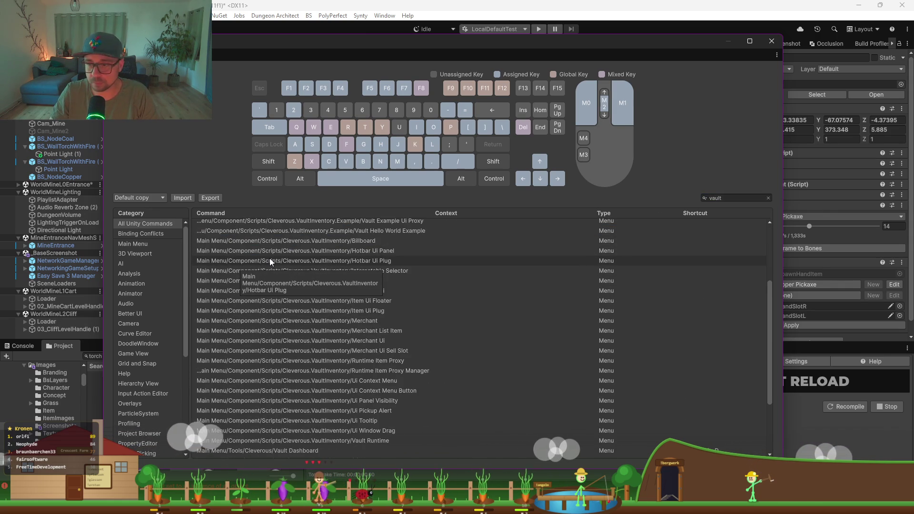
pyautogui.click(292, 453)
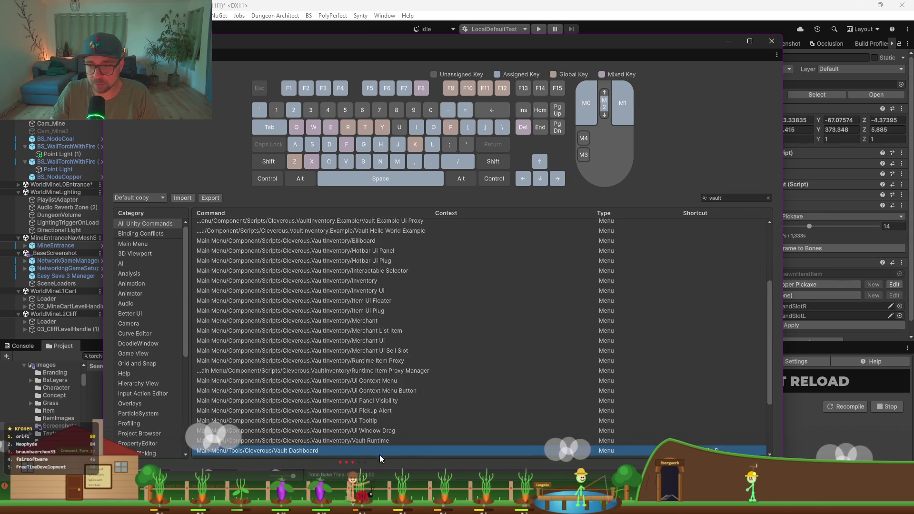
pyautogui.rightClick(459, 453)
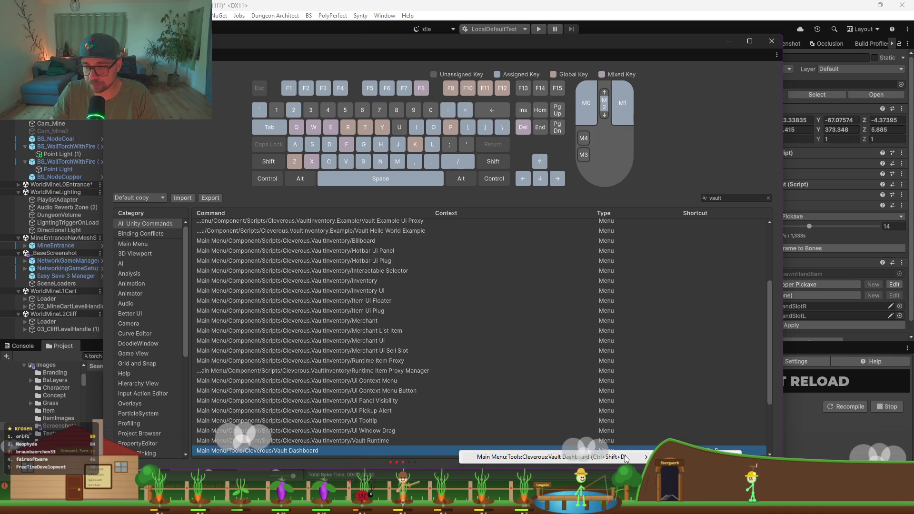
pyautogui.press('Escape')
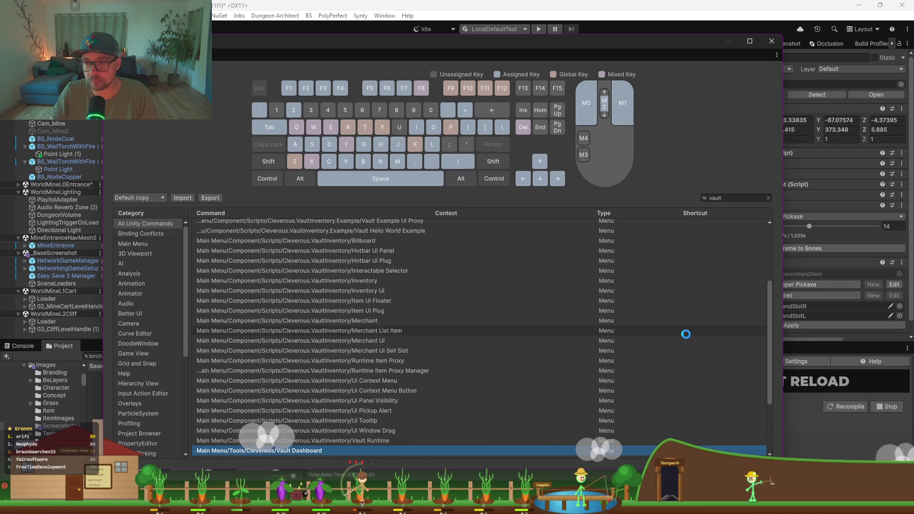
pyautogui.click(771, 41)
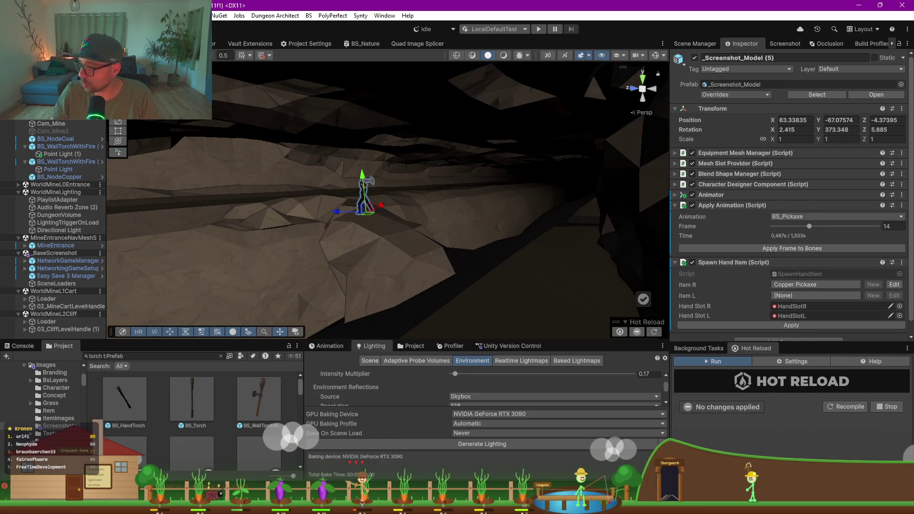
pyautogui.click(789, 243)
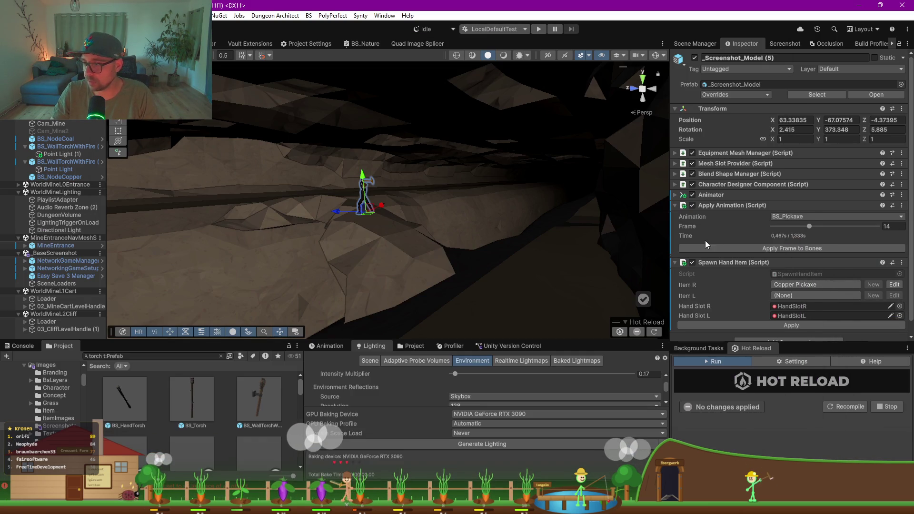
# - Frame the sword character and move it deeper into the cave
pyautogui.moveTo(403, 249)
pyautogui.mouseDown()
pyautogui.moveTo(418, 249)
pyautogui.moveTo(368, 247)
pyautogui.moveTo(386, 300)
pyautogui.moveTo(374, 285)
pyautogui.moveTo(381, 274)
pyautogui.mouseUp()
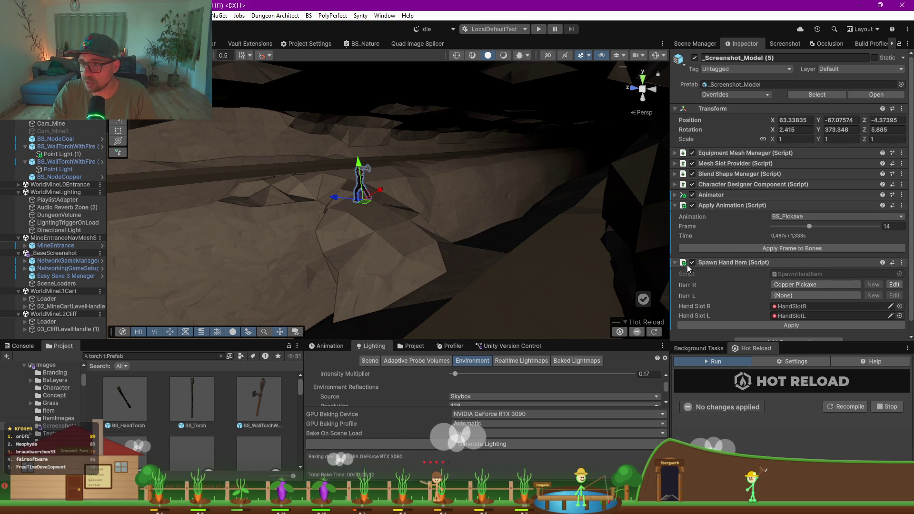
pyautogui.click(81, 117)
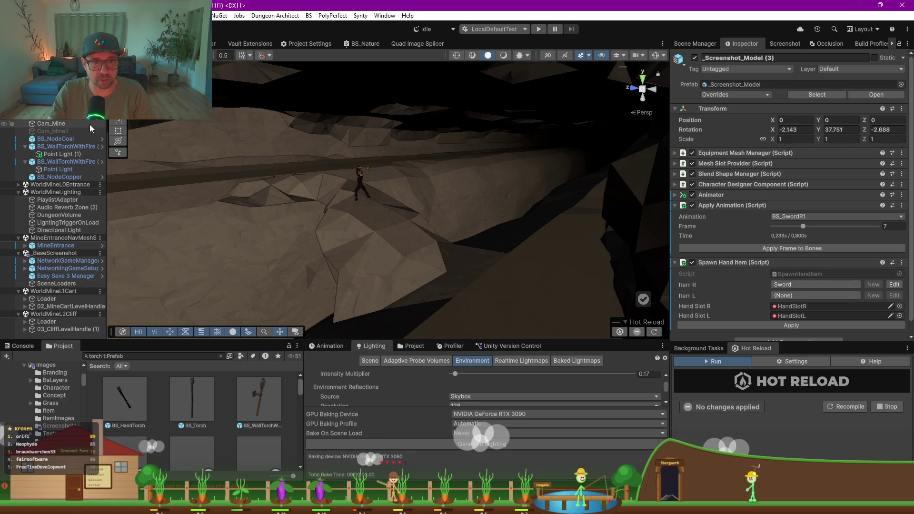
pyautogui.scroll(1, 93, 126)
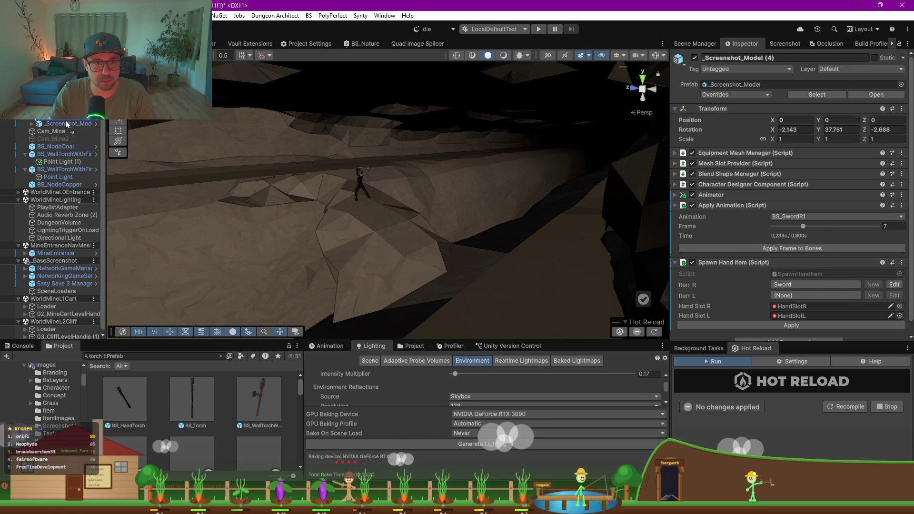
pyautogui.hotkey('ctrl', 'alt', 'f')
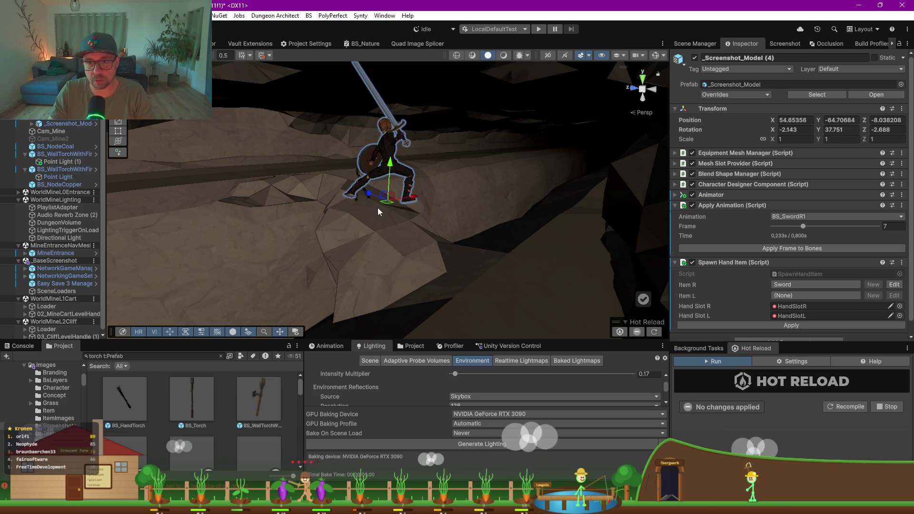
pyautogui.moveTo(390, 207)
pyautogui.mouseDown()
pyautogui.moveTo(360, 185)
pyautogui.moveTo(500, 314)
pyautogui.moveTo(549, 257)
pyautogui.mouseUp()
pyautogui.click(361, 192)
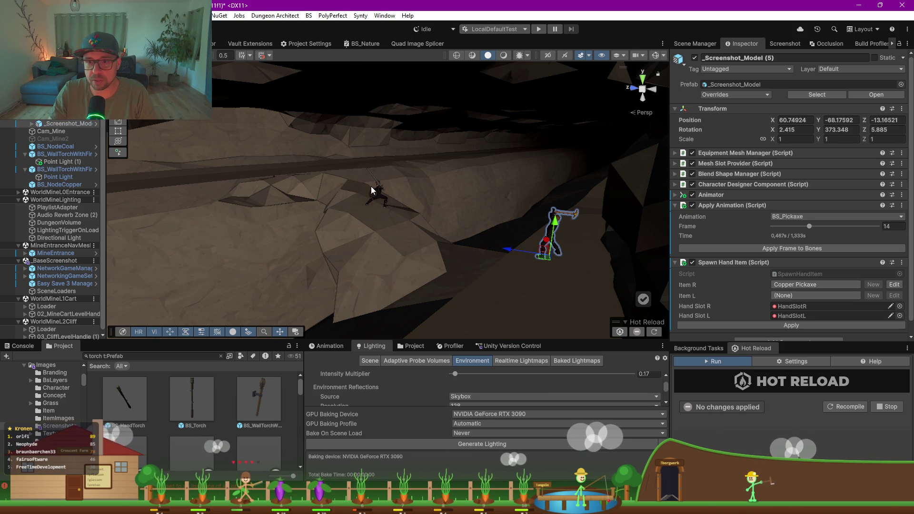
pyautogui.click(381, 209)
pyautogui.moveTo(380, 213); pyautogui.dragTo(370, 208)
# - Duplicate the pickaxe miner, move the copy down-left and rotate it to face another way
pyautogui.click(551, 251)
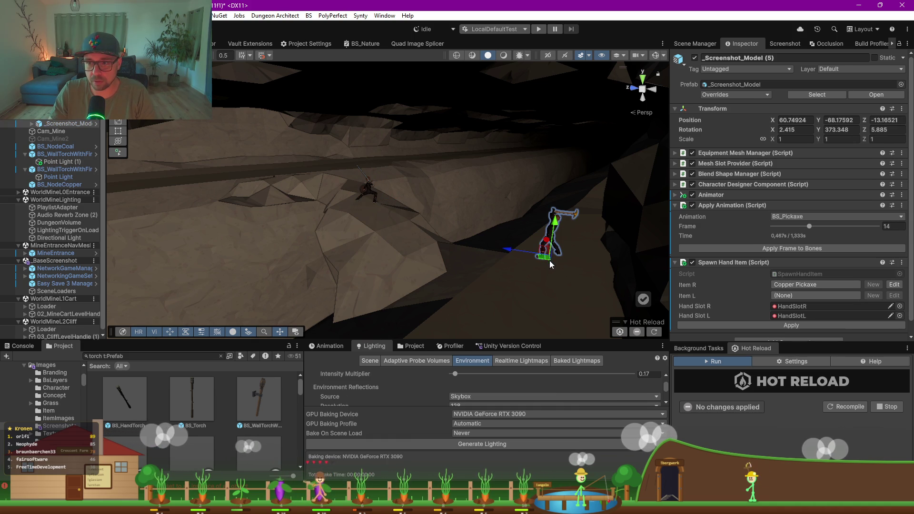
pyautogui.hotkey('ctrl', 'd')
pyautogui.moveTo(547, 260)
pyautogui.mouseDown()
pyautogui.moveTo(460, 307)
pyautogui.moveTo(464, 315)
pyautogui.mouseUp()
pyautogui.moveTo(381, 284)
pyautogui.mouseDown()
pyautogui.moveTo(372, 248)
pyautogui.moveTo(455, 251)
pyautogui.mouseUp()
pyautogui.moveTo(439, 253); pyautogui.dragTo(400, 269)
pyautogui.press('e')
pyautogui.moveTo(403, 302)
pyautogui.mouseDown()
pyautogui.moveTo(348, 299)
pyautogui.moveTo(433, 288)
pyautogui.mouseUp()
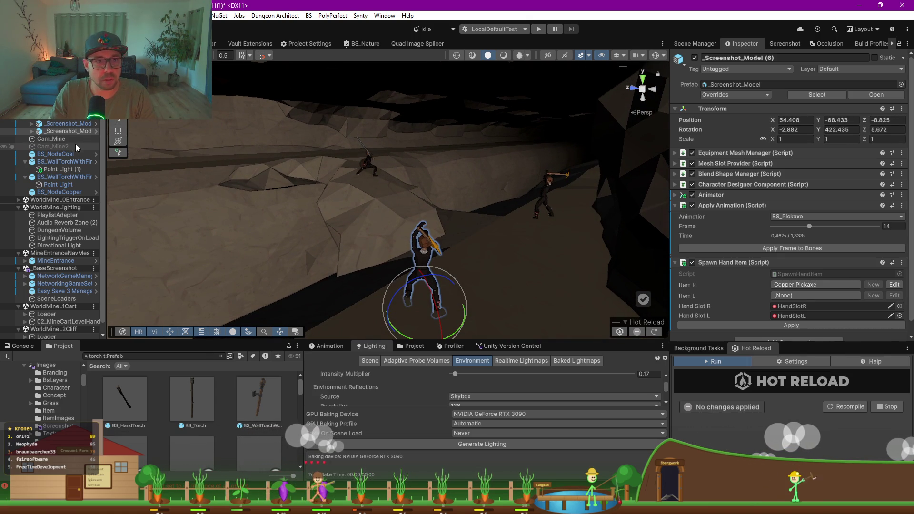
# - Align Cam_Mine2 with the scene view and preview the shot in the Game view
pyautogui.click(43, 147)
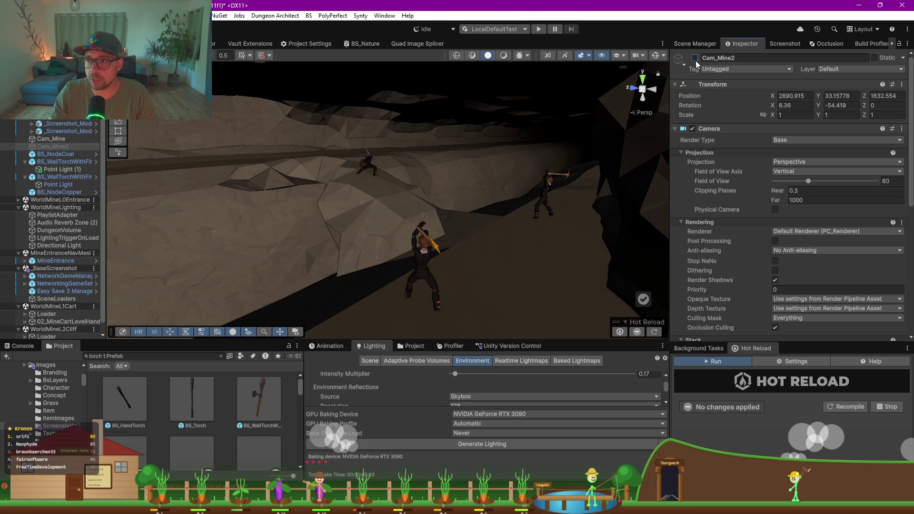
pyautogui.hotkey('ctrl', 'shift', 'f')
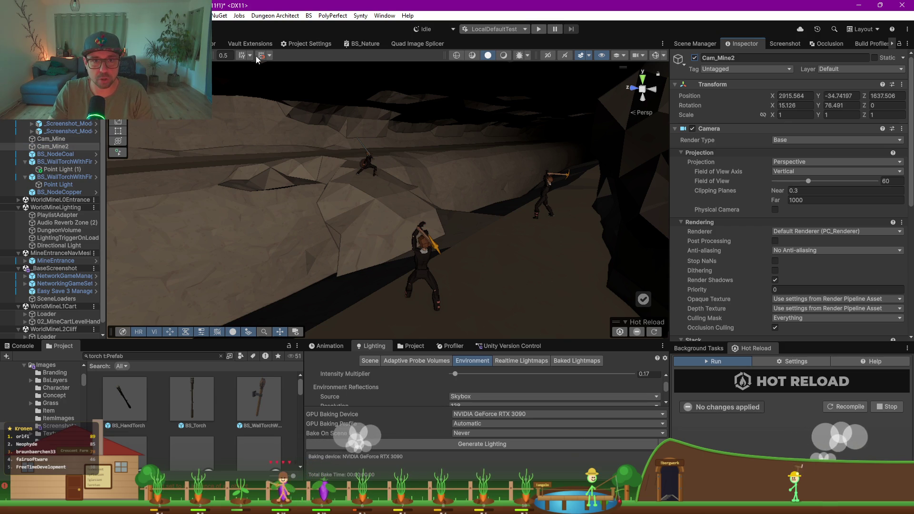
pyautogui.hotkey('ctrl', '2')
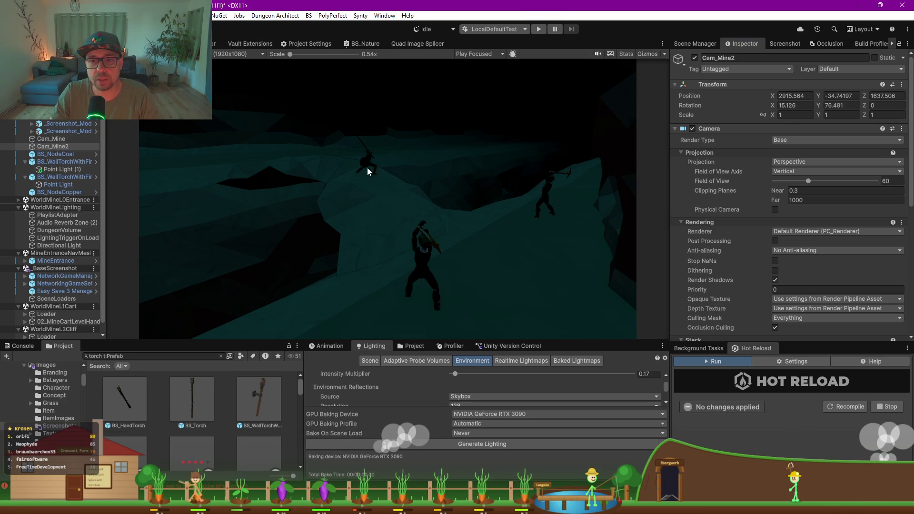
pyautogui.hotkey('ctrl', '1')
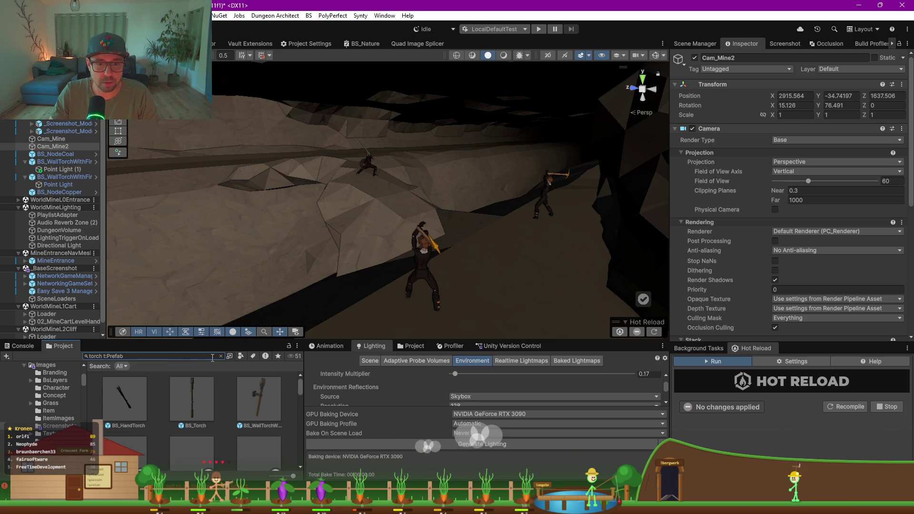
pyautogui.click(54, 426)
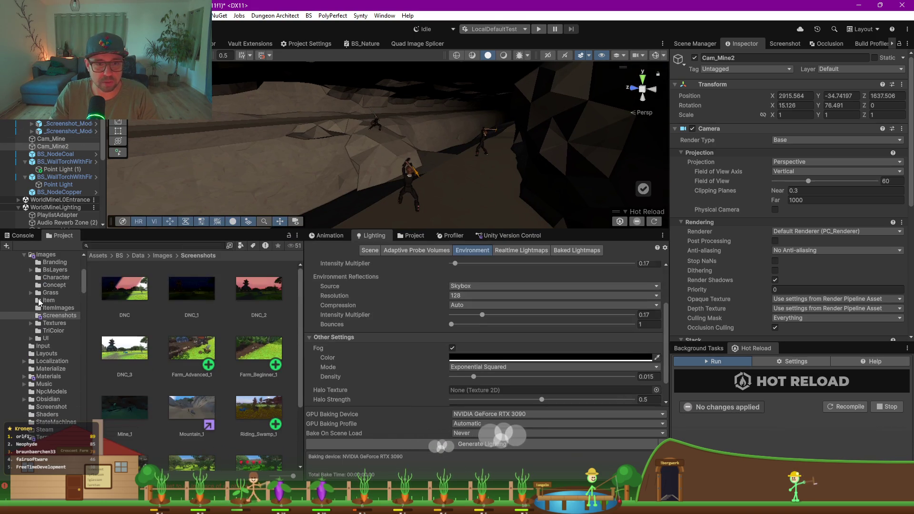
# - Collapse the Spline Mesher - Pro and Synty folders in the Project tree
pyautogui.scroll(-15, 32, 416)
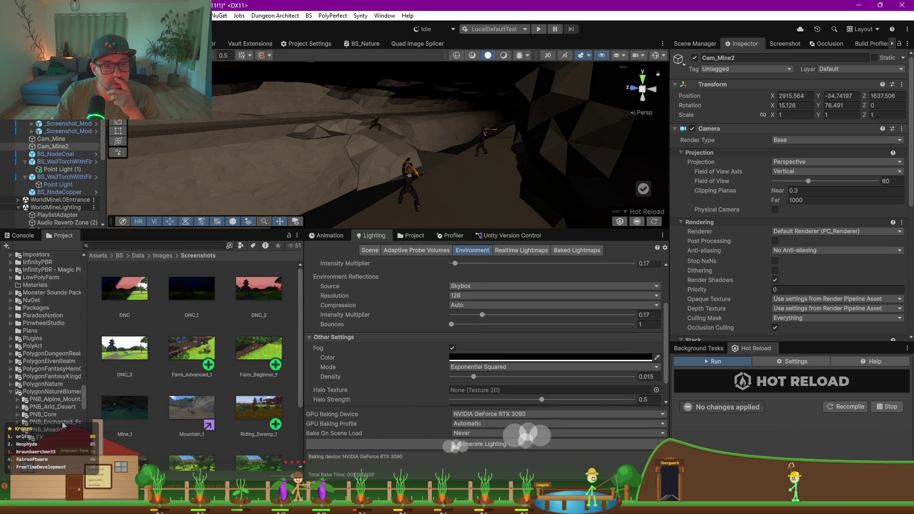
pyautogui.scroll(3, 40, 391)
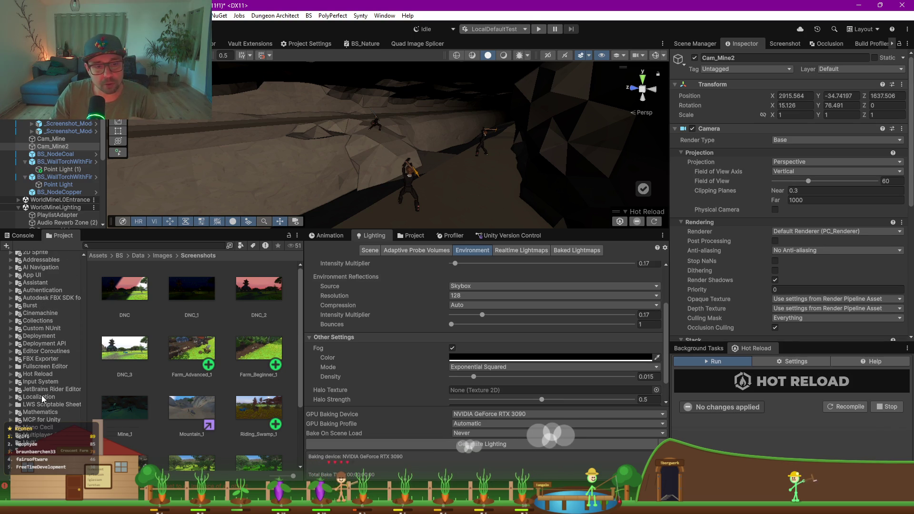
pyautogui.moveTo(86, 395); pyautogui.dragTo(149, 390)
pyautogui.scroll(-10, 65, 364)
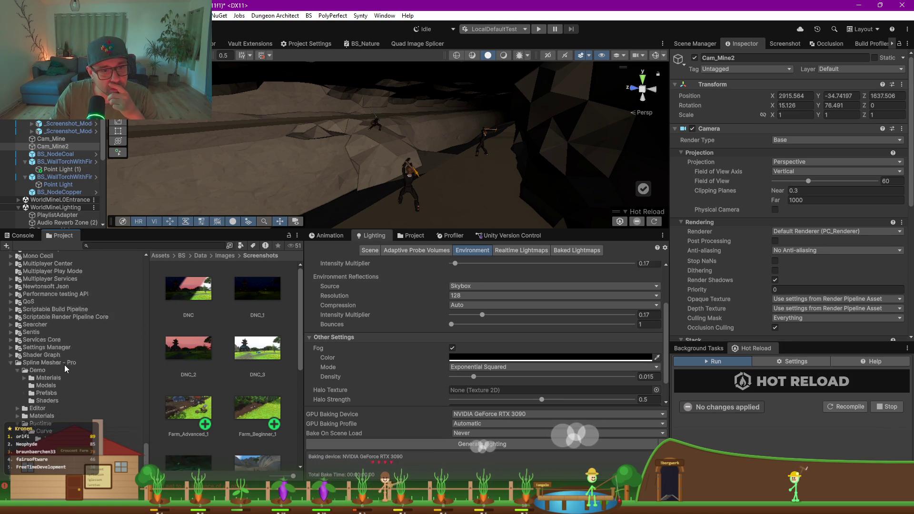
pyautogui.click(10, 334)
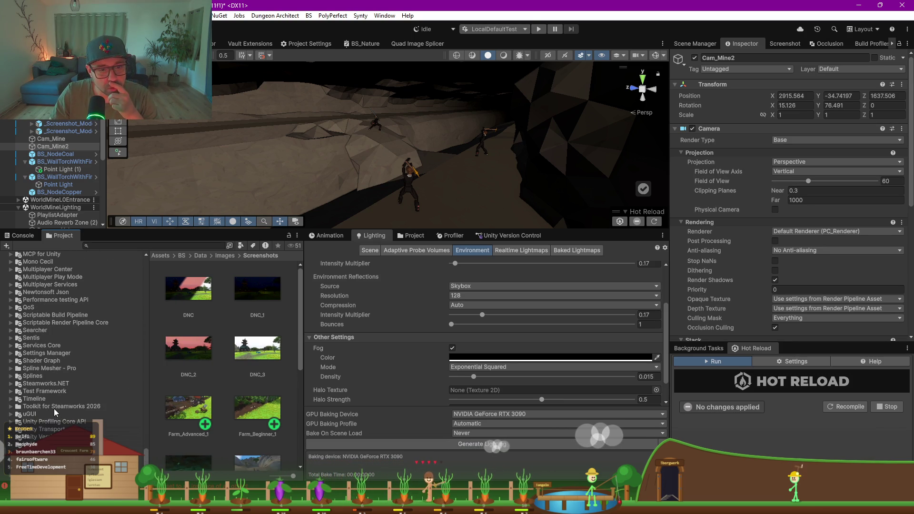
pyautogui.scroll(10, 56, 409)
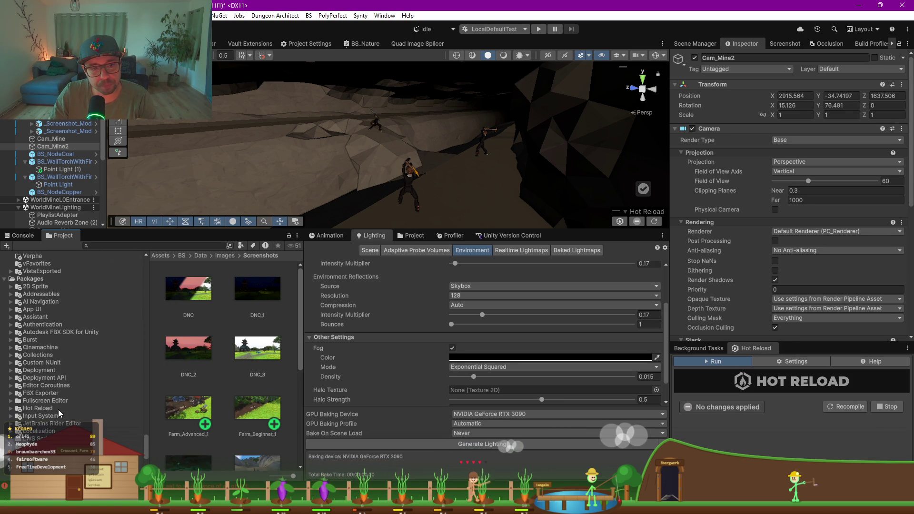
pyautogui.scroll(10, 58, 409)
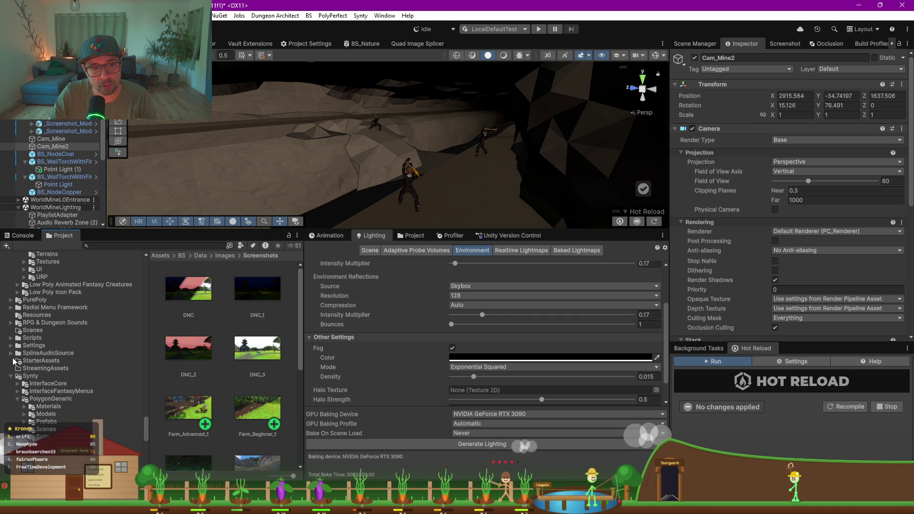
pyautogui.click(11, 377)
pyautogui.scroll(5, 47, 367)
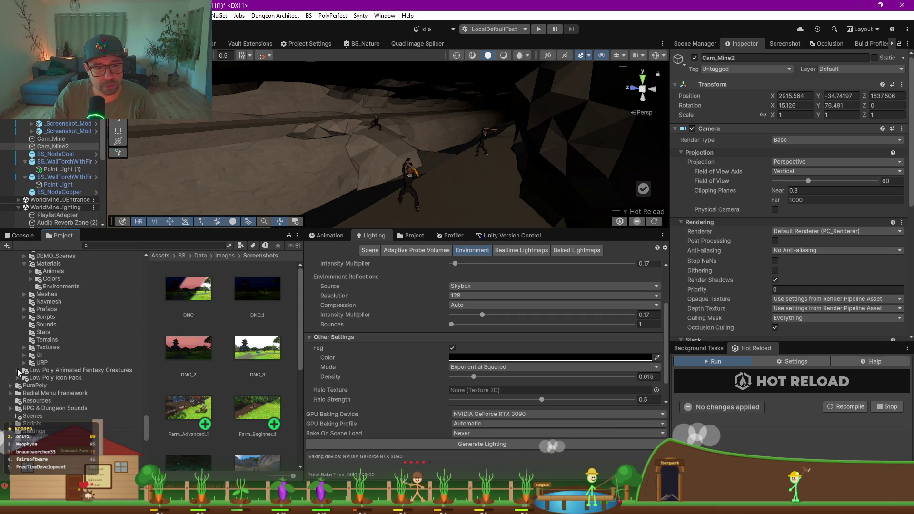
# - Open Low Poly Animated Fantasy Creatures > _Prefabs > Creatures as large icons, browsing to Skeleton and stag
pyautogui.click(18, 370)
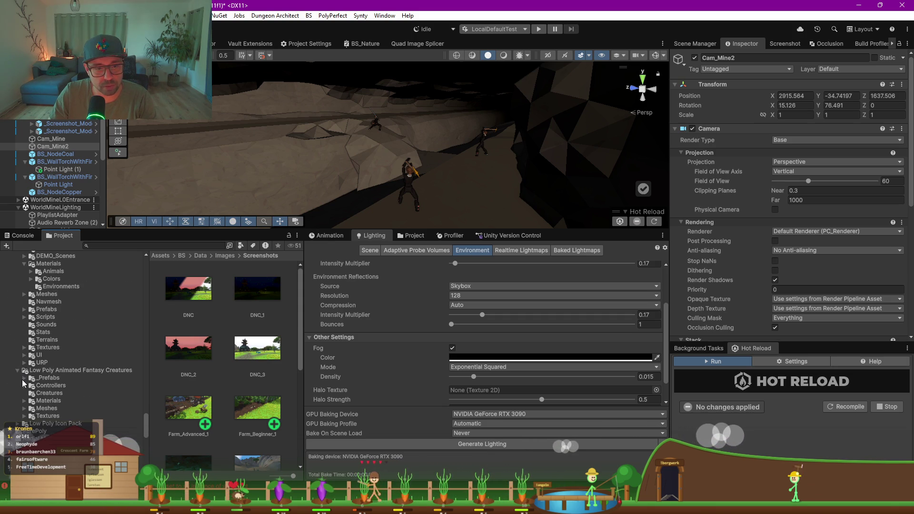
pyautogui.click(25, 378)
pyautogui.click(62, 380)
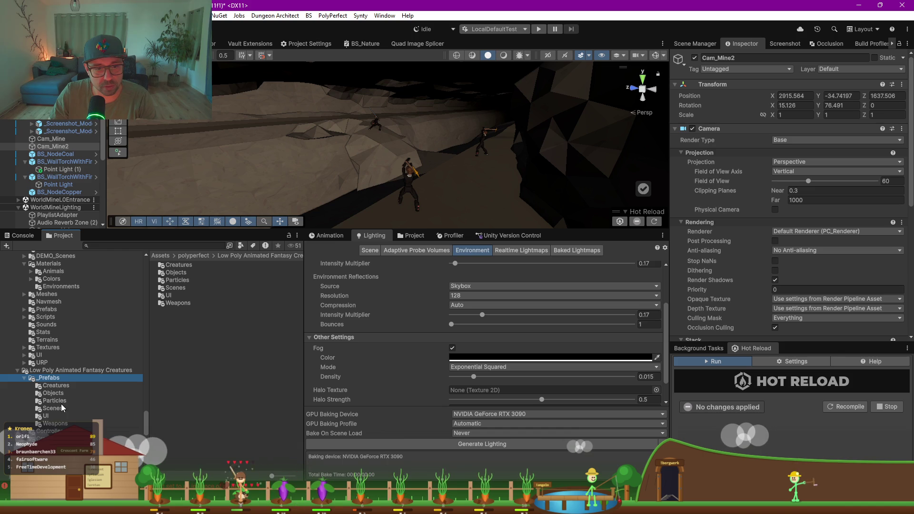
pyautogui.click(59, 387)
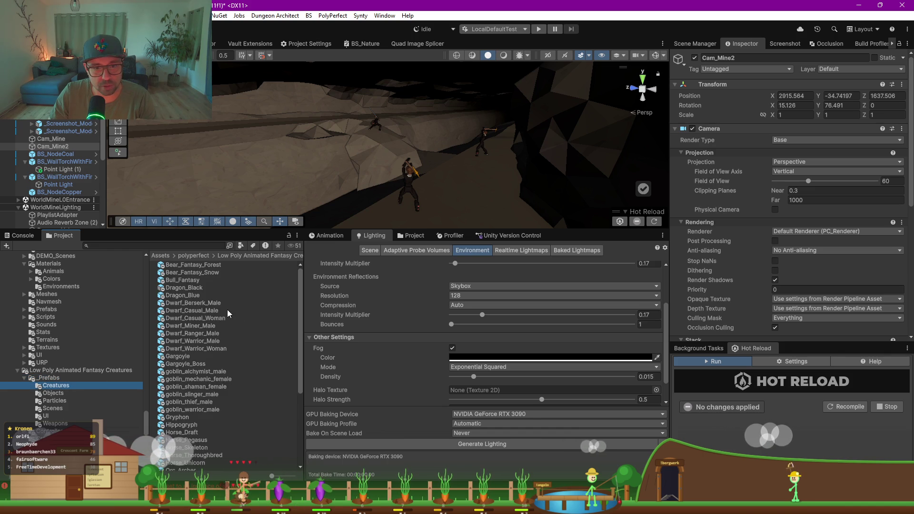
pyautogui.moveTo(279, 478); pyautogui.dragTo(293, 476)
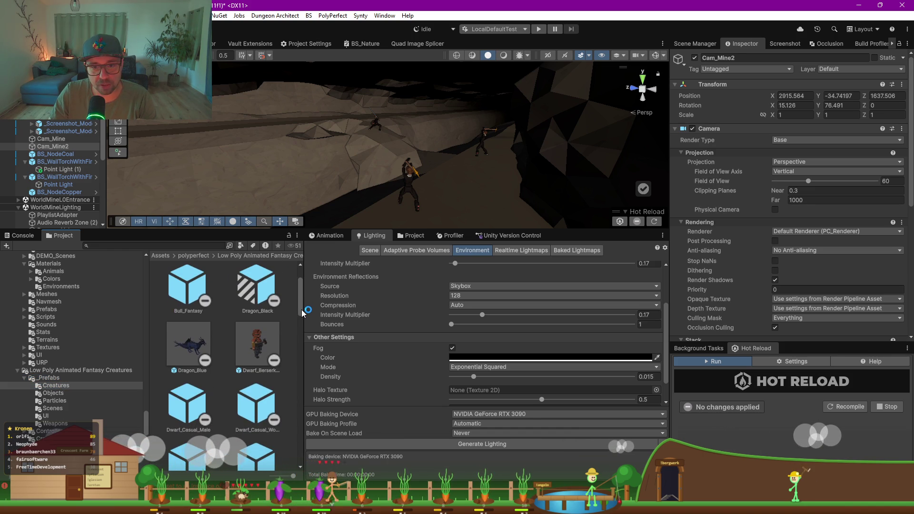
pyautogui.scroll(-3, 305, 318)
pyautogui.scroll(-6, 305, 318)
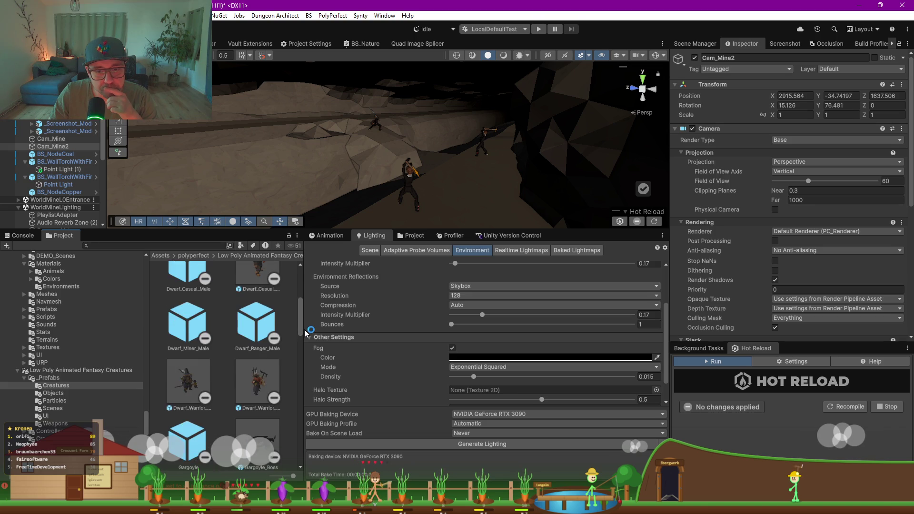
pyautogui.moveTo(304, 345); pyautogui.dragTo(293, 461)
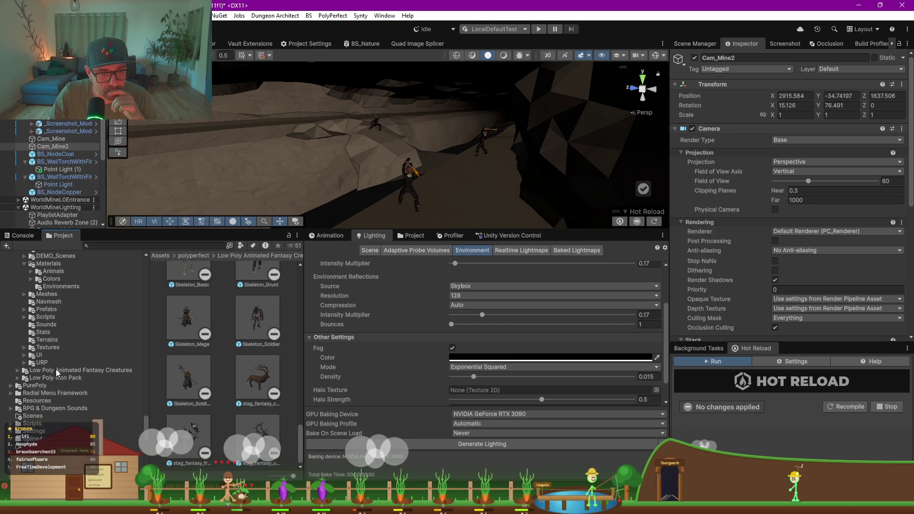
pyautogui.scroll(4, 22, 326)
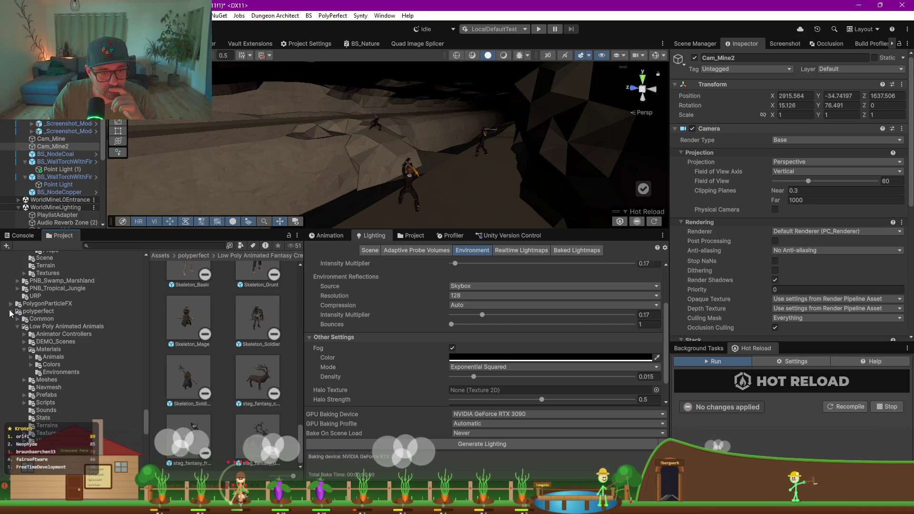
# - Collapse Low Poly Animated Animals and polyperfect, then show the PurePoly folder's Mining_Pack
pyautogui.click(16, 326)
pyautogui.click(18, 326)
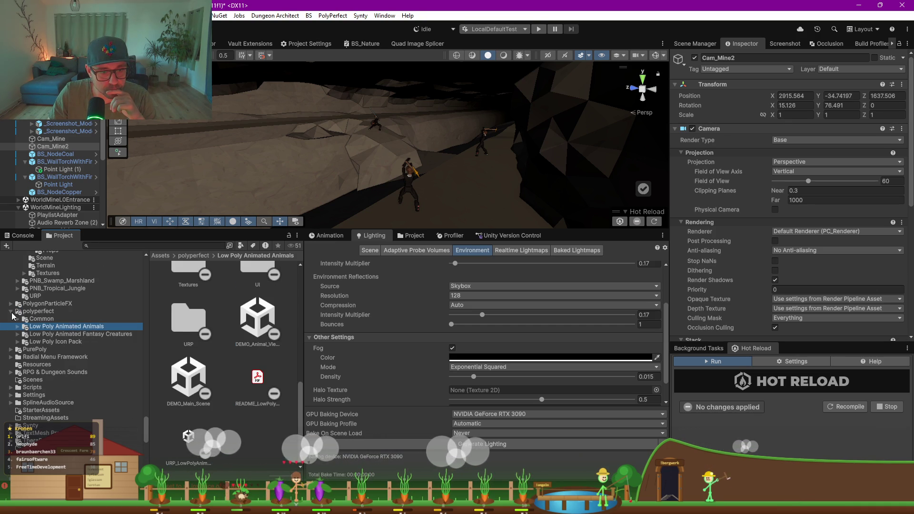
pyautogui.click(11, 312)
pyautogui.click(10, 319)
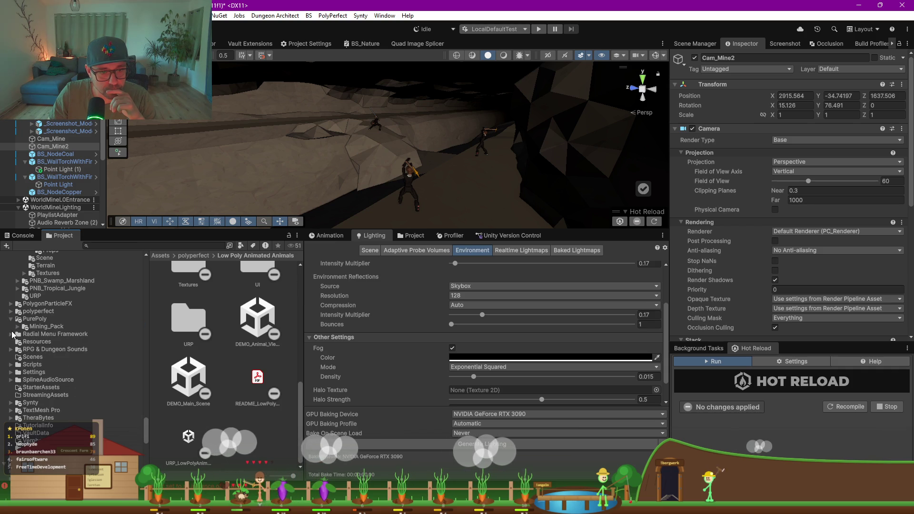
pyautogui.click(19, 319)
pyautogui.click(11, 319)
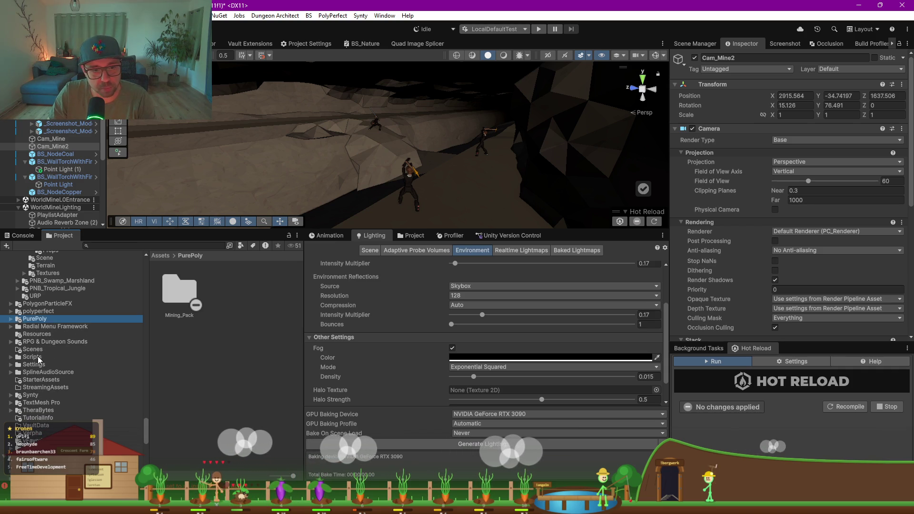
# - Collapse PolygonNatureBiomes, peek into the PolyArt folder, and scroll up the Project tree
pyautogui.scroll(5, 47, 375)
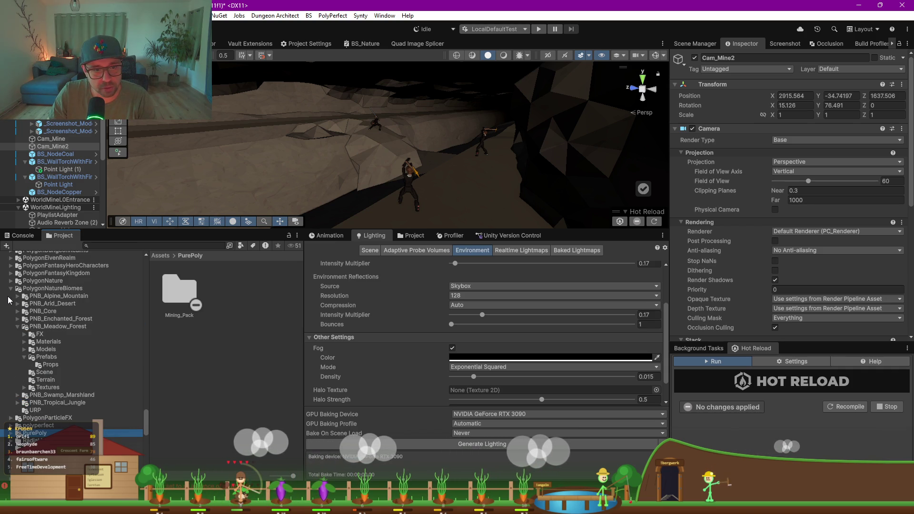
pyautogui.click(11, 289)
pyautogui.scroll(3, 41, 334)
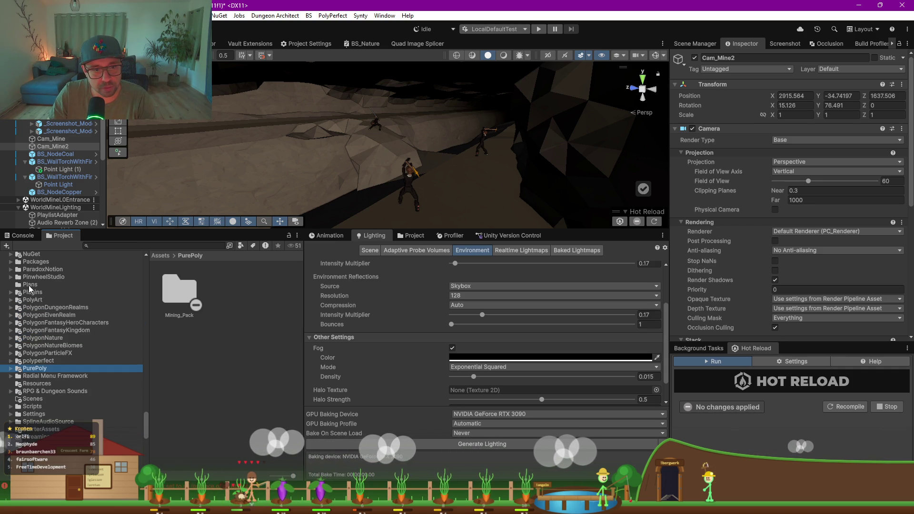
pyautogui.click(12, 300)
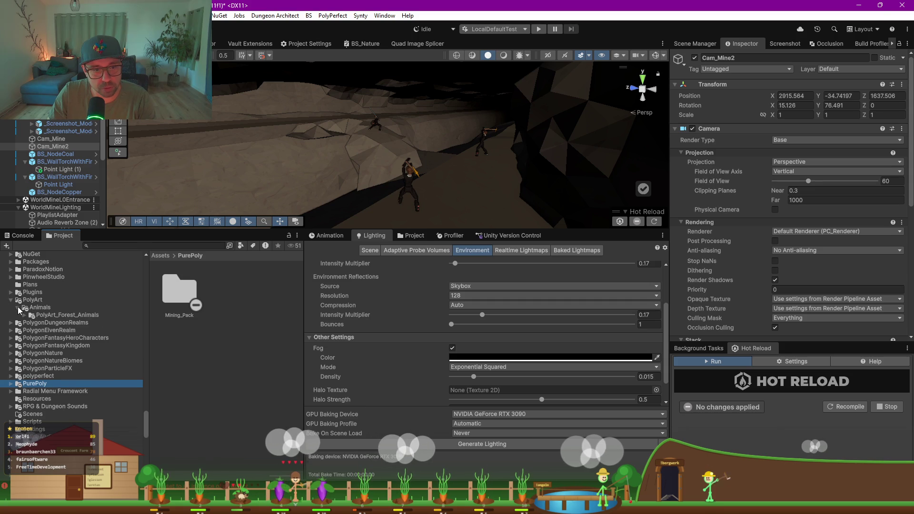
pyautogui.click(11, 299)
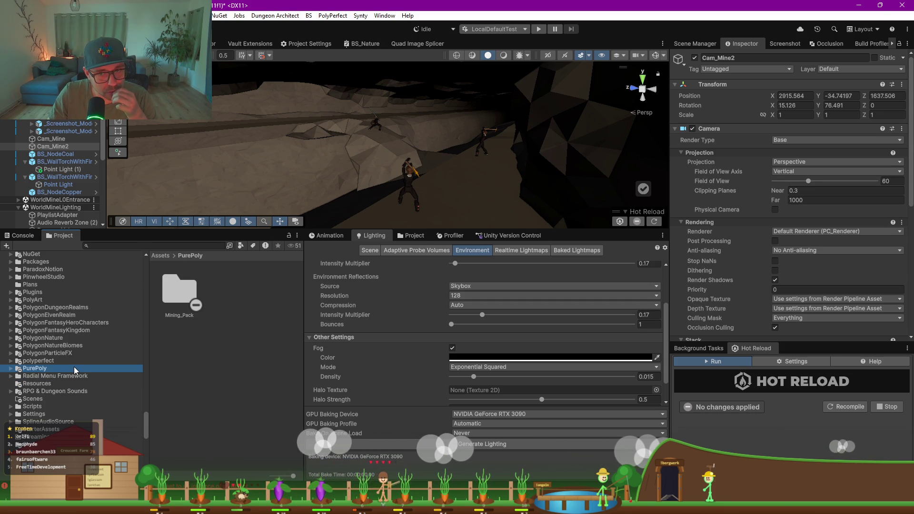
pyautogui.scroll(4, 73, 366)
pyautogui.scroll(2, 73, 367)
pyautogui.scroll(1, 73, 367)
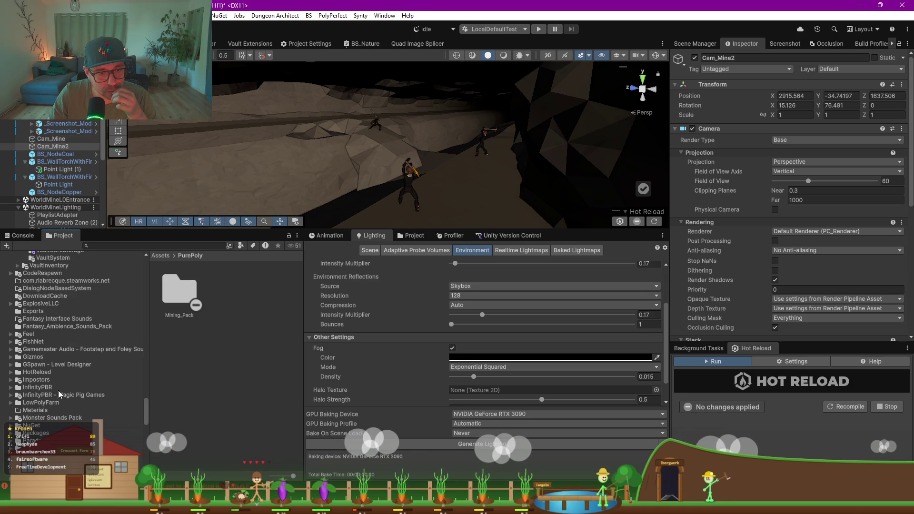
# - Expand InfinityPBR - Magic Pig Games > Characters and inspect the Demons_LP prefab
pyautogui.click(11, 388)
pyautogui.scroll(-1, 51, 370)
pyautogui.click(13, 375)
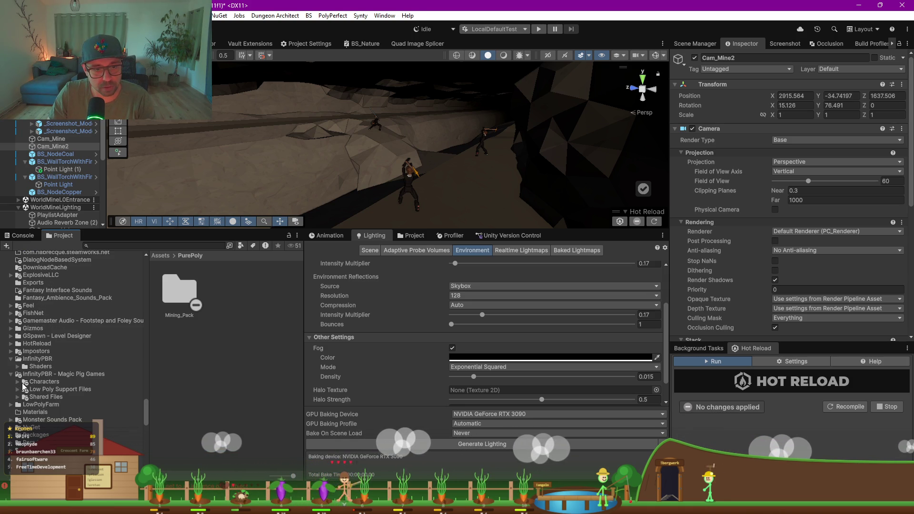
pyautogui.click(17, 381)
pyautogui.click(43, 382)
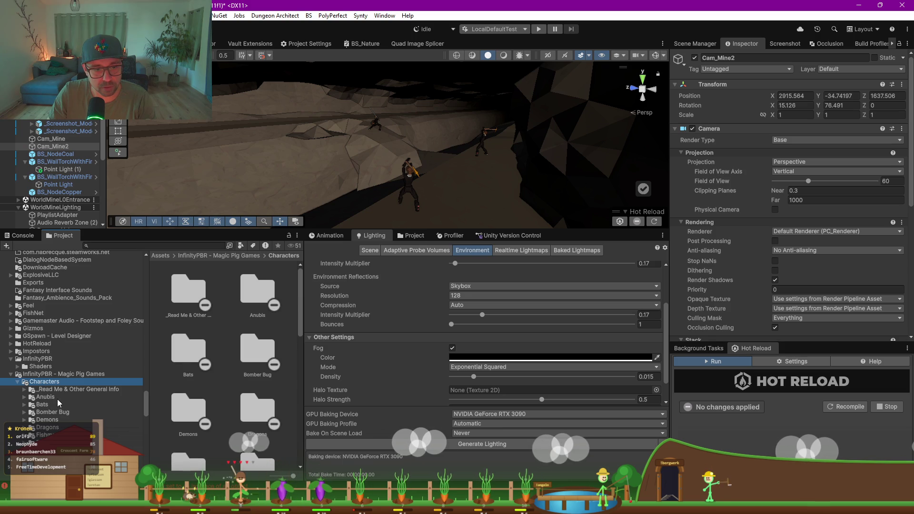
pyautogui.scroll(-3, 58, 397)
pyautogui.click(47, 362)
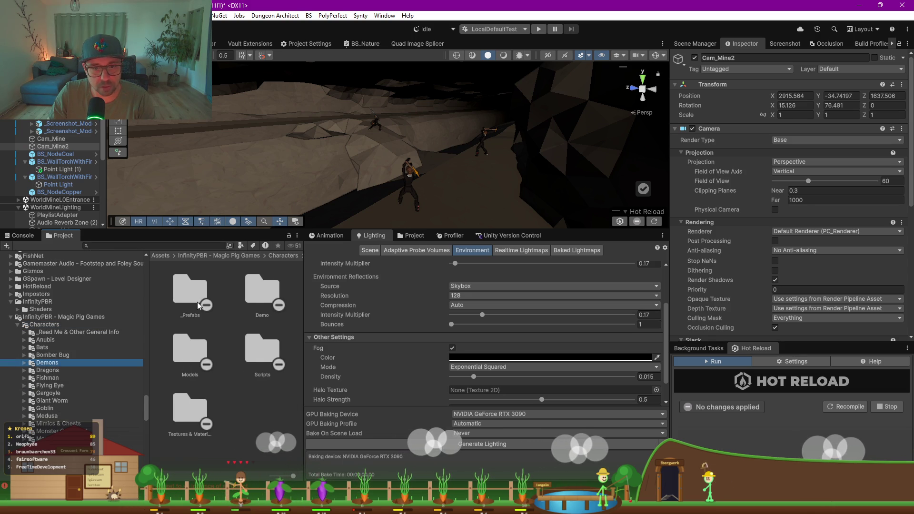
pyautogui.doubleClick(200, 286)
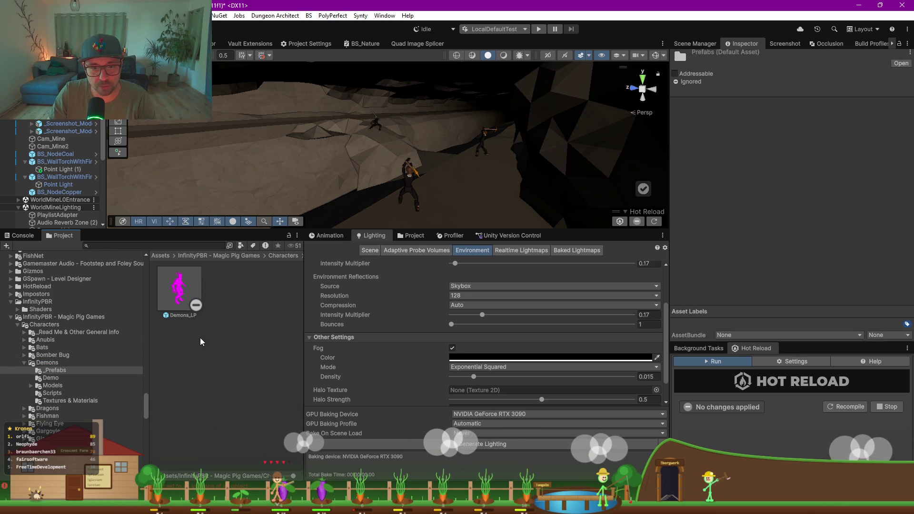
pyautogui.click(185, 287)
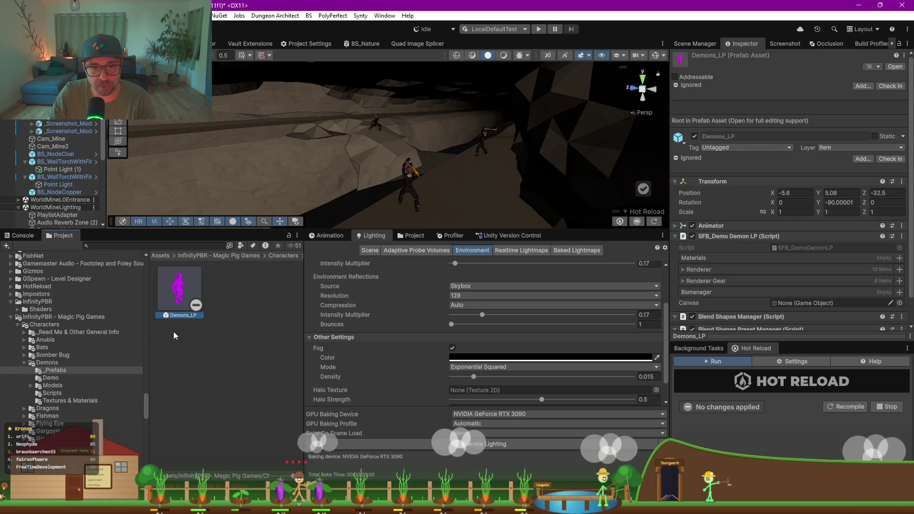
# - Check the Rock Monster prefabs, then open Gargoyle LP from Gargoyle > _Prefabs in prefab mode
pyautogui.click(24, 362)
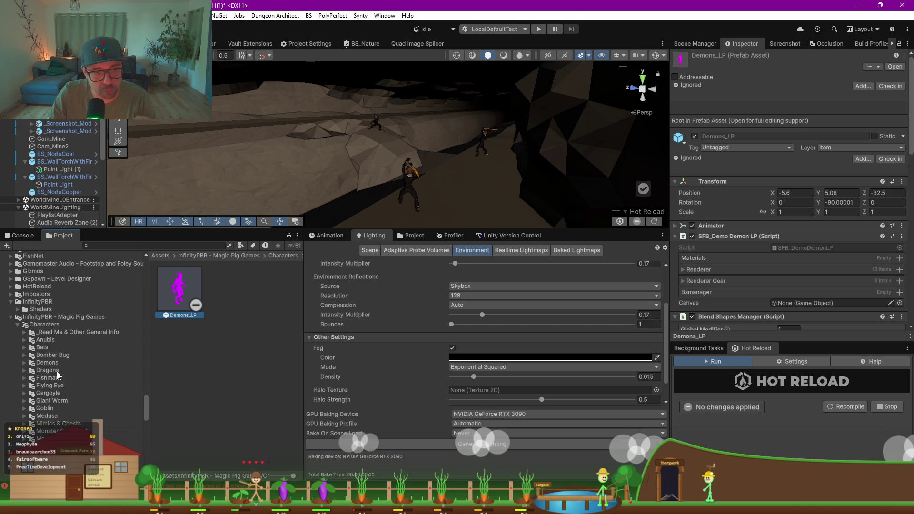
pyautogui.scroll(-3, 66, 379)
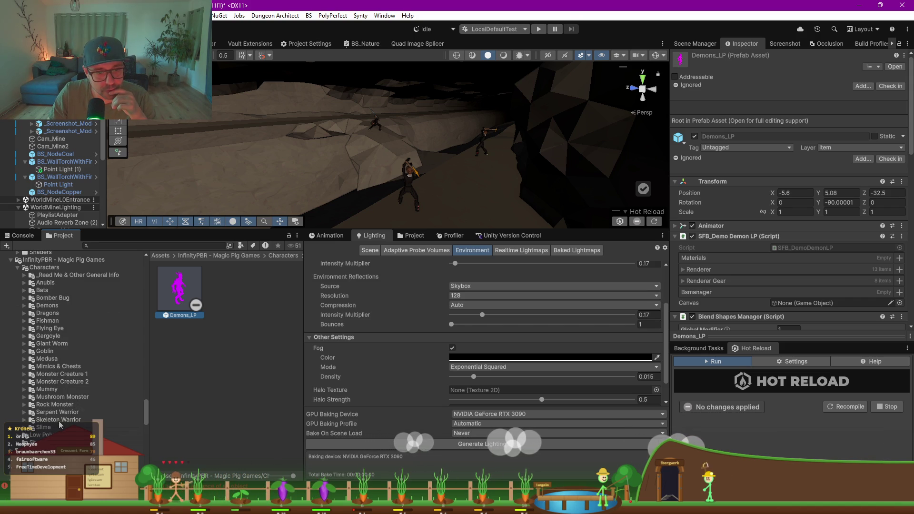
pyautogui.click(66, 405)
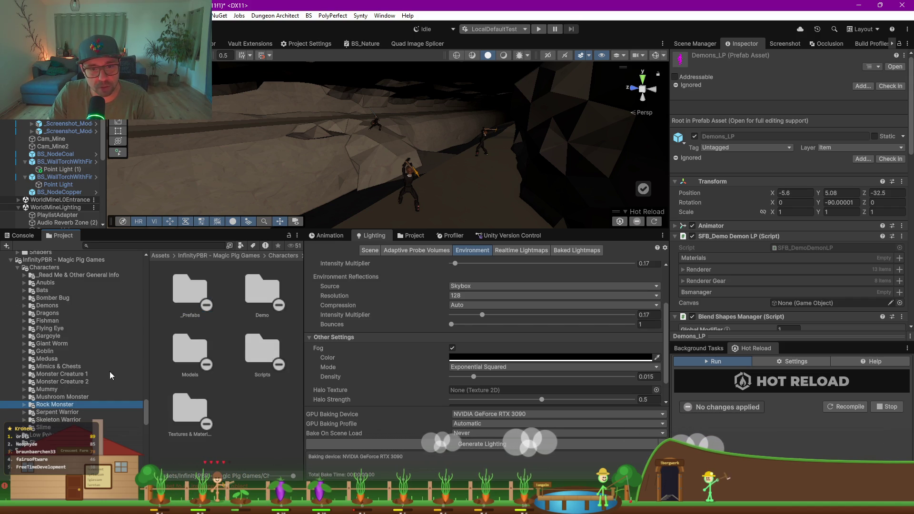
pyautogui.doubleClick(199, 288)
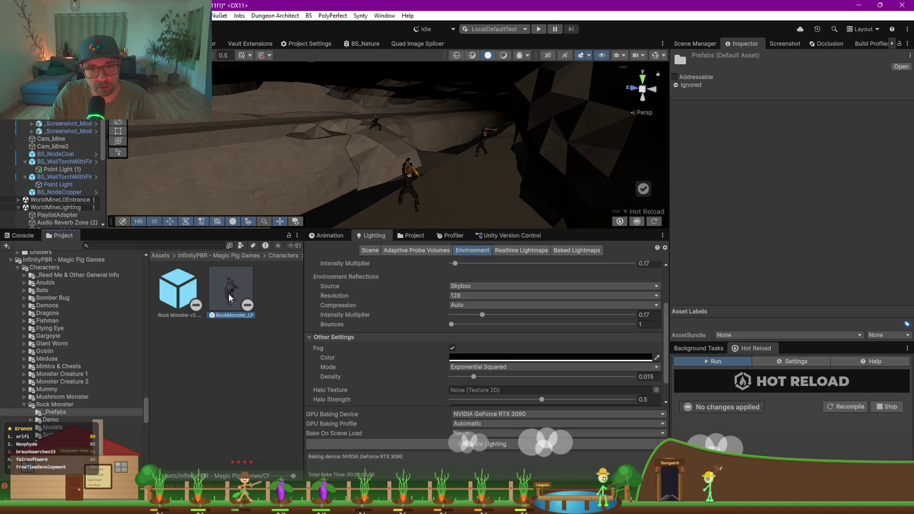
pyautogui.click(24, 404)
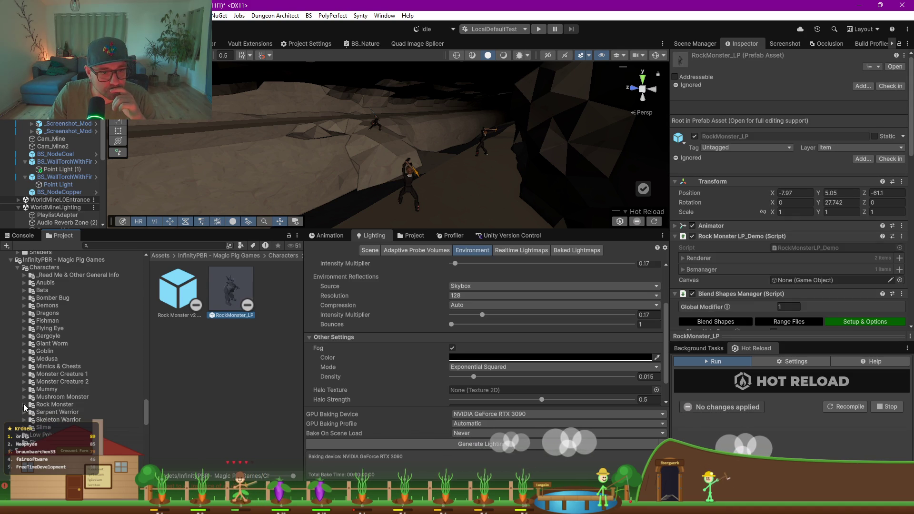
pyautogui.click(24, 335)
pyautogui.click(50, 344)
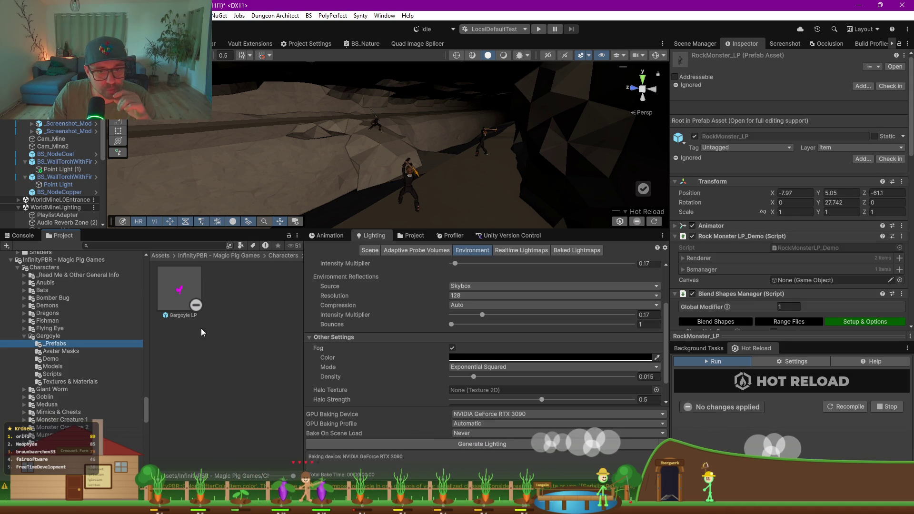
pyautogui.doubleClick(176, 299)
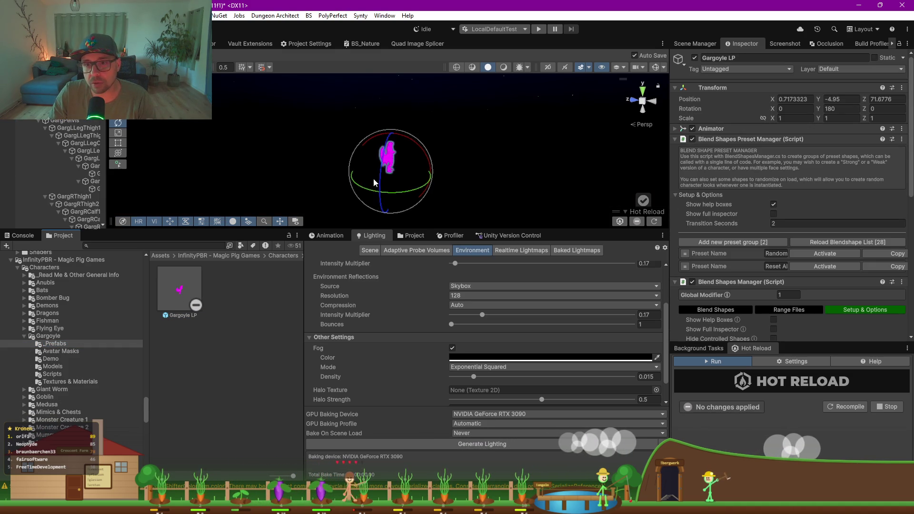
pyautogui.scroll(3, 418, 163)
pyautogui.moveTo(418, 230); pyautogui.dragTo(418, 361)
pyautogui.moveTo(473, 256); pyautogui.dragTo(613, 267)
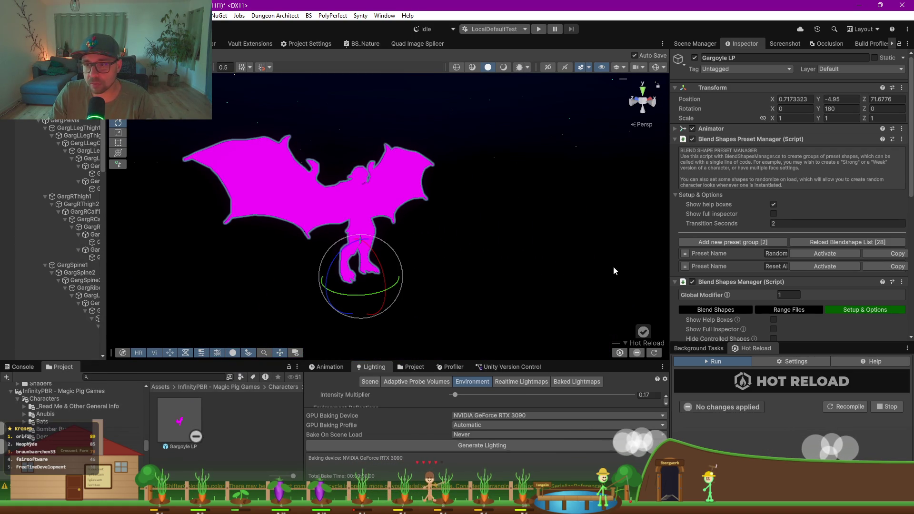
pyautogui.scroll(-10, 719, 267)
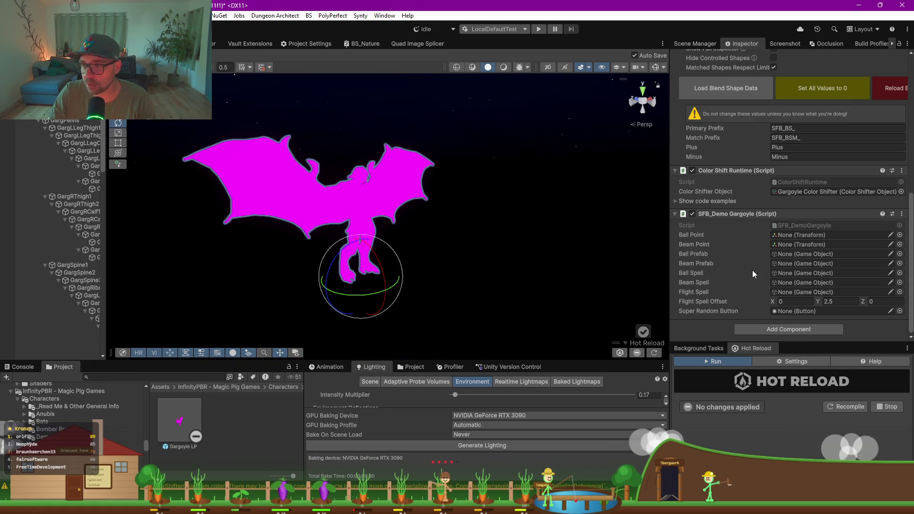
pyautogui.click(72, 72)
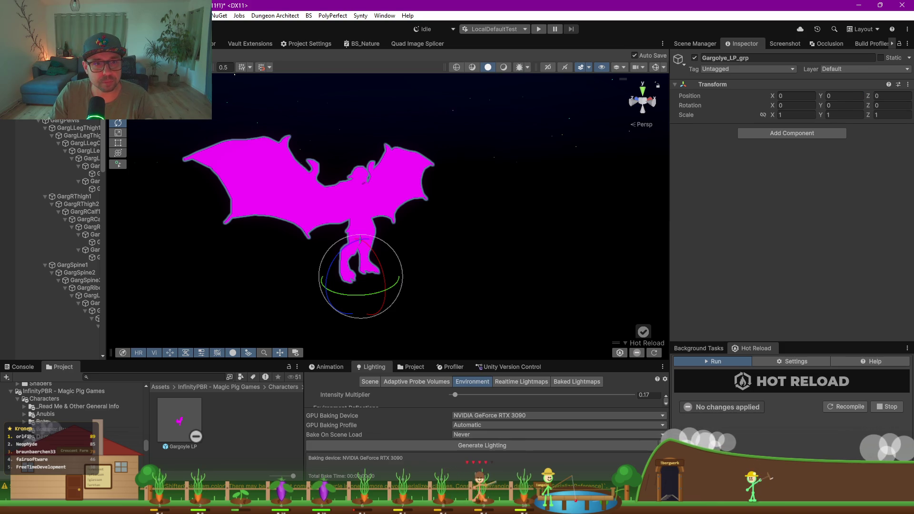
pyautogui.press('Up')
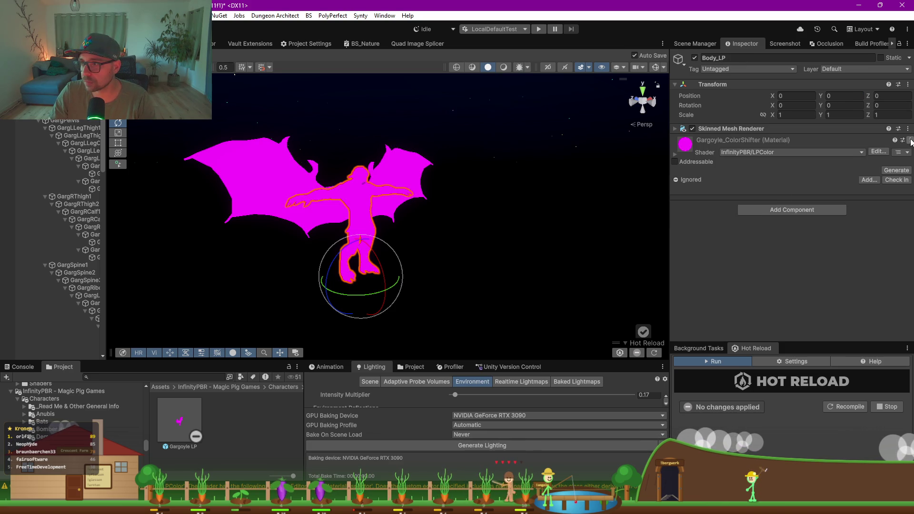
pyautogui.click(909, 140)
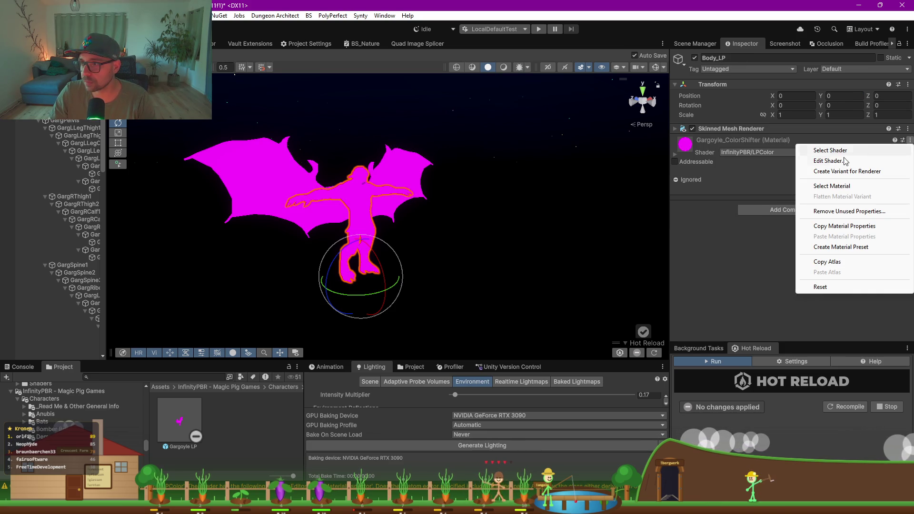
pyautogui.click(842, 186)
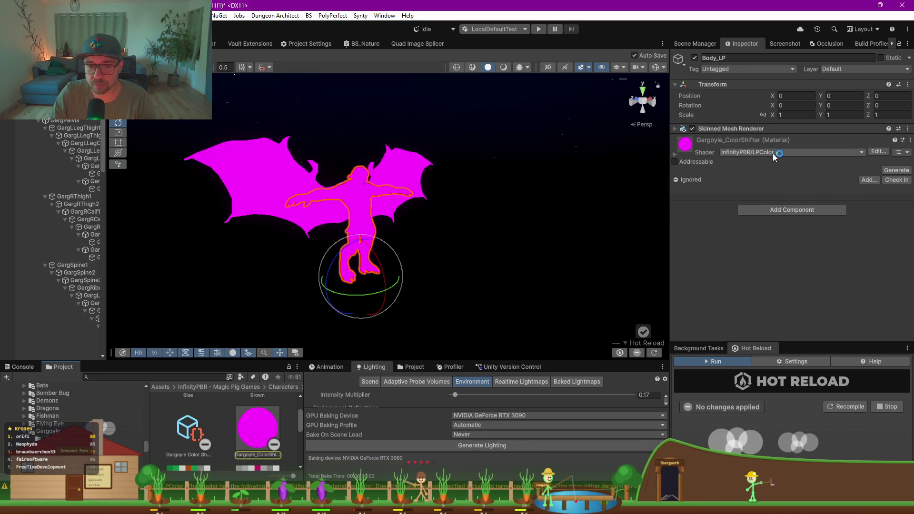
pyautogui.rightClick(255, 436)
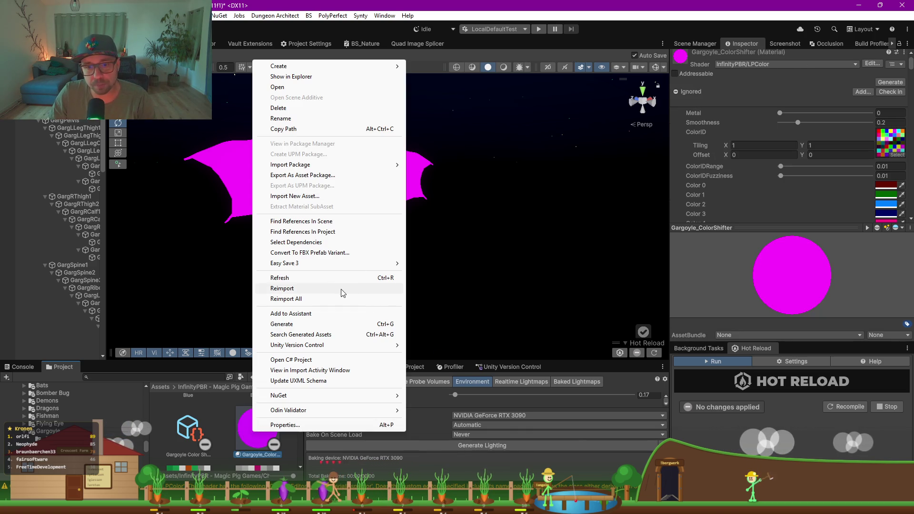
pyautogui.moveTo(276, 67)
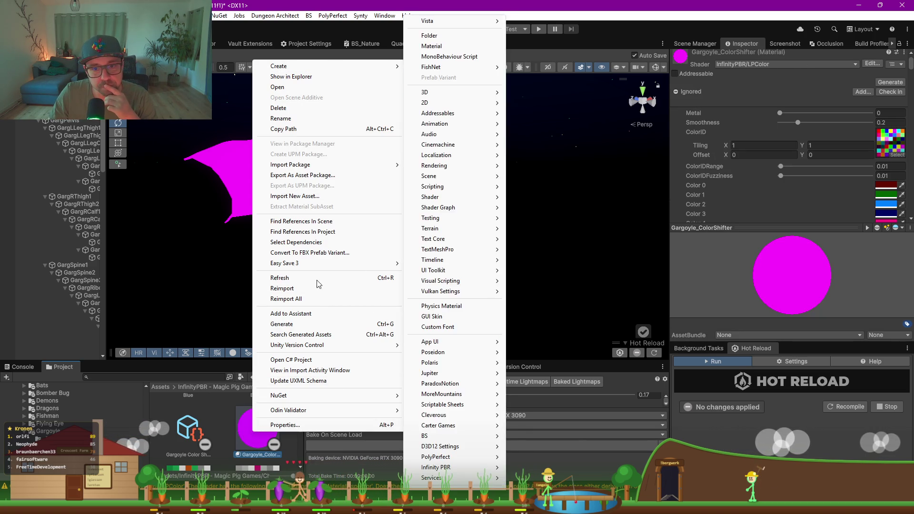
pyautogui.moveTo(344, 400)
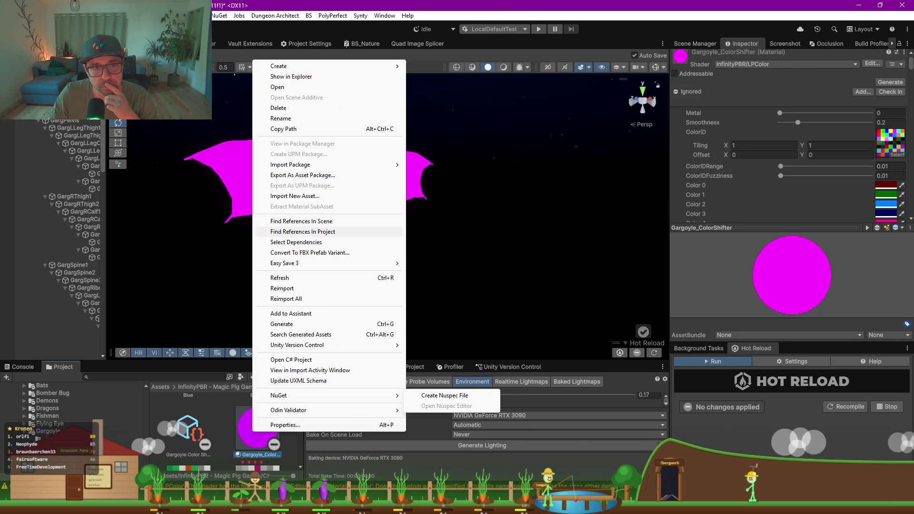
pyautogui.rightClick(31, 393)
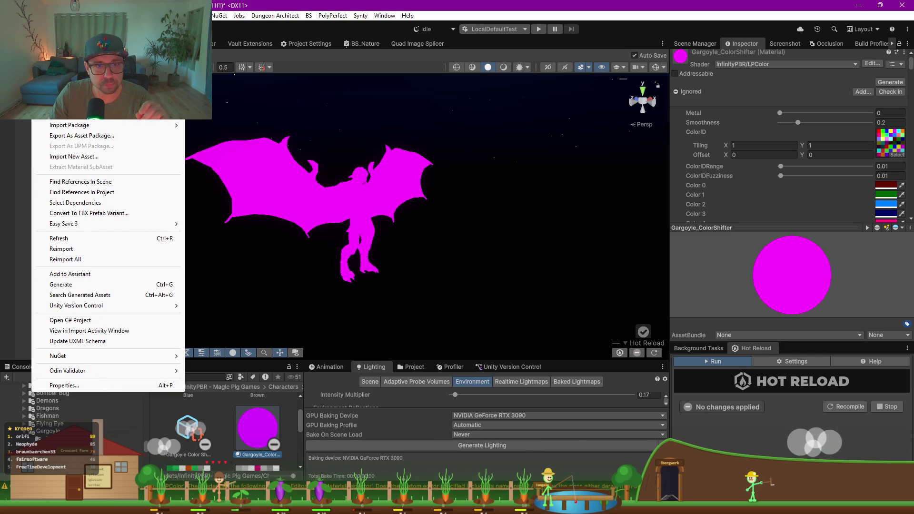
pyautogui.rightClick(54, 355)
pyautogui.click(105, 15)
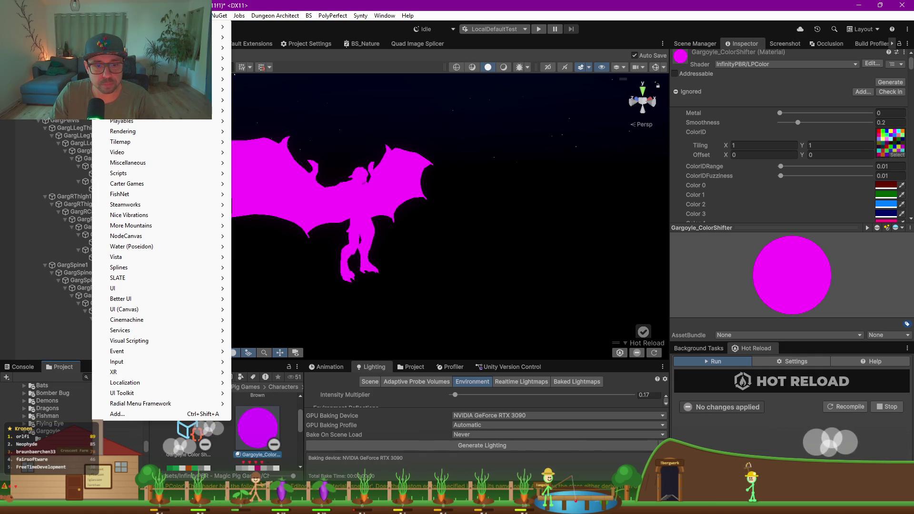
pyautogui.press('Escape')
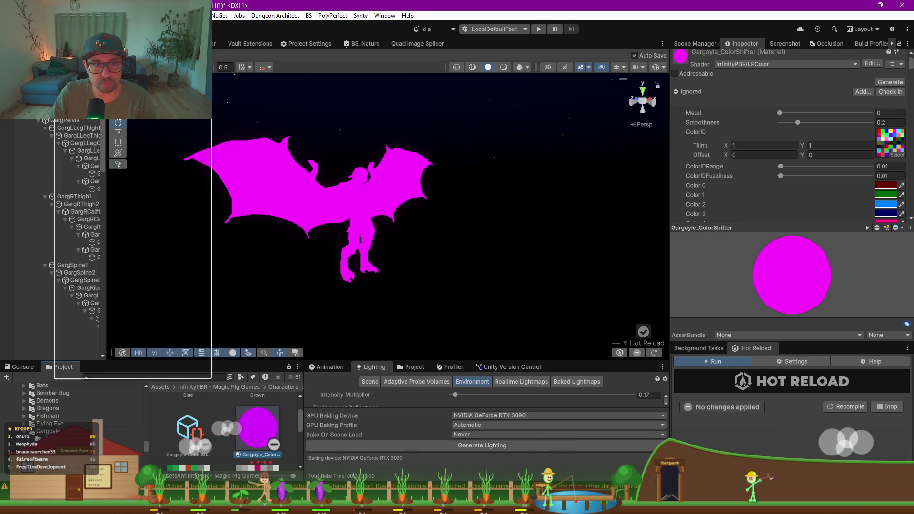
pyautogui.click(24, 16)
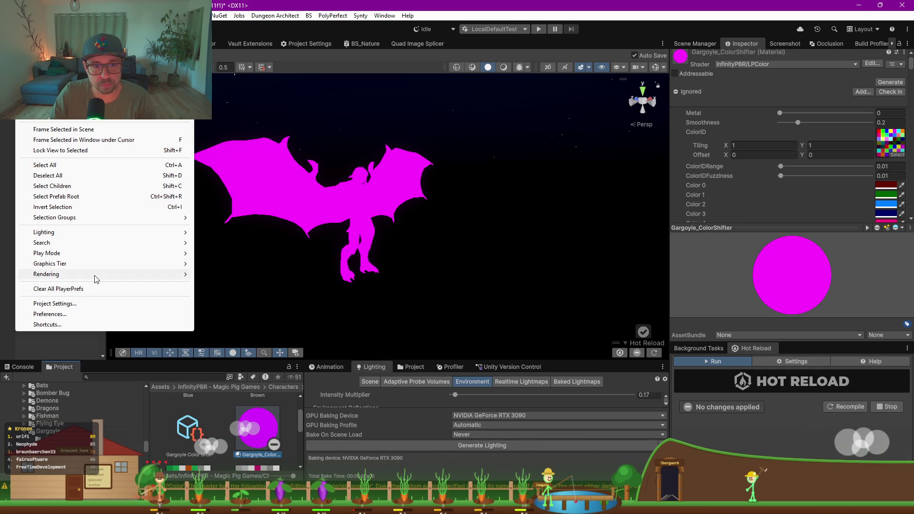
pyautogui.moveTo(95, 276)
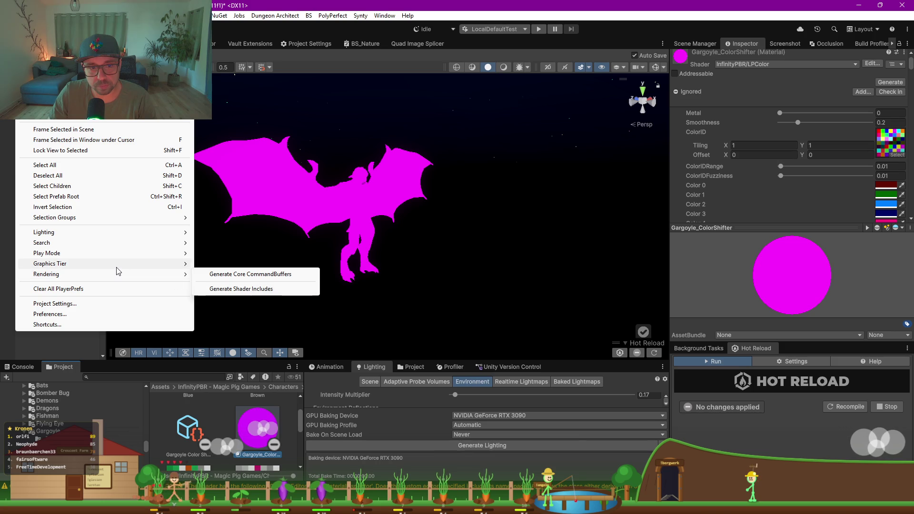
pyautogui.moveTo(116, 264)
pyautogui.moveTo(123, 281)
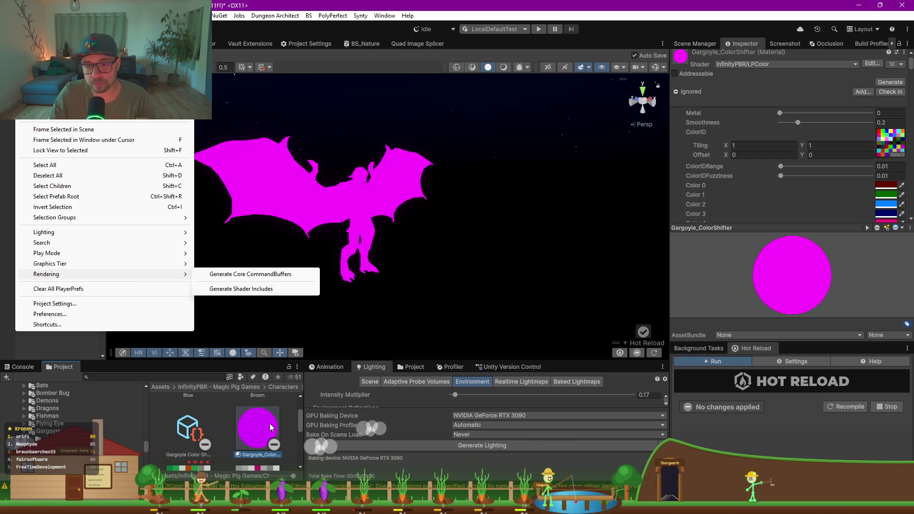
pyautogui.click(746, 235)
pyautogui.click(748, 229)
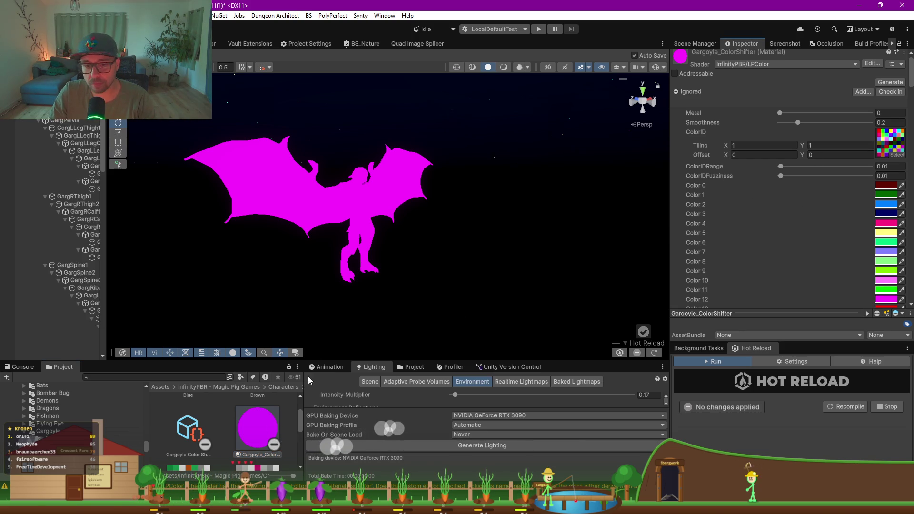
# - Switch the Gargoyle_ColorShifter material's shader to InfinityPBR/LPColor-URP
pyautogui.scroll(-3, 243, 419)
pyautogui.moveTo(346, 362); pyautogui.dragTo(345, 235)
pyautogui.scroll(2, 267, 387)
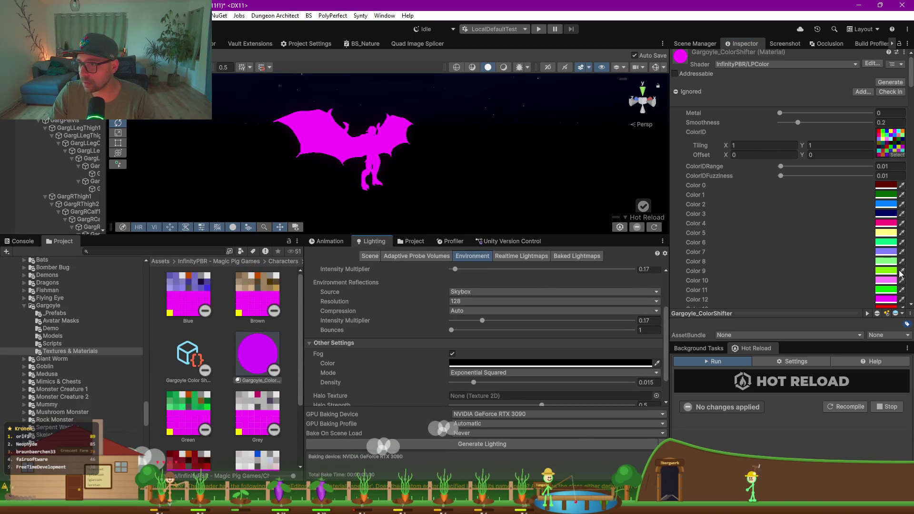
pyautogui.click(753, 66)
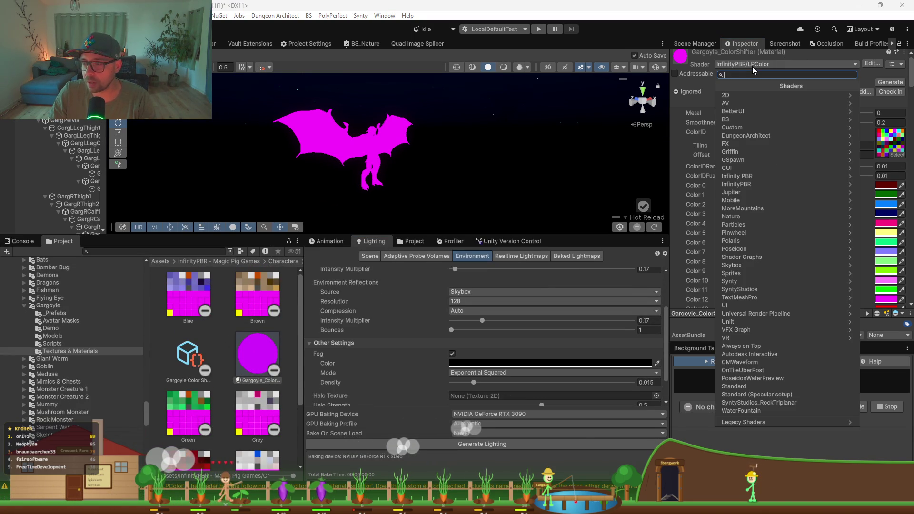
pyautogui.click(760, 176)
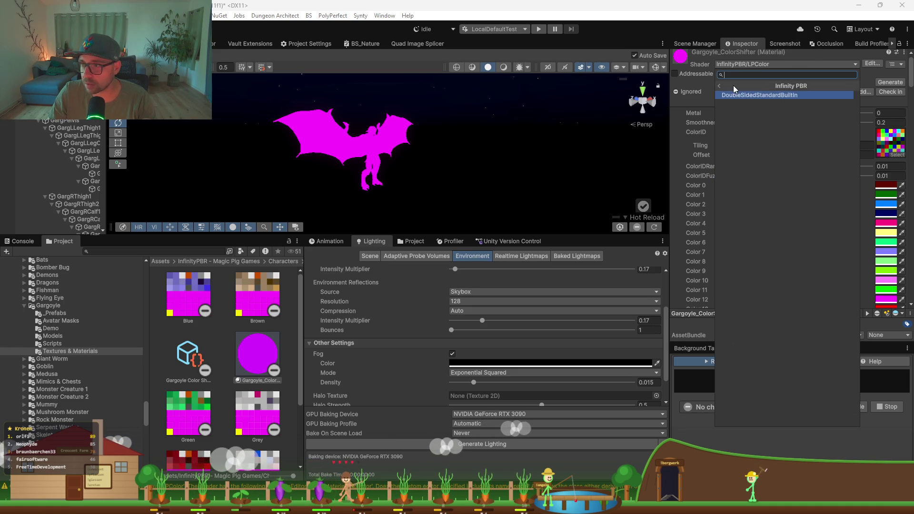
pyautogui.click(734, 85)
pyautogui.click(753, 178)
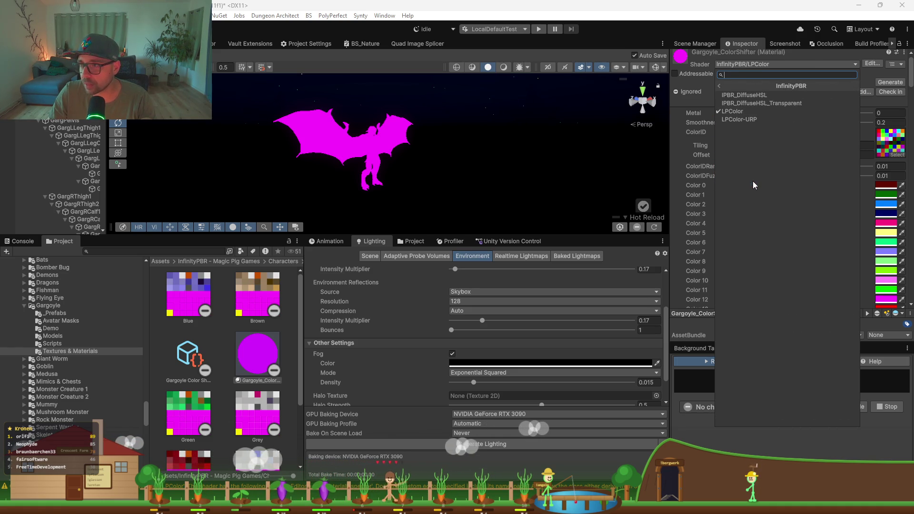
pyautogui.click(756, 119)
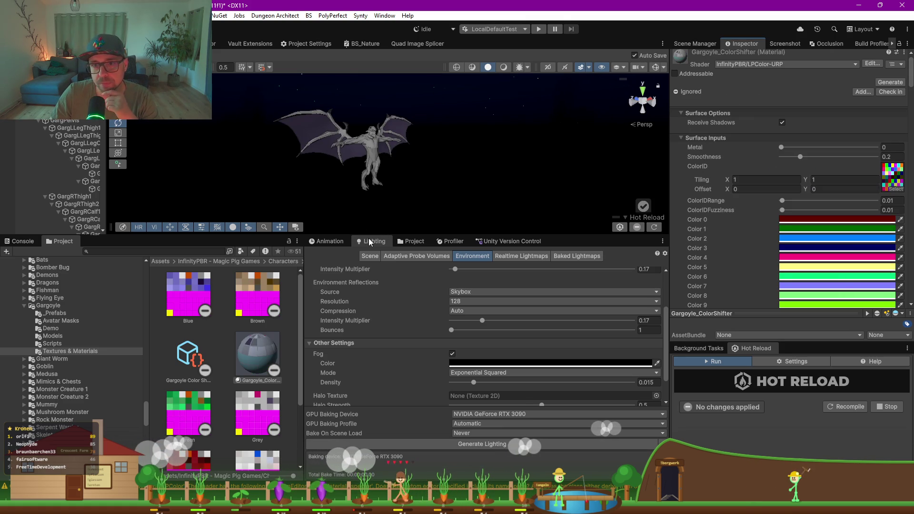
# - Enlarge the Scene view and orbit around the now-shaded gargoyle
pyautogui.moveTo(386, 236); pyautogui.dragTo(389, 362)
pyautogui.moveTo(472, 230); pyautogui.dragTo(409, 223)
pyautogui.scroll(5, 425, 222)
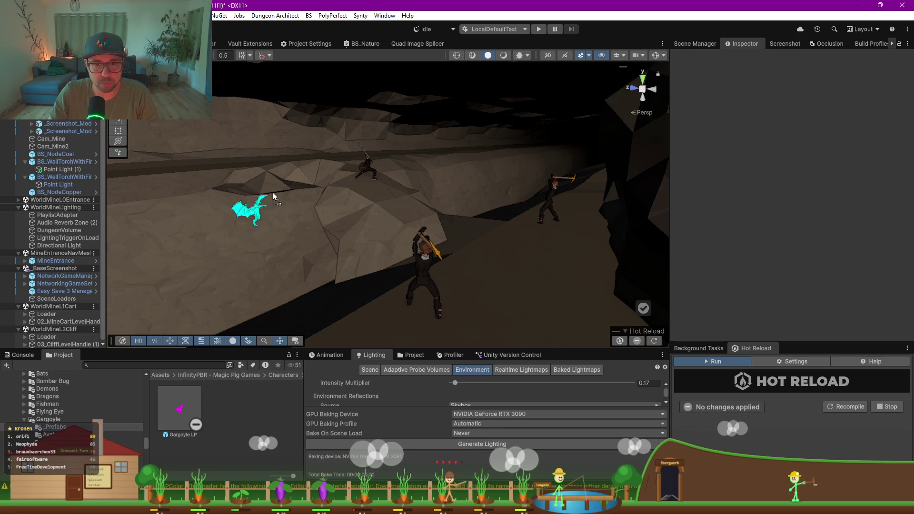
# - Place Gargoyle LP beside the sword fighter at 2929.845, -36.8017, 1642.756, rotated 208.628 on Y
pyautogui.moveTo(348, 173); pyautogui.dragTo(347, 166)
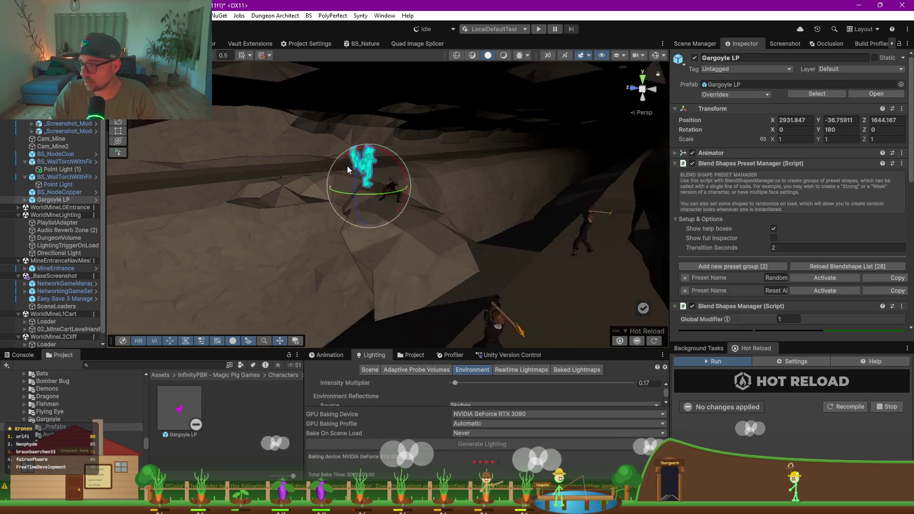
pyautogui.scroll(6, 349, 140)
pyautogui.moveTo(435, 199)
pyautogui.mouseDown()
pyautogui.moveTo(457, 228)
pyautogui.moveTo(435, 218)
pyautogui.moveTo(384, 247)
pyautogui.moveTo(332, 240)
pyautogui.moveTo(367, 245)
pyautogui.moveTo(382, 305)
pyautogui.moveTo(467, 221)
pyautogui.moveTo(470, 208)
pyautogui.moveTo(454, 202)
pyautogui.moveTo(726, 298)
pyautogui.moveTo(720, 191)
pyautogui.mouseUp()
pyautogui.press('w')
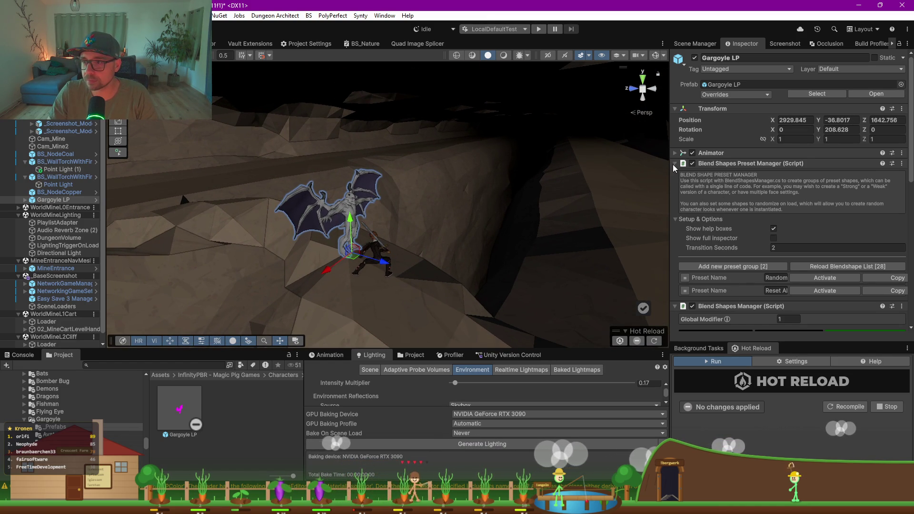
# - Collapse the blend shape panels, widen the Inspector, and select Body_LP under Gargoyle_LP_gr
pyautogui.click(675, 163)
pyautogui.moveTo(670, 171); pyautogui.dragTo(592, 168)
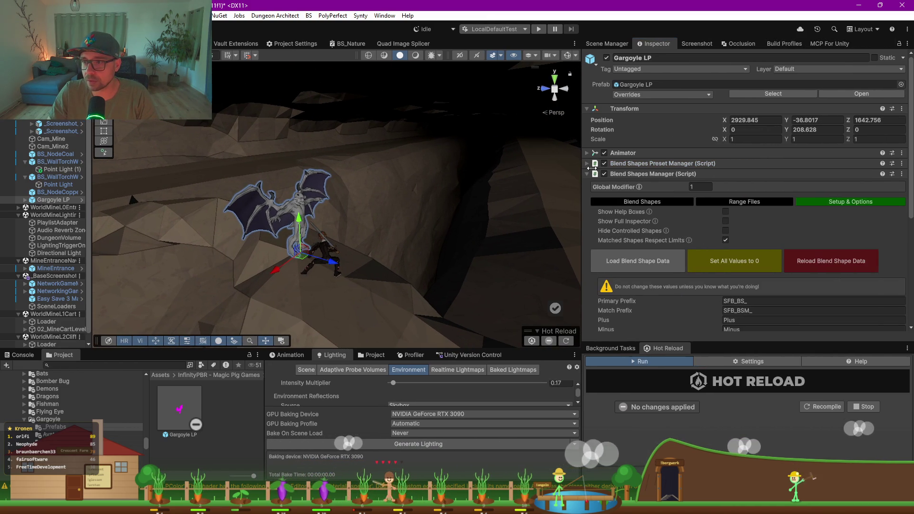
pyautogui.click(619, 174)
pyautogui.scroll(-1, 55, 227)
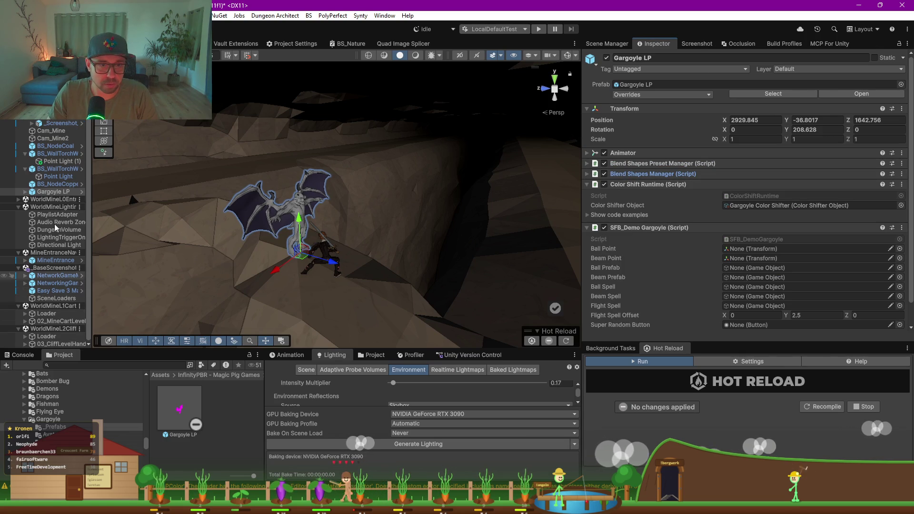
pyautogui.click(24, 192)
pyautogui.click(31, 199)
pyautogui.click(59, 206)
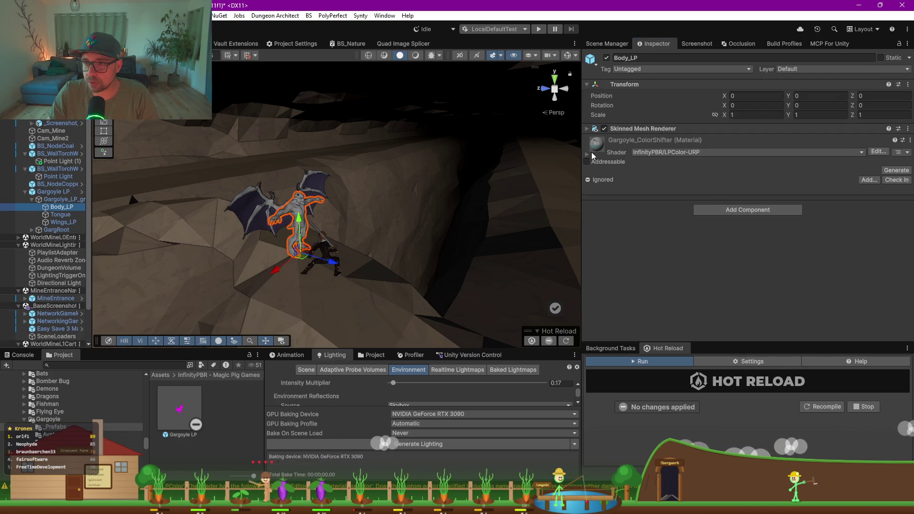
# - Set Color 45 of the Gargoyle_ColorShifter material to a muted dark red
pyautogui.click(587, 153)
pyautogui.scroll(-5, 649, 239)
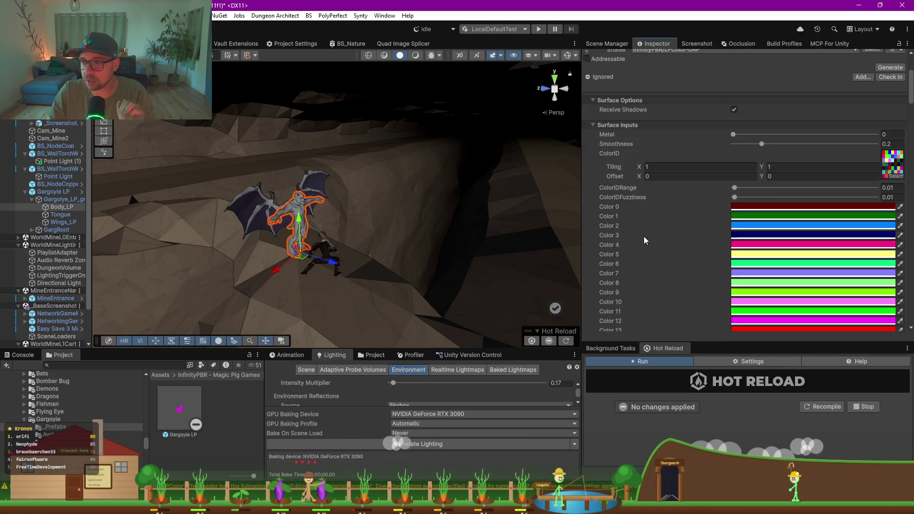
pyautogui.scroll(-10, 645, 238)
pyautogui.scroll(-5, 647, 238)
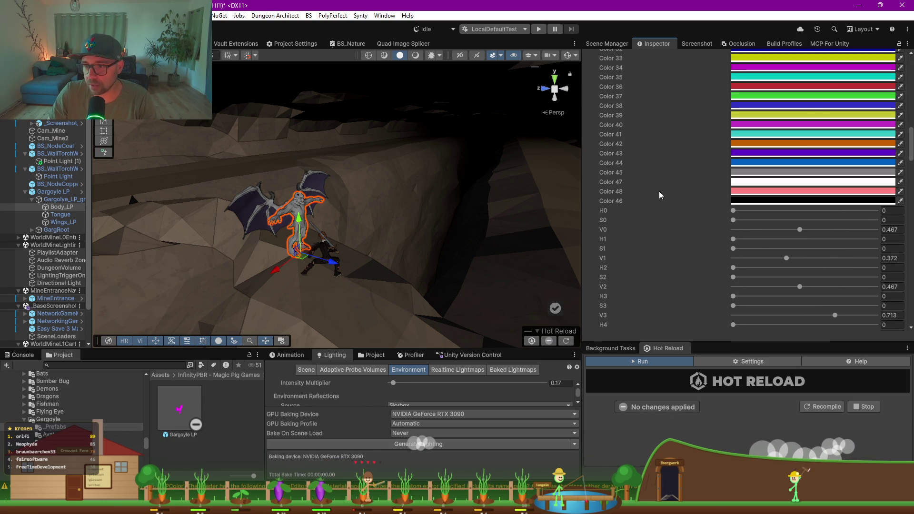
pyautogui.click(756, 176)
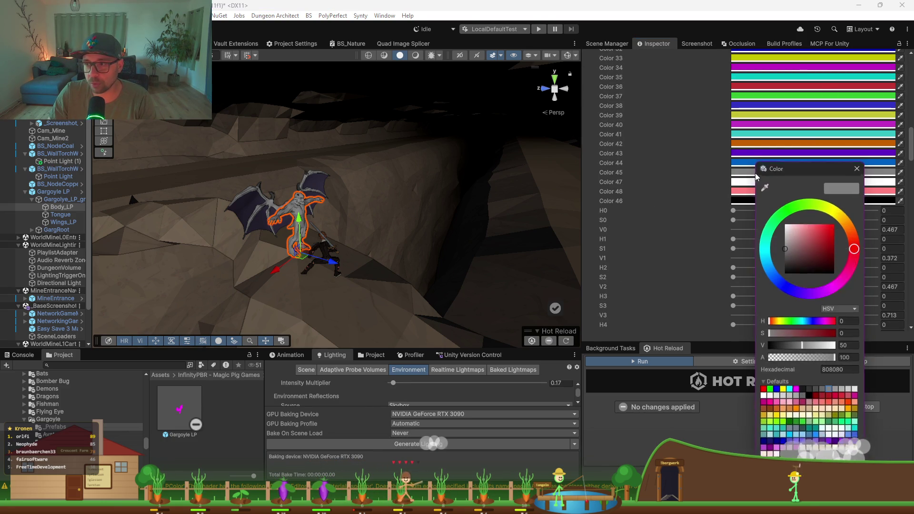
pyautogui.click(815, 235)
pyautogui.click(818, 237)
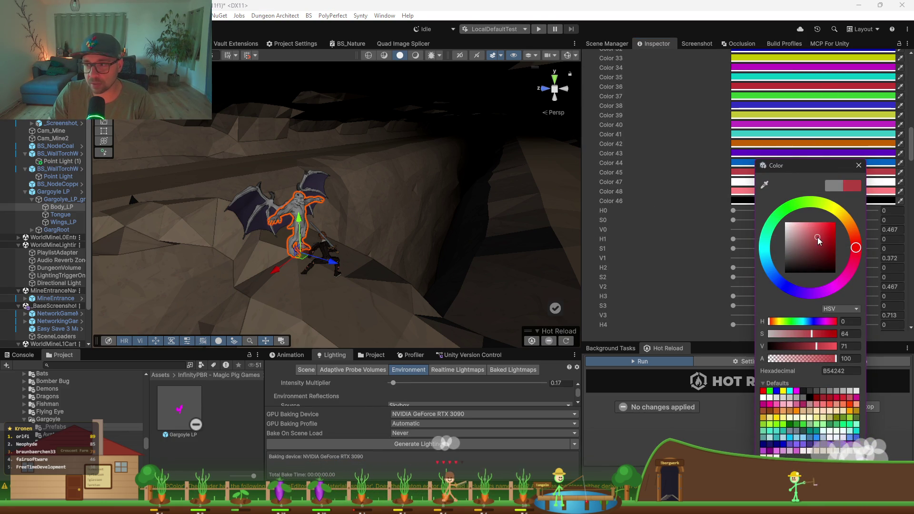
pyautogui.click(659, 194)
# - Raise the material's ColorIDFuzziness to 0.16
pyautogui.scroll(-15, 658, 194)
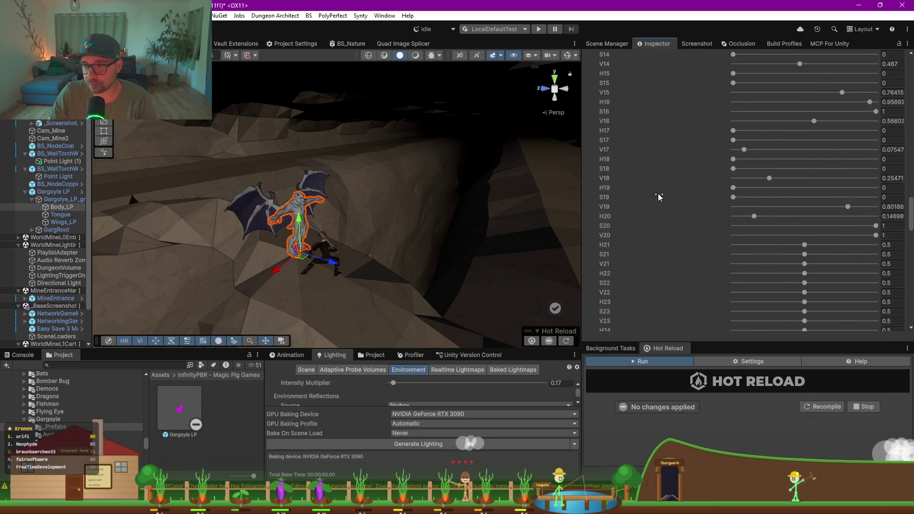
pyautogui.scroll(-10, 658, 197)
pyautogui.scroll(15, 658, 194)
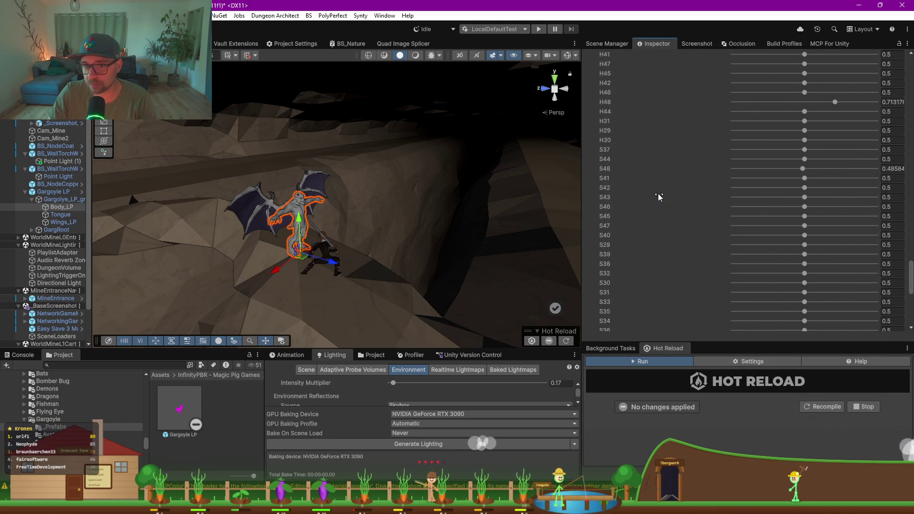
pyautogui.scroll(20, 658, 193)
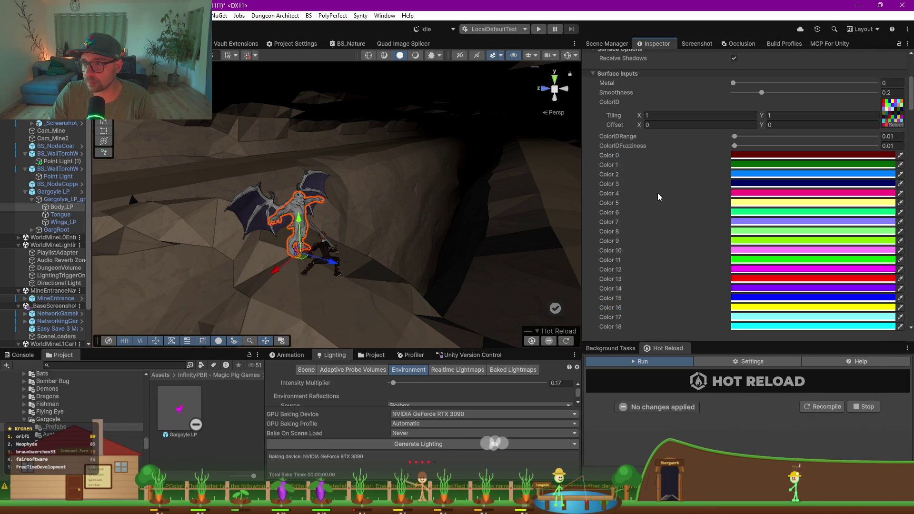
pyautogui.moveTo(733, 145); pyautogui.dragTo(793, 146)
# - Set ColorIDRange to 0.283 with fuzziness 0, revealing red accents on the gargoyle's head and chest
pyautogui.scroll(5, 273, 210)
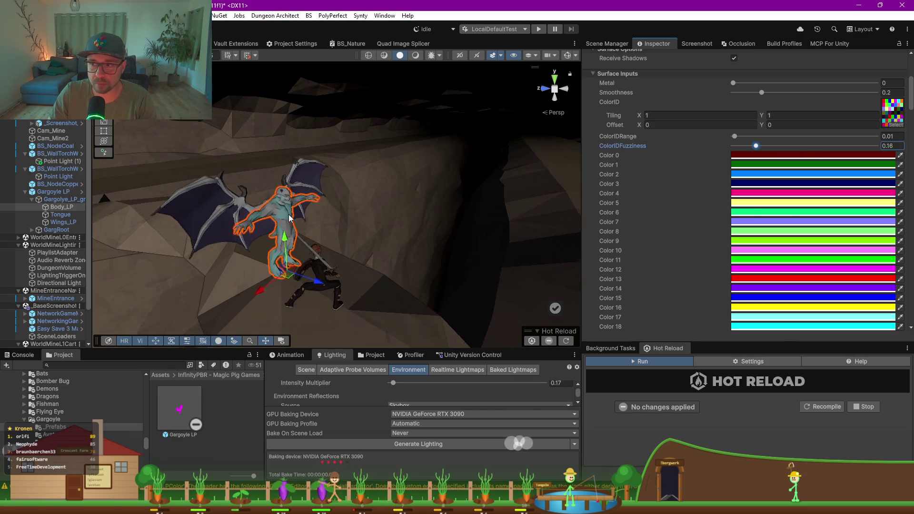
pyautogui.moveTo(273, 211)
pyautogui.mouseDown()
pyautogui.moveTo(411, 207)
pyautogui.moveTo(649, 141)
pyautogui.mouseUp()
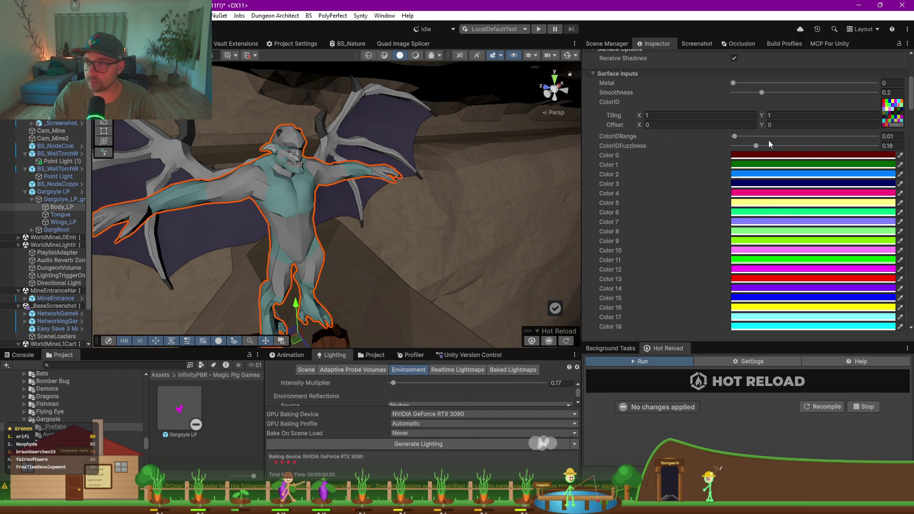
pyautogui.moveTo(738, 135)
pyautogui.mouseDown()
pyautogui.moveTo(845, 136)
pyautogui.moveTo(734, 137)
pyautogui.mouseUp()
pyautogui.moveTo(614, 319)
pyautogui.mouseDown()
pyautogui.moveTo(667, 281)
pyautogui.moveTo(746, 145)
pyautogui.moveTo(860, 145)
pyautogui.moveTo(743, 148)
pyautogui.moveTo(723, 214)
pyautogui.moveTo(657, 306)
pyautogui.mouseUp()
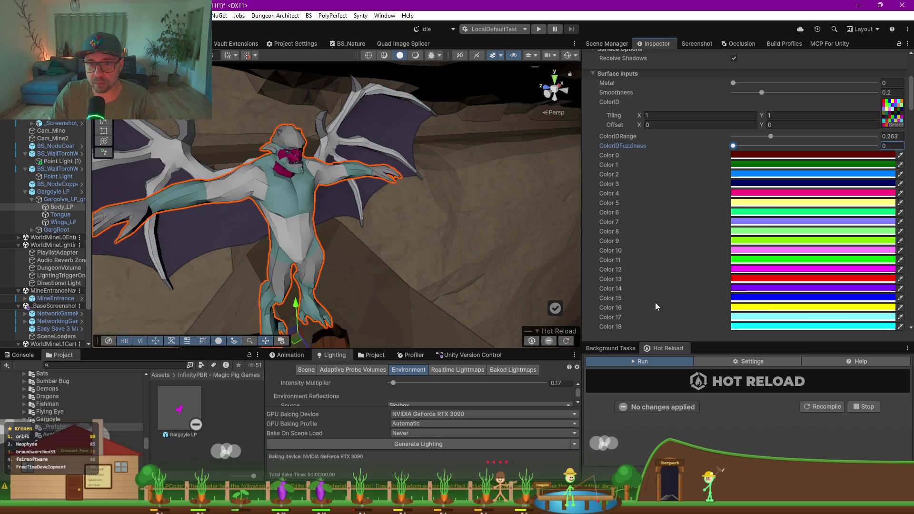
pyautogui.click(781, 155)
# - Set palette Color 0 to lime green and Color 1 to orange
pyautogui.click(828, 226)
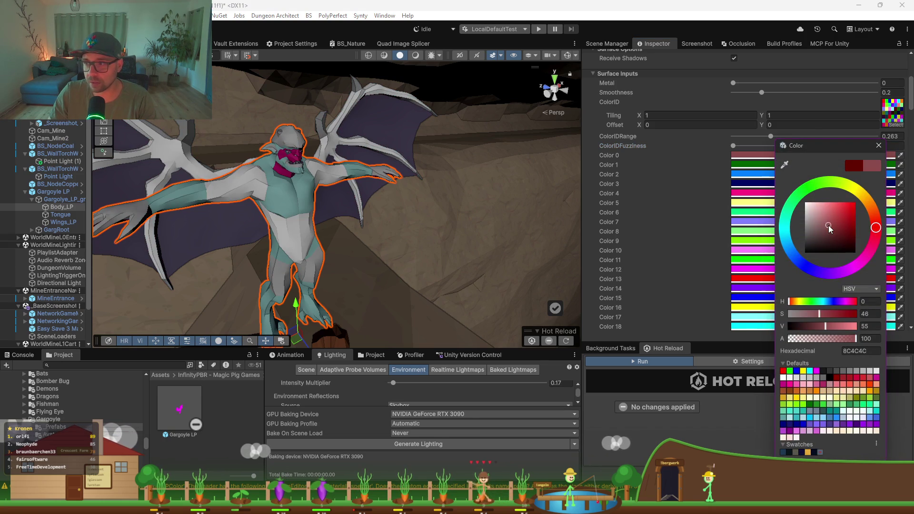
pyautogui.click(820, 183)
pyautogui.click(849, 205)
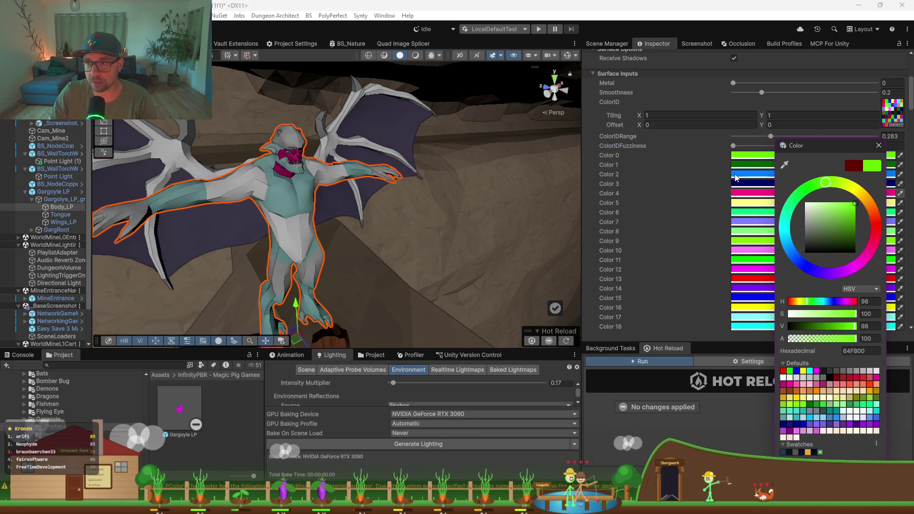
pyautogui.click(710, 161)
pyautogui.click(809, 165)
pyautogui.click(846, 224)
pyautogui.click(866, 224)
pyautogui.click(700, 184)
# - Adjust H0 and S0, and raise H1, S1 and V1 on the material's sliders
pyautogui.scroll(-10, 700, 188)
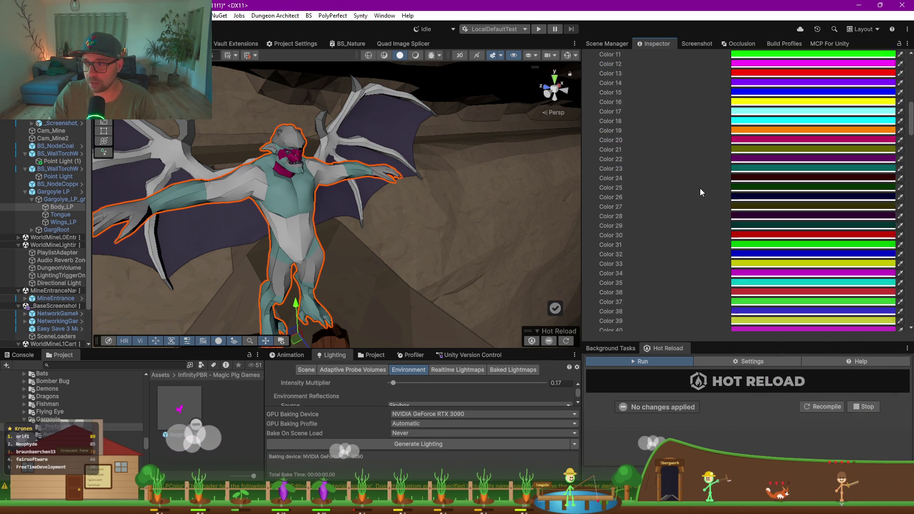
pyautogui.scroll(-15, 699, 196)
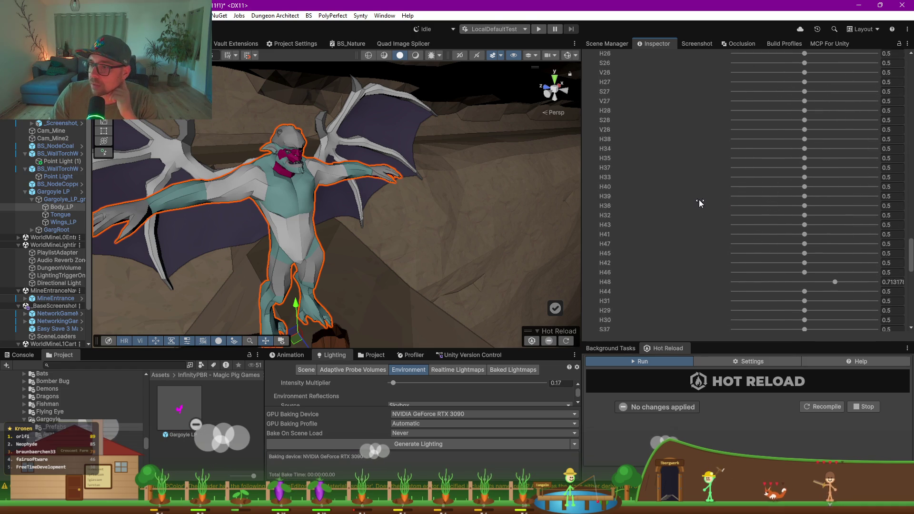
pyautogui.scroll(-2, 699, 200)
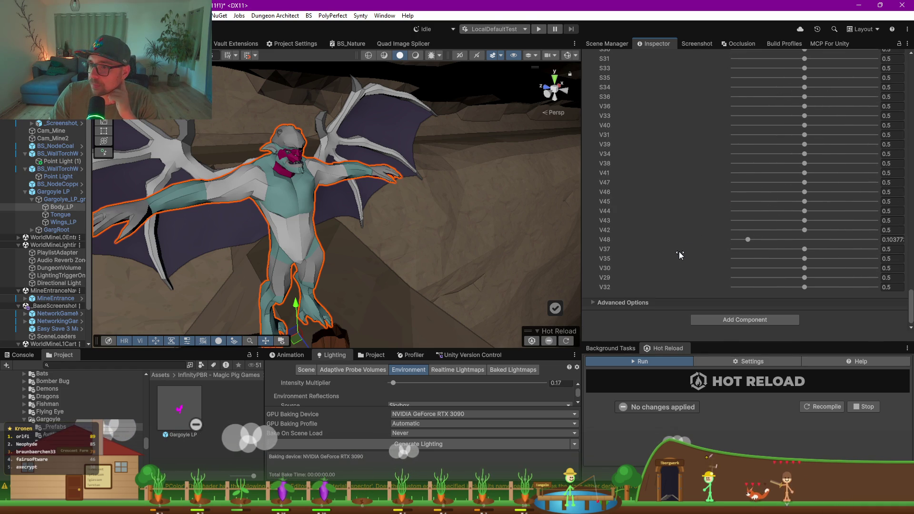
pyautogui.scroll(10, 680, 252)
pyautogui.scroll(15, 681, 250)
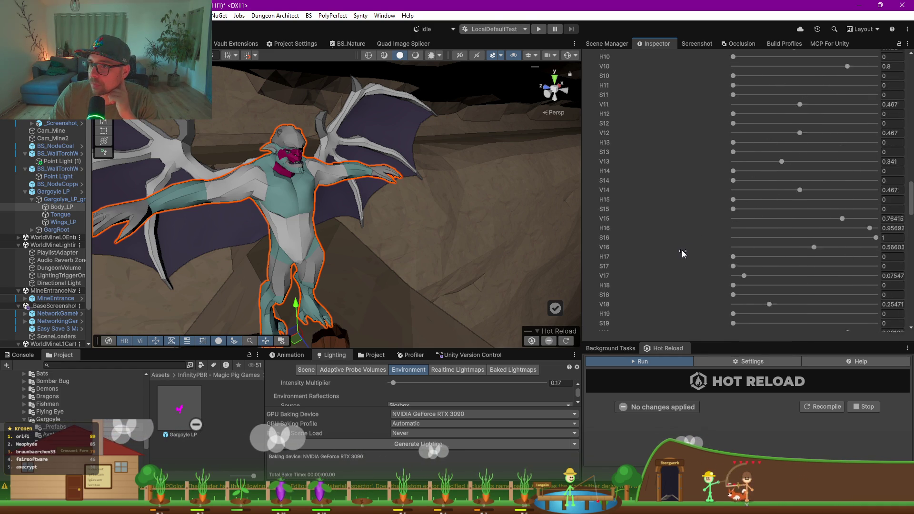
pyautogui.scroll(10, 681, 250)
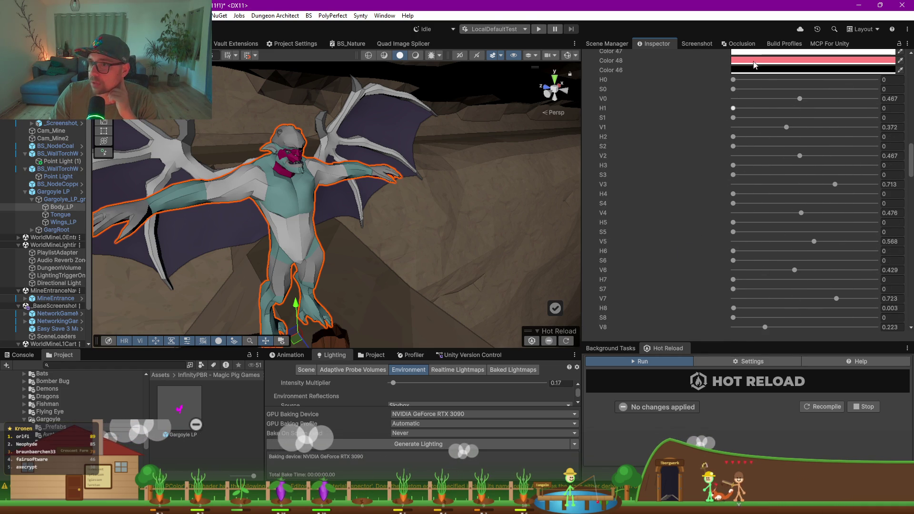
pyautogui.click(793, 80)
pyautogui.click(837, 89)
pyautogui.click(832, 108)
pyautogui.click(835, 118)
pyautogui.click(819, 127)
# - Tune hue and saturation for H2–S6, setting H4 to about half and lowering V5
pyautogui.click(806, 136)
pyautogui.click(857, 146)
pyautogui.click(805, 165)
pyautogui.click(824, 175)
pyautogui.click(805, 194)
pyautogui.click(798, 203)
pyautogui.click(814, 222)
pyautogui.click(794, 232)
pyautogui.click(790, 241)
pyautogui.click(822, 251)
pyautogui.click(838, 260)
# - Push S7 saturation to full and lower H48 to 0.807 so the wings turn purple
pyautogui.scroll(-3, 782, 239)
pyautogui.click(876, 237)
pyautogui.scroll(-12, 809, 233)
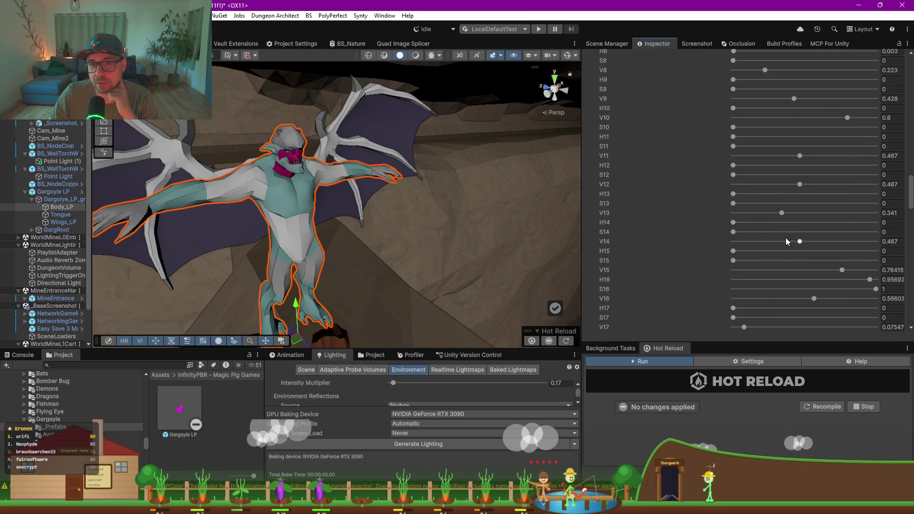
pyautogui.scroll(-15, 746, 247)
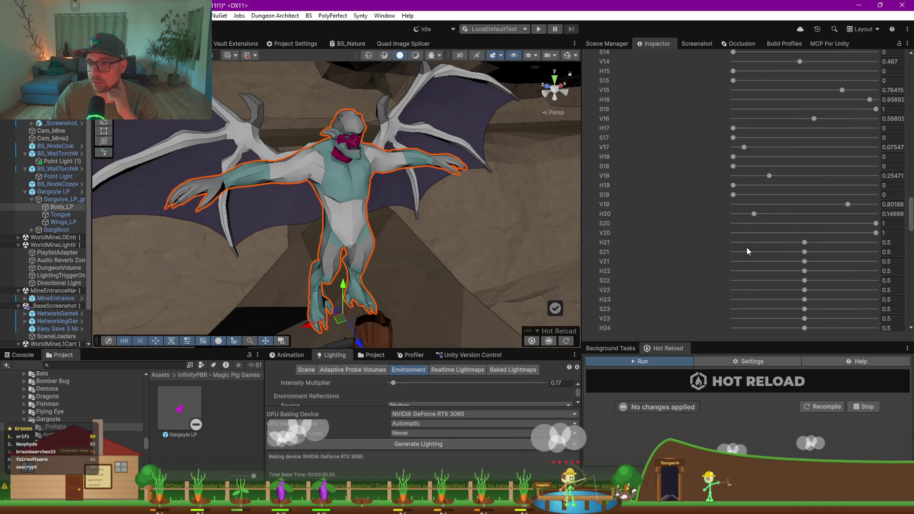
pyautogui.scroll(-2, 772, 258)
pyautogui.moveTo(805, 140); pyautogui.dragTo(840, 140)
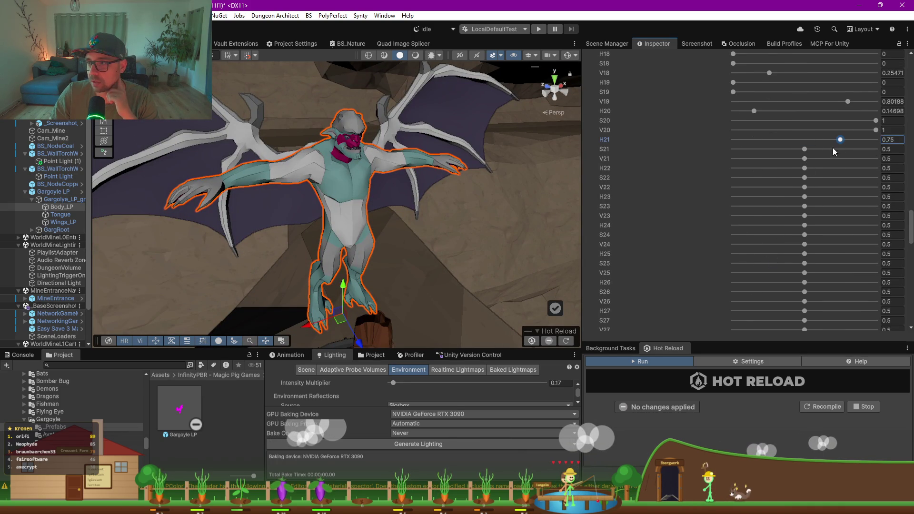
pyautogui.moveTo(754, 111)
pyautogui.mouseDown()
pyautogui.moveTo(844, 111)
pyautogui.moveTo(746, 127)
pyautogui.moveTo(852, 126)
pyautogui.moveTo(854, 135)
pyautogui.moveTo(772, 135)
pyautogui.moveTo(848, 154)
pyautogui.mouseUp()
pyautogui.scroll(-10, 746, 178)
pyautogui.click(761, 127)
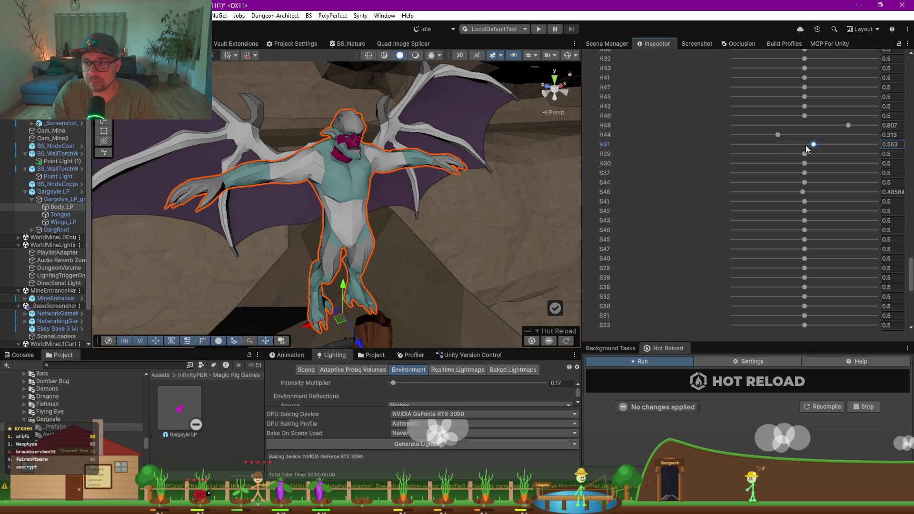
# - Enlarge the Project and Lighting panels
pyautogui.scroll(8, 818, 183)
pyautogui.scroll(6, 818, 183)
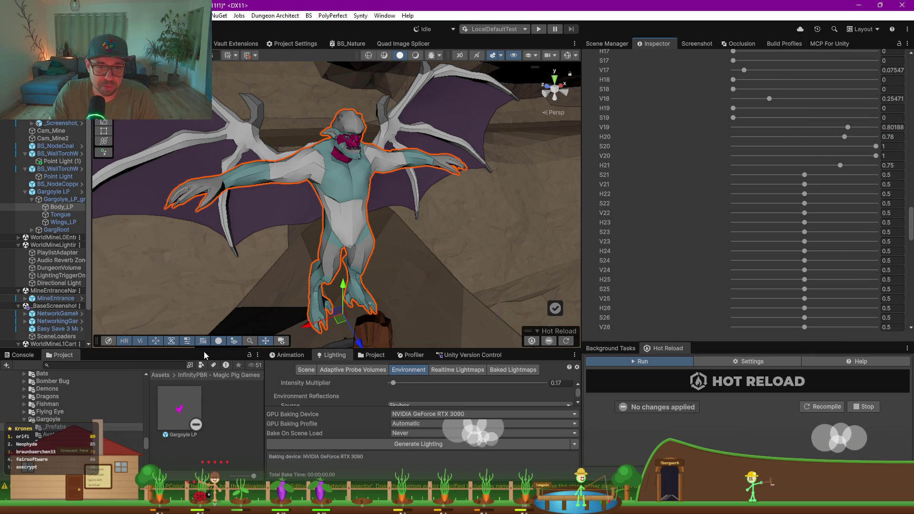
pyautogui.moveTo(204, 351); pyautogui.dragTo(181, 215)
# - Drag the Red texture from Gargoyle's Textures & Materials folder into the material's ColorID slot
pyautogui.click(53, 306)
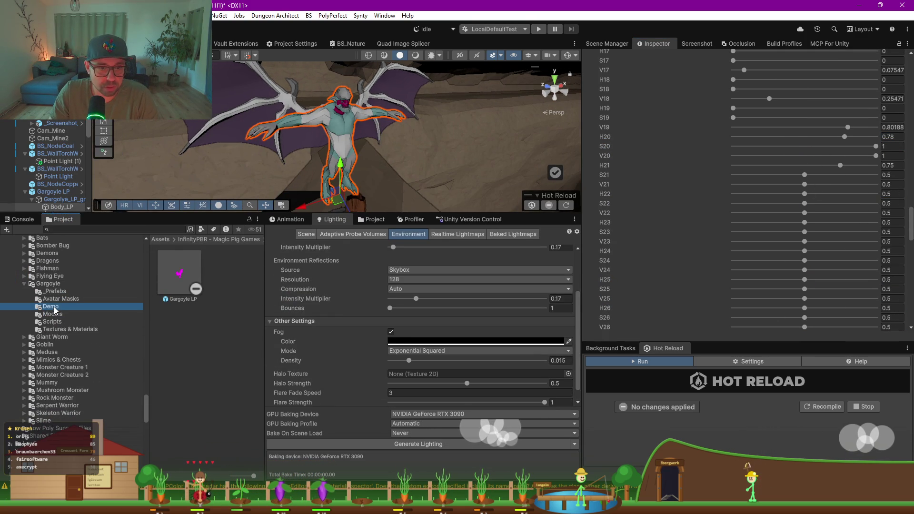
pyautogui.click(53, 315)
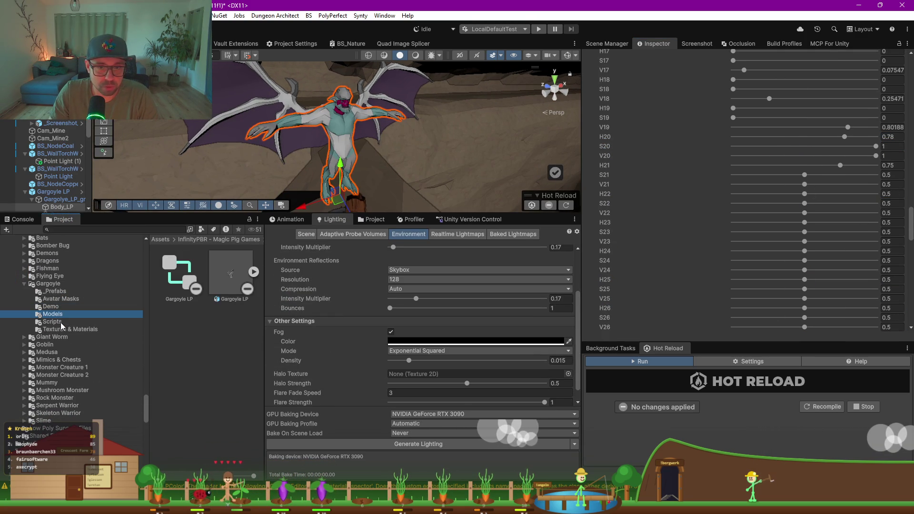
pyautogui.click(59, 321)
pyautogui.click(65, 329)
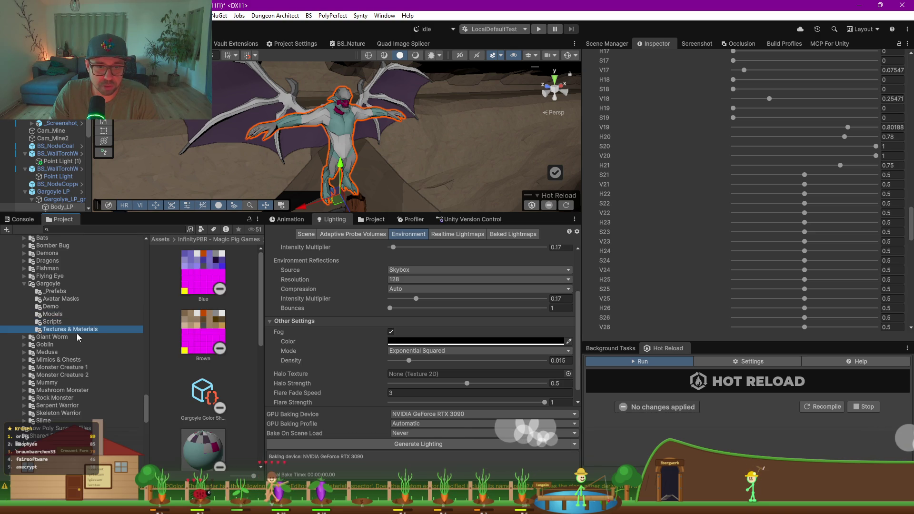
pyautogui.scroll(-5, 227, 356)
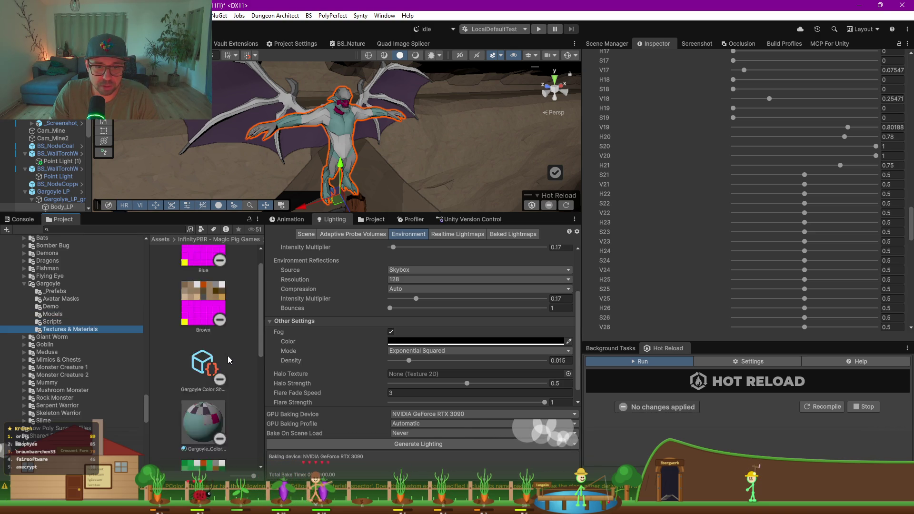
pyautogui.scroll(-4, 227, 356)
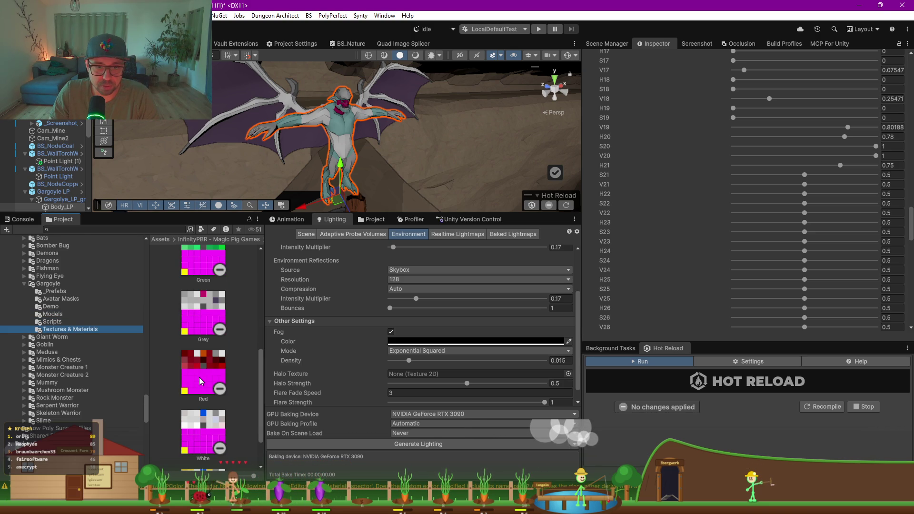
pyautogui.scroll(15, 673, 186)
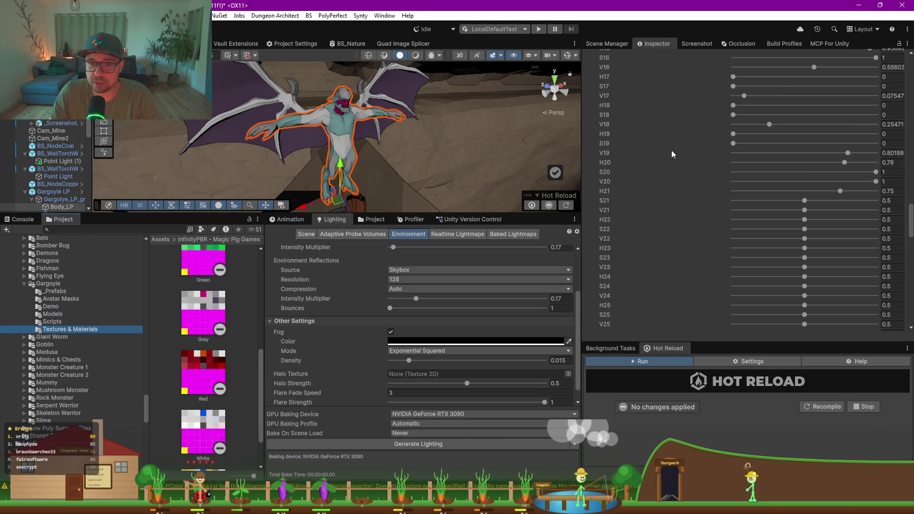
pyautogui.scroll(3, 674, 190)
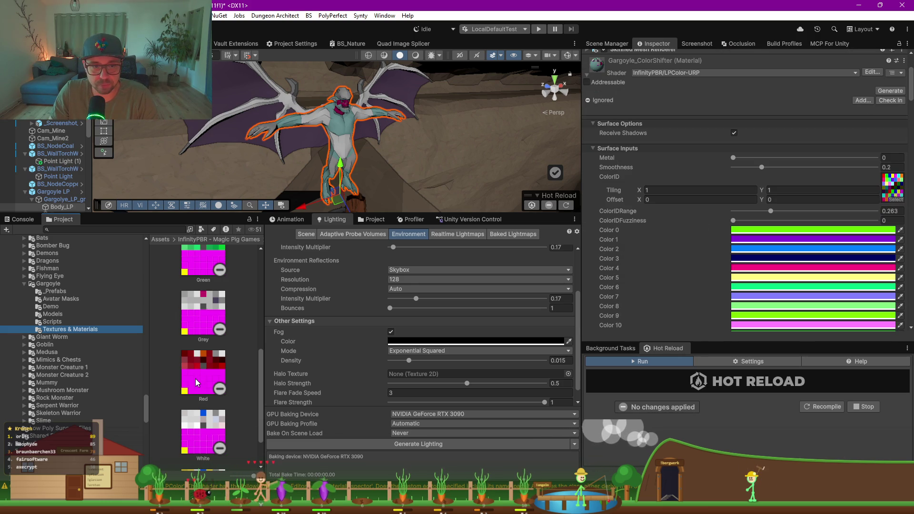
pyautogui.moveTo(199, 384)
pyautogui.mouseDown()
pyautogui.moveTo(846, 195)
pyautogui.moveTo(894, 199)
pyautogui.mouseUp()
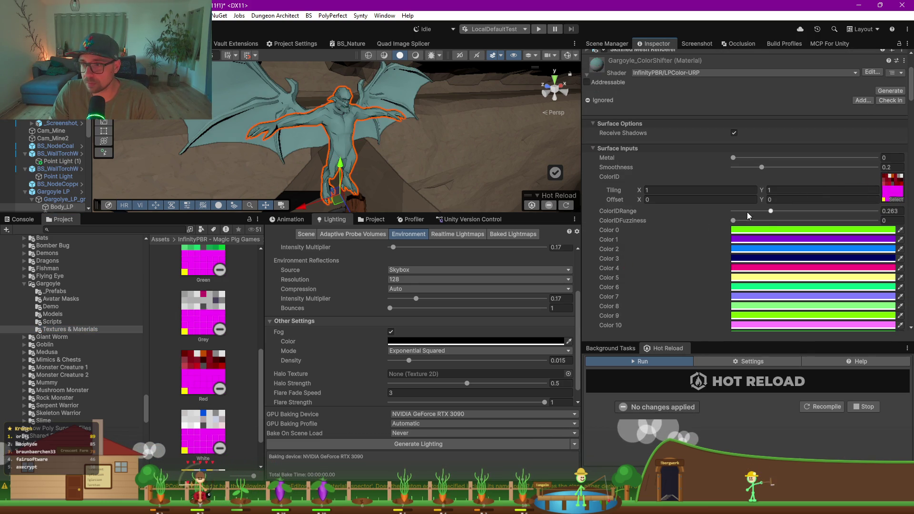
# - Drop ColorIDRange to 0 and adjust the ColorIDFuzziness amount
pyautogui.moveTo(772, 211); pyautogui.dragTo(714, 210)
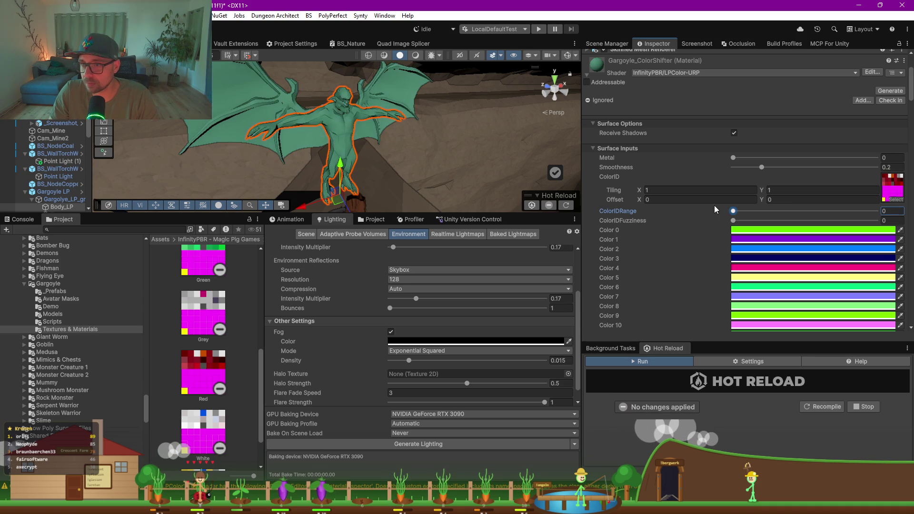
pyautogui.click(737, 223)
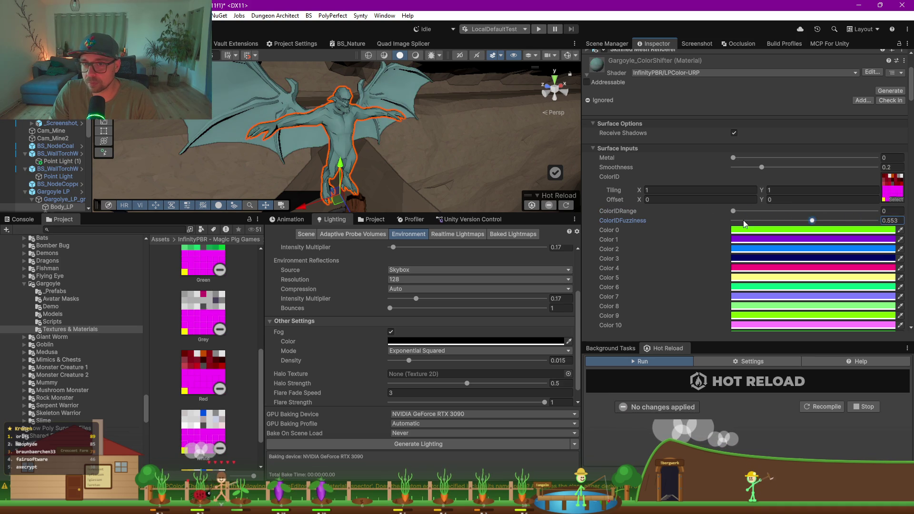
pyautogui.scroll(5, 332, 119)
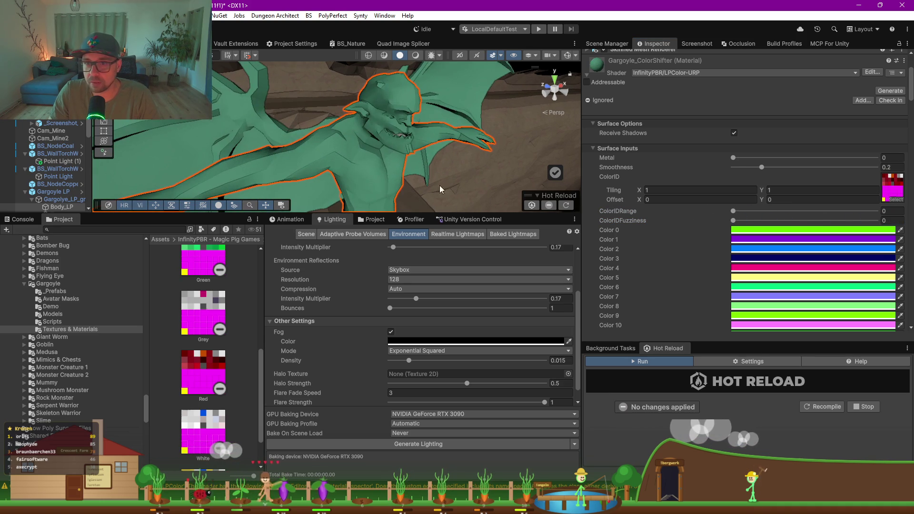
pyautogui.scroll(3, 227, 321)
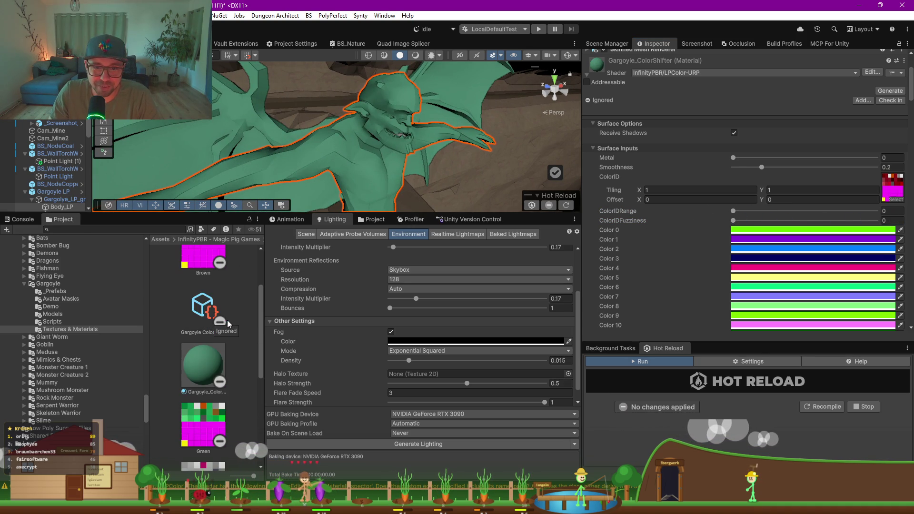
pyautogui.scroll(-3, 222, 358)
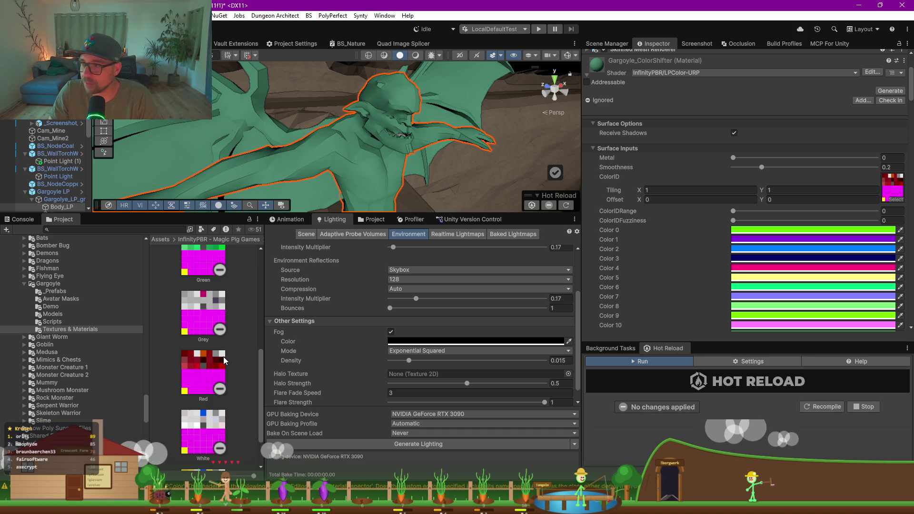
pyautogui.scroll(-20, 676, 252)
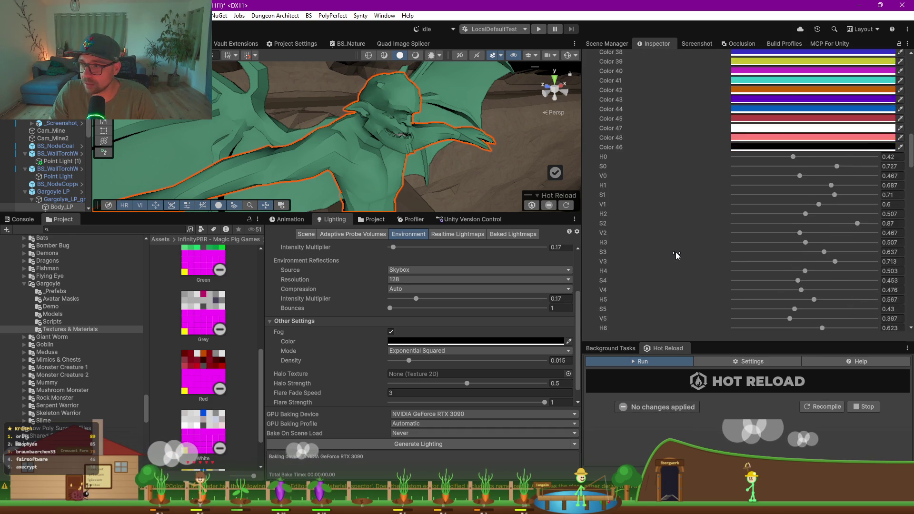
pyautogui.scroll(20, 676, 252)
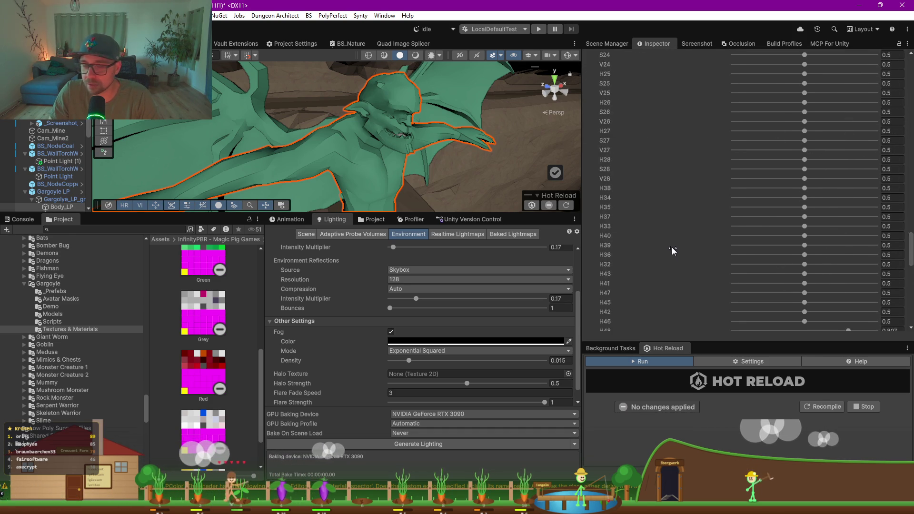
pyautogui.scroll(1, 673, 251)
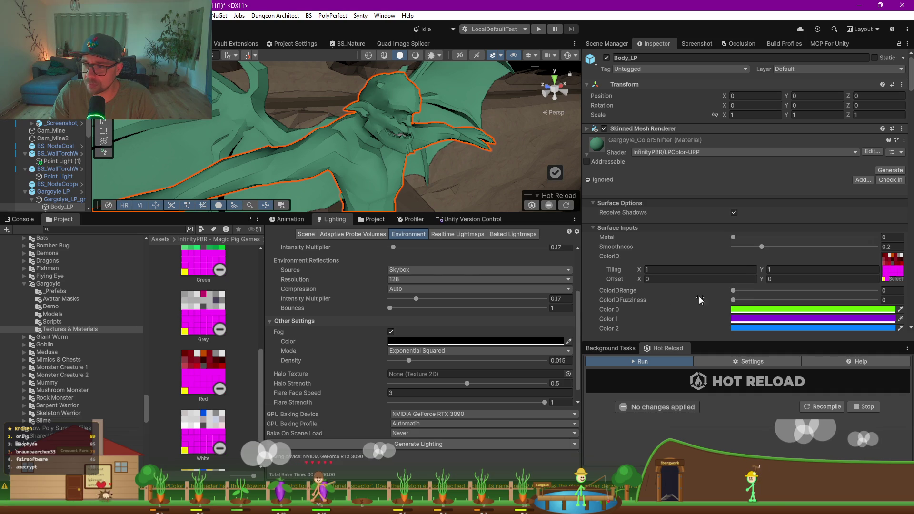
# - Sweep ColorIDRange up to 1, then lower it to about 0.41 so the body turns teal
pyautogui.moveTo(737, 291); pyautogui.dragTo(896, 291)
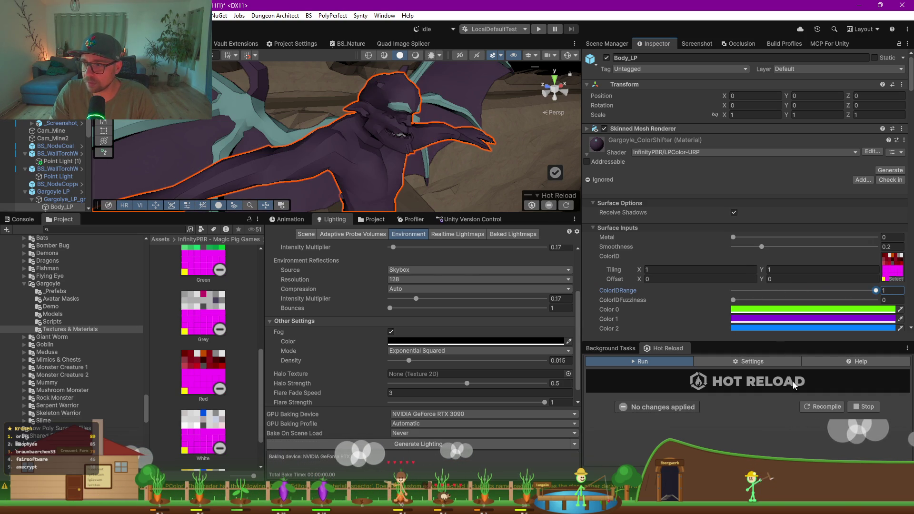
pyautogui.moveTo(875, 290)
pyautogui.mouseDown()
pyautogui.moveTo(721, 281)
pyautogui.moveTo(763, 280)
pyautogui.moveTo(809, 280)
pyautogui.moveTo(757, 297)
pyautogui.moveTo(799, 285)
pyautogui.moveTo(638, 287)
pyautogui.mouseUp()
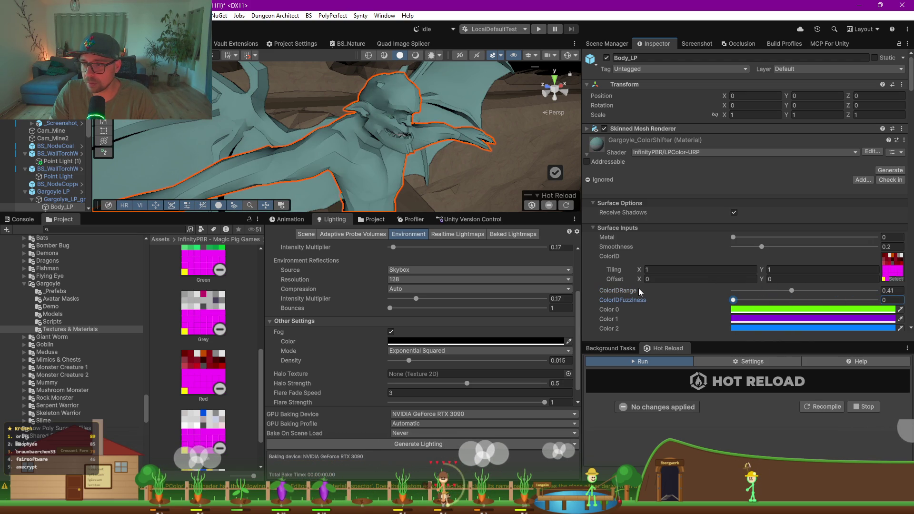
pyautogui.scroll(-4, 767, 314)
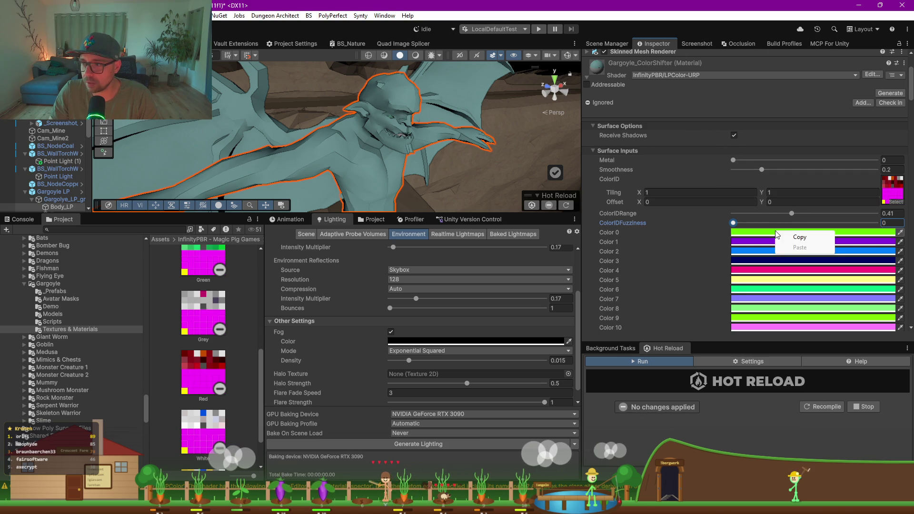
pyautogui.click(669, 246)
pyautogui.scroll(4, 677, 253)
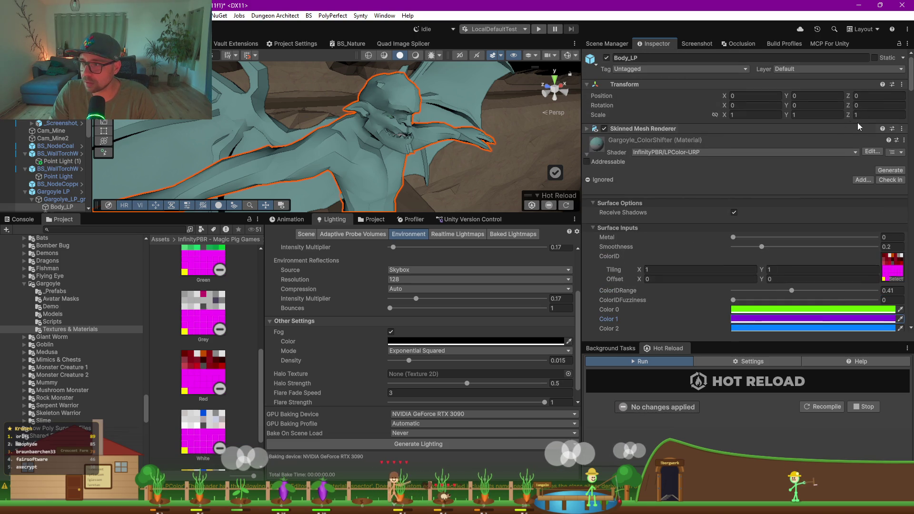
pyautogui.click(904, 141)
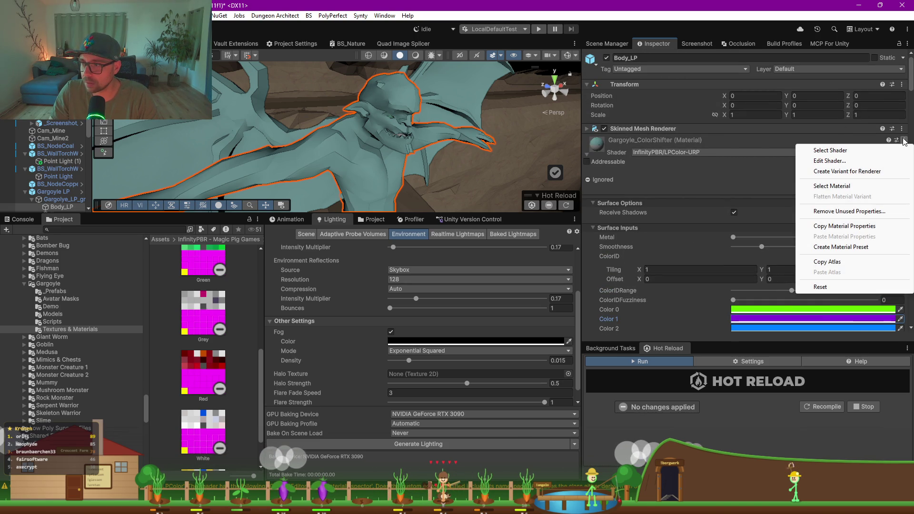
# - Reset Gargoyle_ColorShifter to defaults, reassign the red-magenta ColorID texture, and enlarge the Scene view
pyautogui.click(829, 287)
pyautogui.scroll(-2, 737, 241)
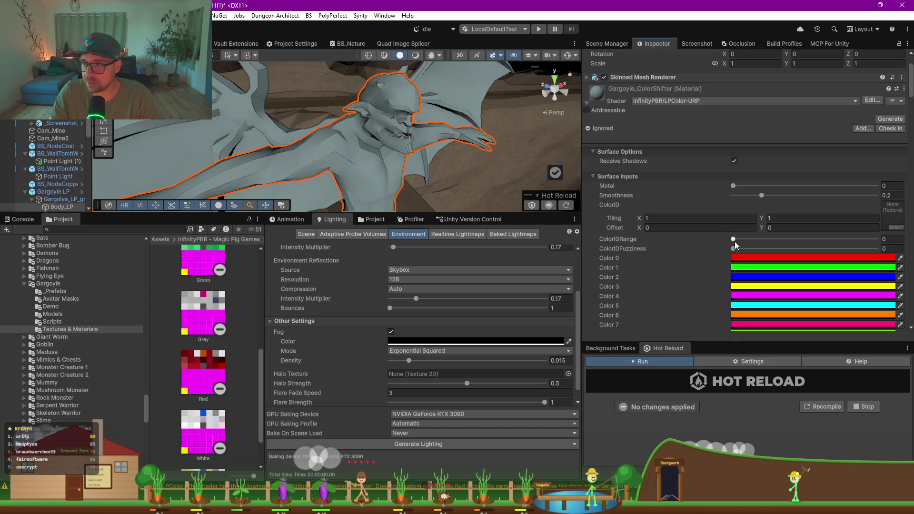
pyautogui.moveTo(888, 215); pyautogui.dragTo(889, 215)
pyautogui.moveTo(327, 213); pyautogui.dragTo(327, 320)
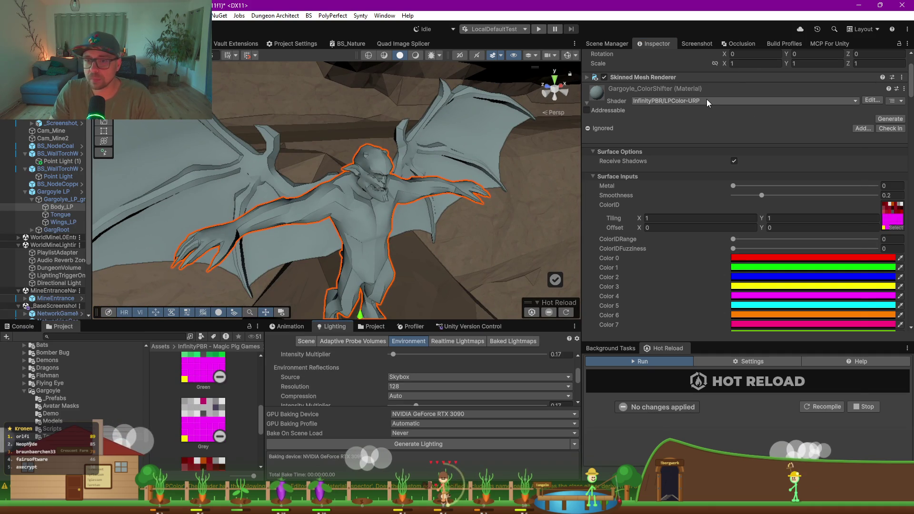
pyautogui.click(707, 101)
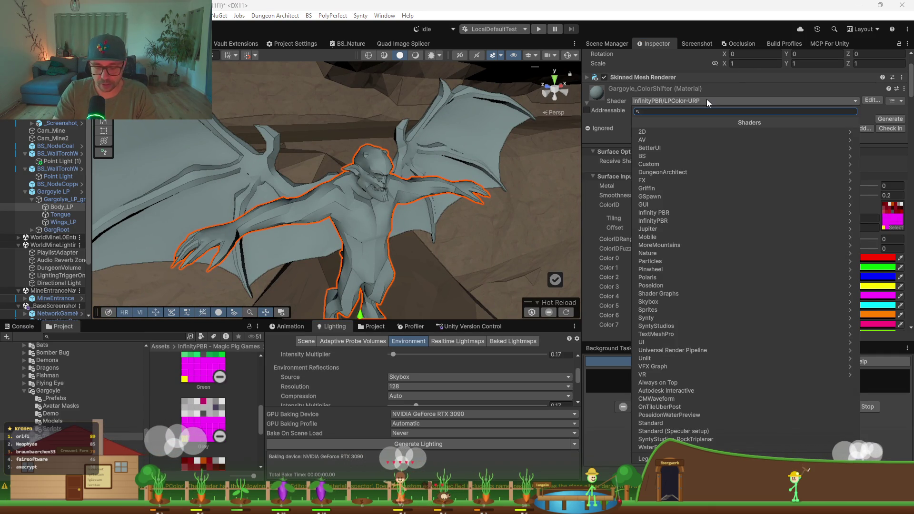
# - Change the gargoyle material's shader to Universal Render Pipeline/Lit by searching 'lit'
pyautogui.write('lit')
pyautogui.press('Down')
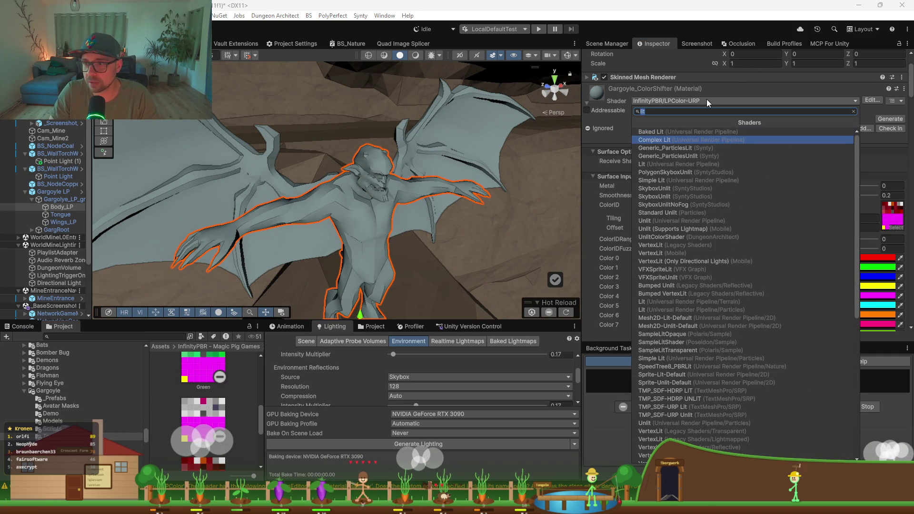
pyautogui.press('Down')
pyautogui.press('Down')
pyautogui.press('Down')
pyautogui.press('Return')
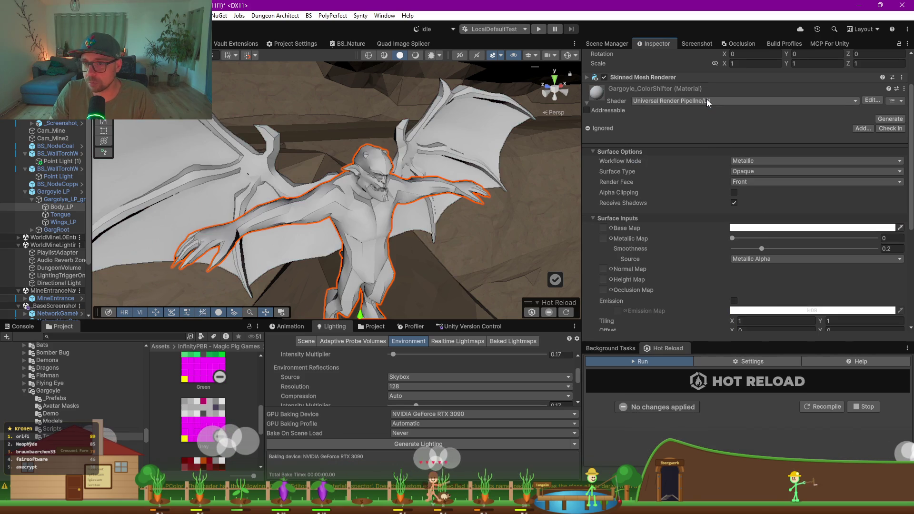
# - Set the Red texture as the Base Map so the gargoyle renders dark red
pyautogui.scroll(-3, 745, 239)
pyautogui.moveTo(210, 461); pyautogui.dragTo(588, 311)
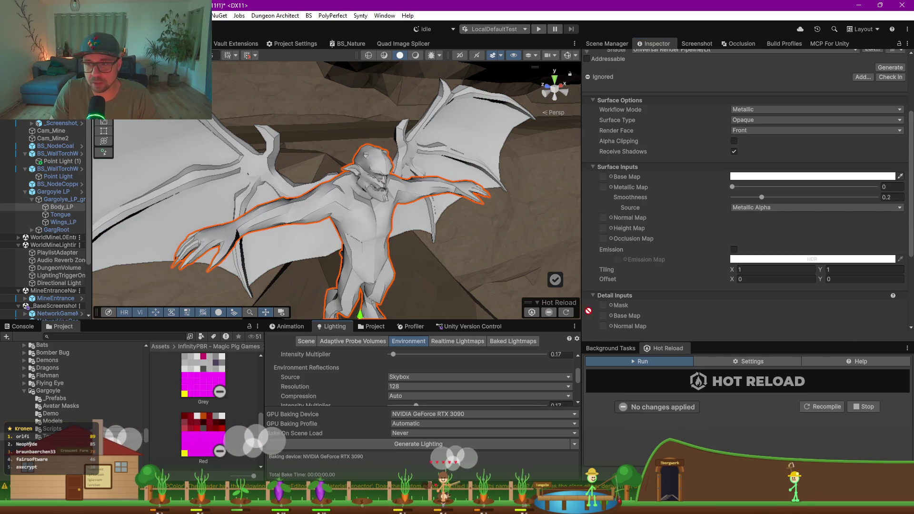
pyautogui.moveTo(603, 179); pyautogui.dragTo(603, 179)
pyautogui.moveTo(319, 231)
pyautogui.mouseDown()
pyautogui.moveTo(365, 202)
pyautogui.moveTo(400, 199)
pyautogui.mouseUp()
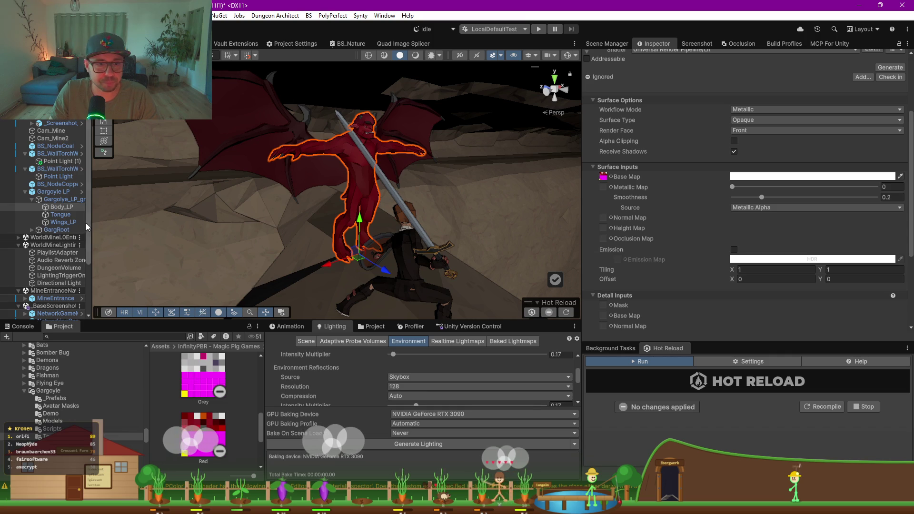
pyautogui.moveTo(89, 232); pyautogui.dragTo(205, 232)
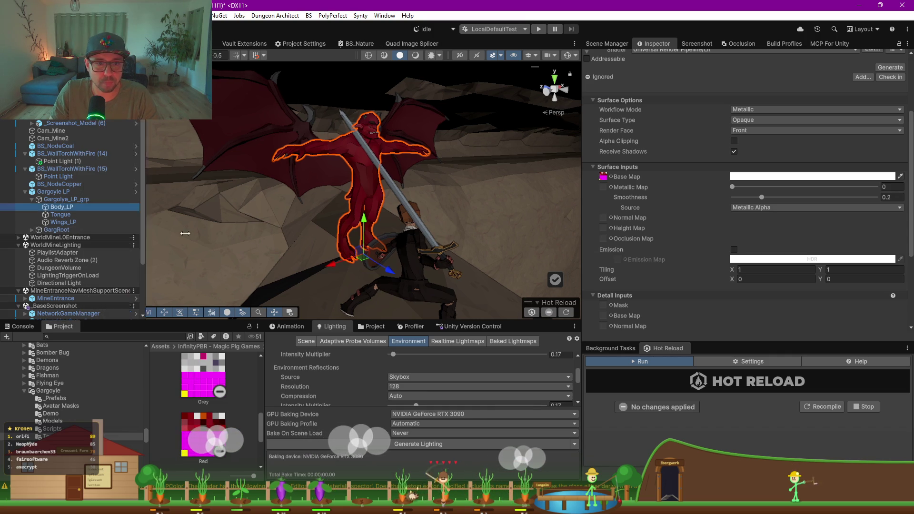
# - Expand GargRoot, GargPelvis and the spine bones down through GargRibcage toward the neck
pyautogui.click(32, 230)
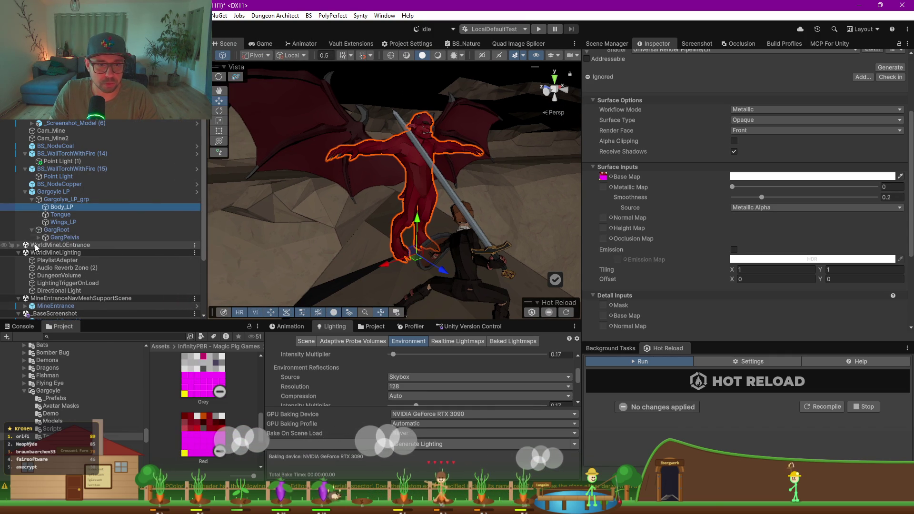
pyautogui.click(180, 236)
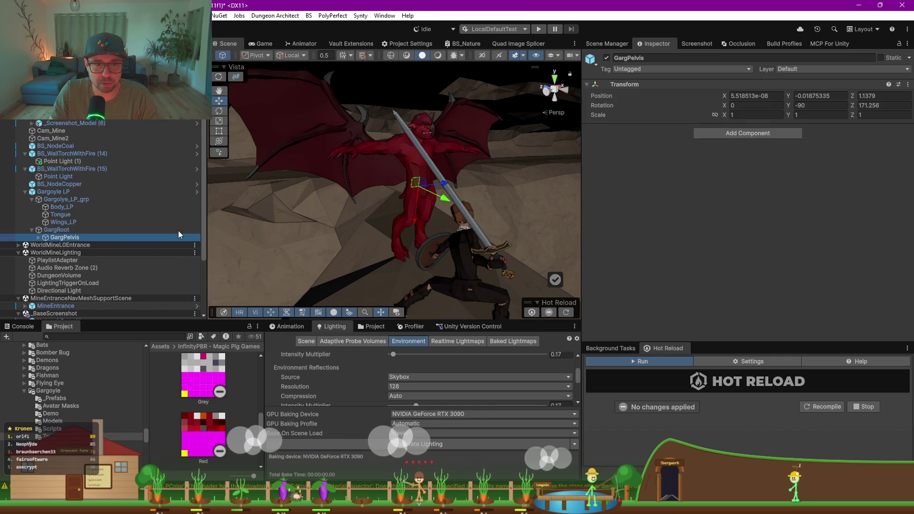
pyautogui.click(40, 237)
pyautogui.press('Down')
pyautogui.press('Down')
pyautogui.press('Down')
pyautogui.press('Right')
pyautogui.press('Down')
pyautogui.press('Right')
pyautogui.press('Down')
pyautogui.press('Right')
pyautogui.press('Down')
pyautogui.press('Right')
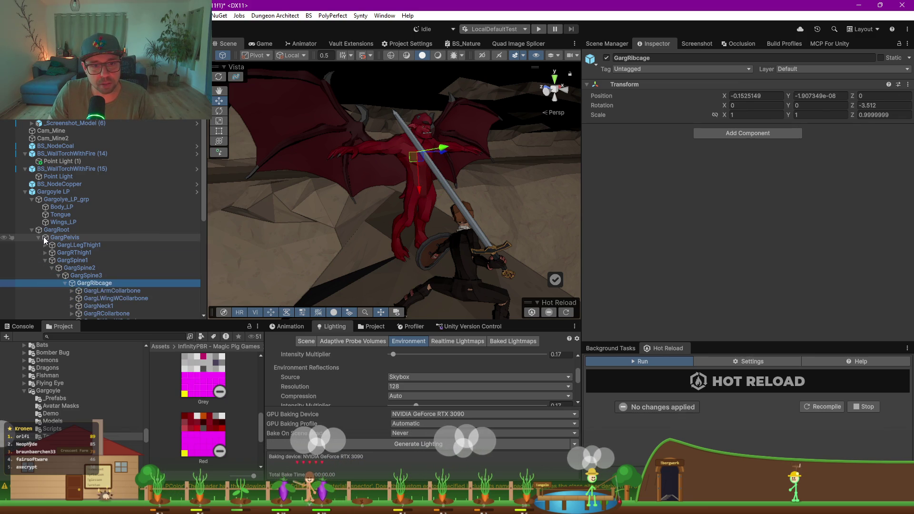
pyautogui.press('Down')
pyautogui.scroll(-3, 69, 241)
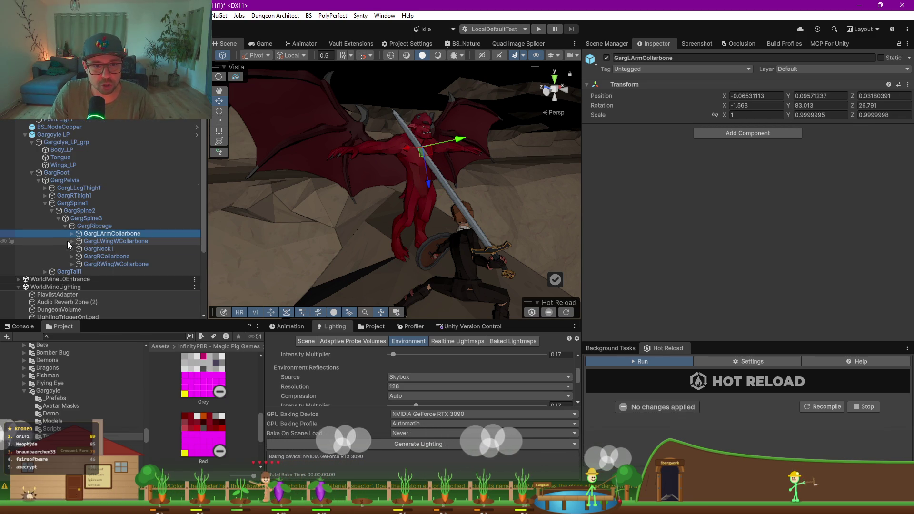
pyautogui.press('Down')
pyautogui.press('Down')
pyautogui.press('Down')
pyautogui.press('Down')
pyautogui.press('Up')
pyautogui.press('Up')
pyautogui.press('Down')
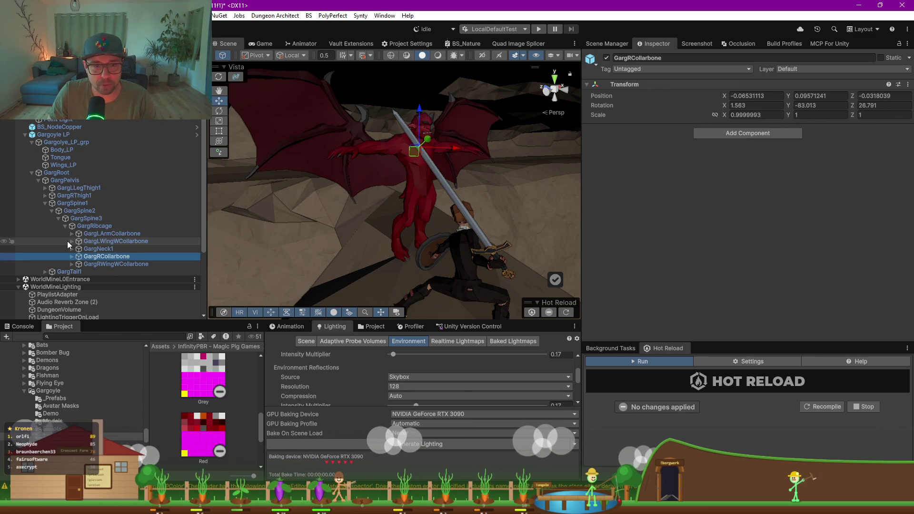
# - Expand GargRCollarbone and the right upper arm and forearm chain down to GargRPalm's finger bones
pyautogui.press('Right')
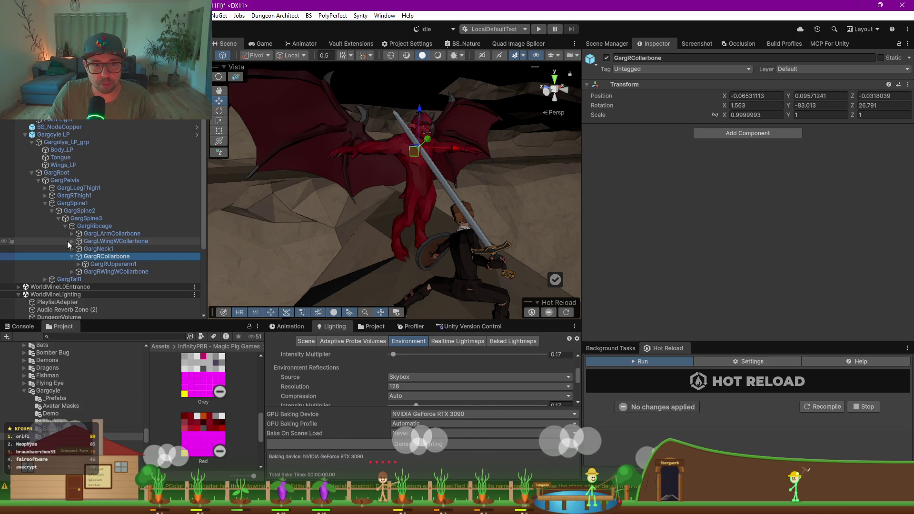
pyautogui.press('Down')
pyautogui.press('Right')
pyautogui.press('Down')
pyautogui.press('Right')
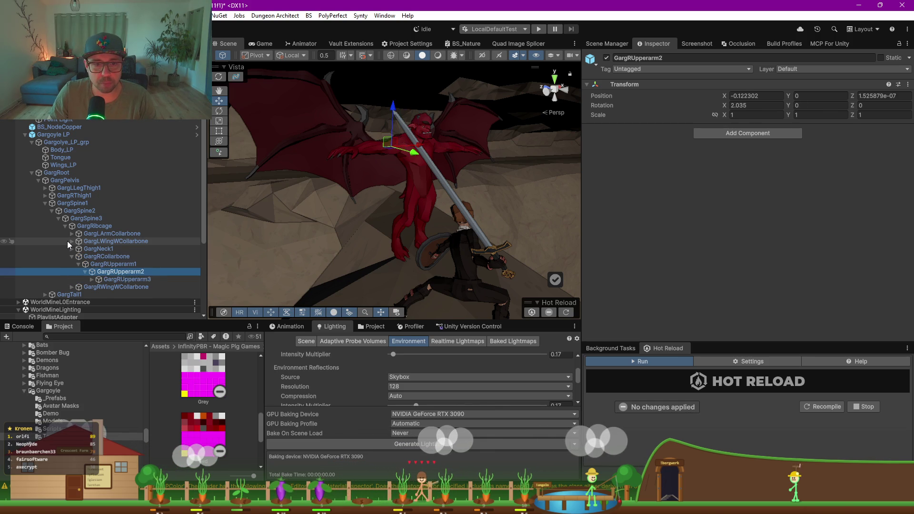
pyautogui.press('Down')
pyautogui.press('Right')
pyautogui.press('Down')
pyautogui.press('Right')
pyautogui.press('Down')
pyautogui.press('Right')
pyautogui.press('Down')
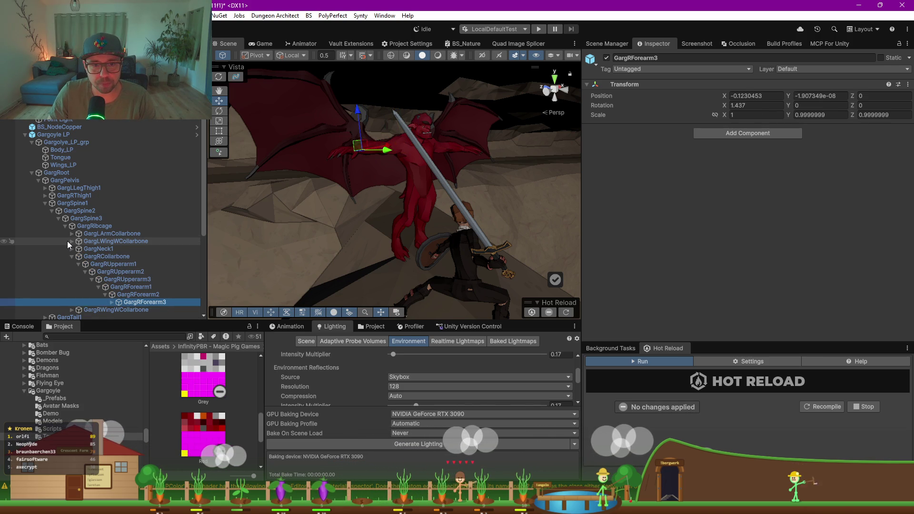
pyautogui.press('Right')
pyautogui.press('Down')
pyautogui.press('Right')
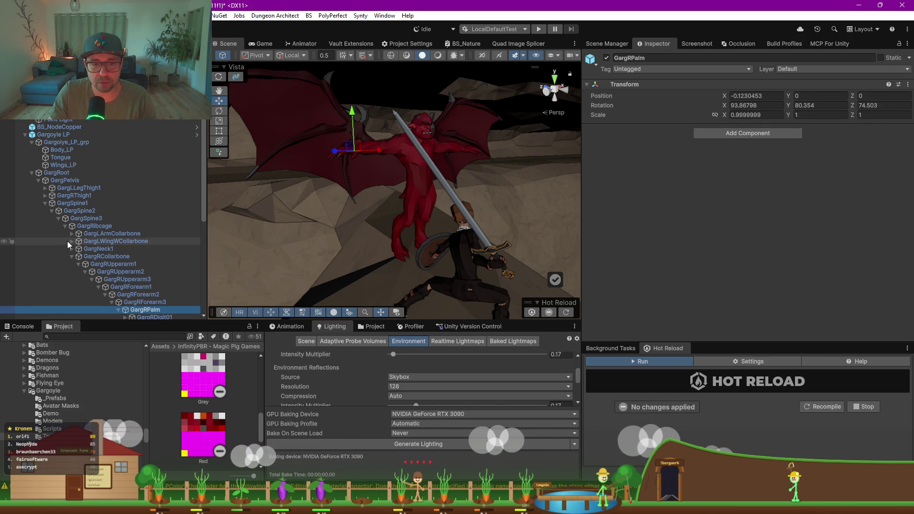
pyautogui.scroll(-3, 91, 237)
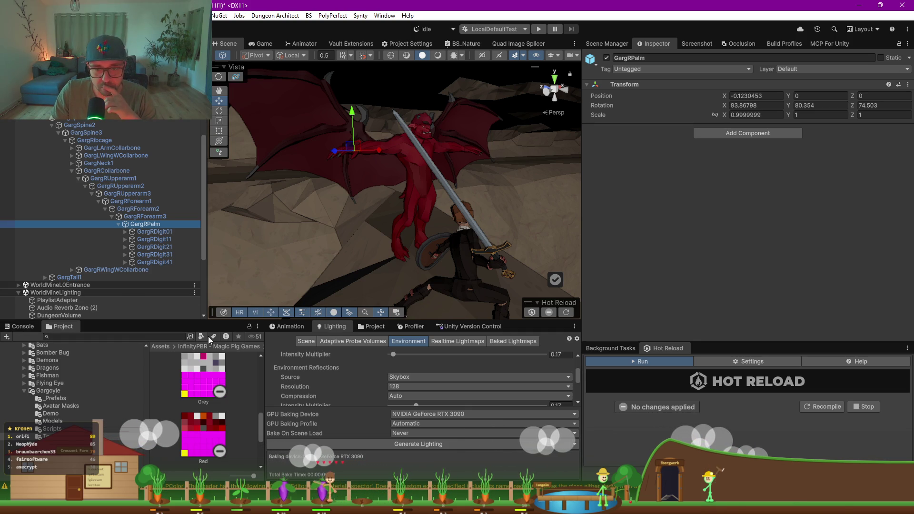
pyautogui.moveTo(265, 363); pyautogui.dragTo(399, 362)
pyautogui.click(225, 337)
# - Search the project for 'sword' and filter the results to Prefabs only
pyautogui.write('sword')
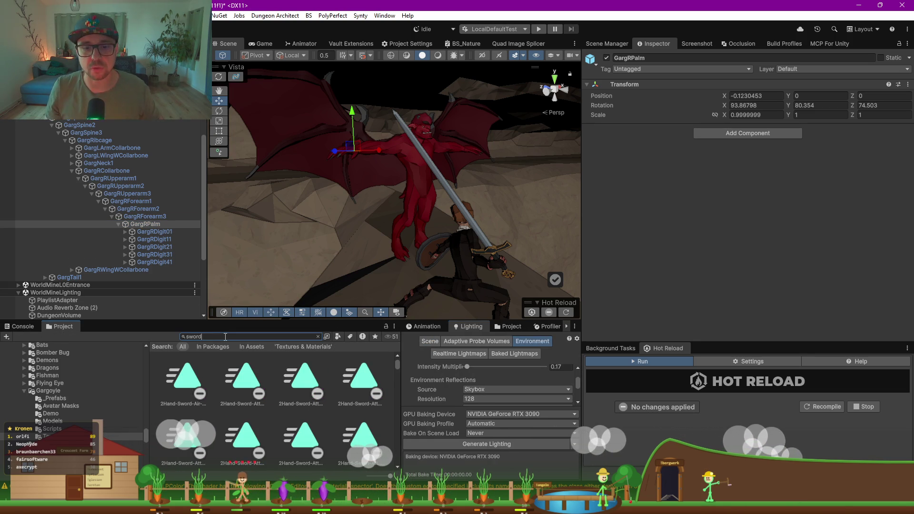
pyautogui.click(338, 336)
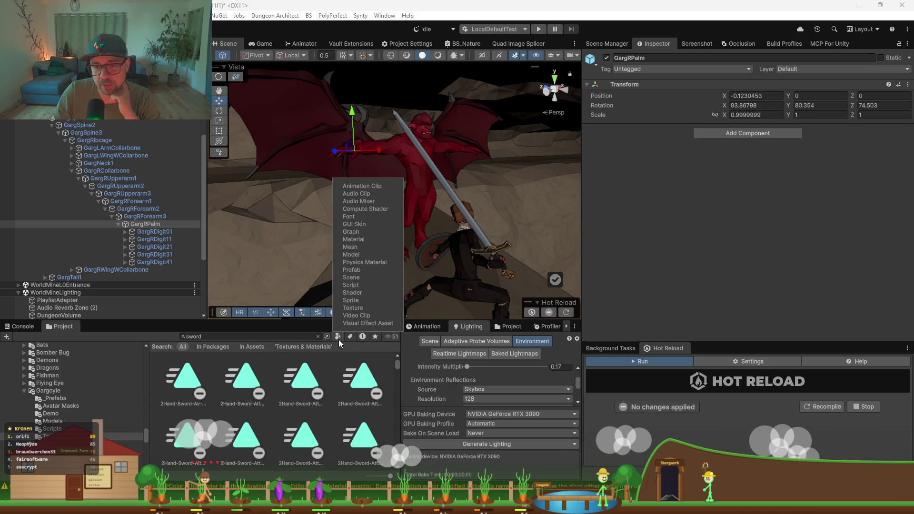
pyautogui.click(363, 270)
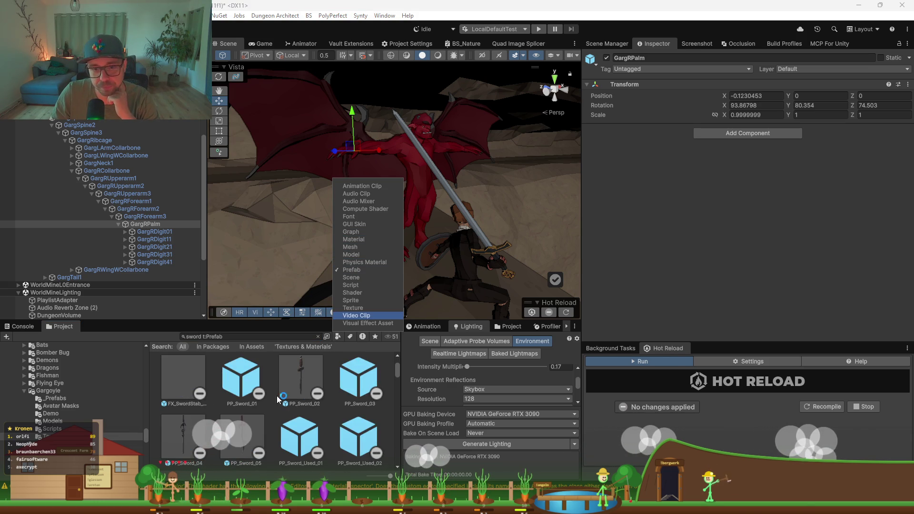
pyautogui.moveTo(300, 322); pyautogui.dragTo(300, 244)
# - Scroll the sword prefab results and select SM_Wep_Sword_03
pyautogui.scroll(-5, 314, 339)
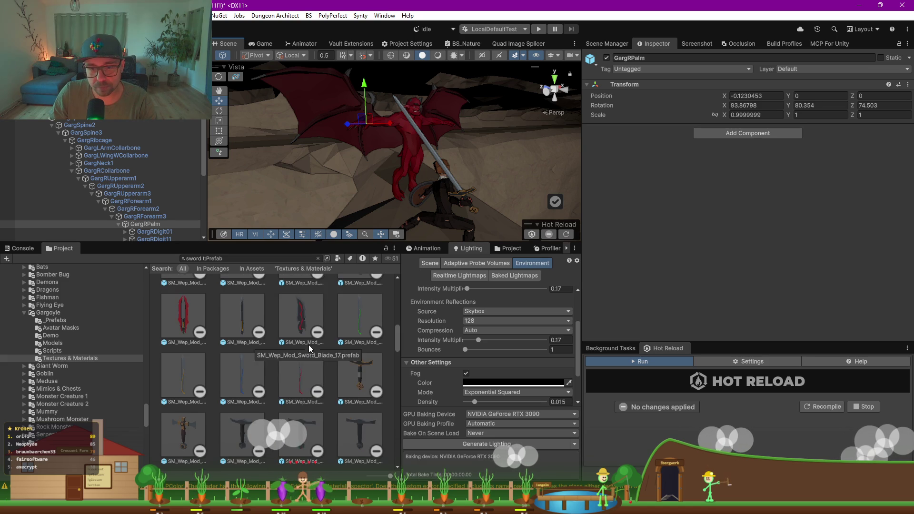
pyautogui.scroll(-2, 328, 389)
pyautogui.scroll(-4, 328, 385)
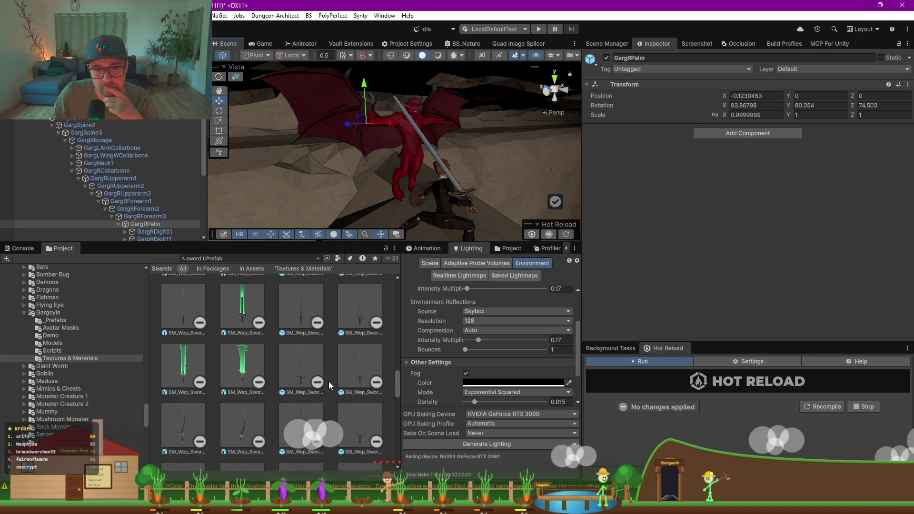
pyautogui.scroll(-2, 329, 385)
pyautogui.scroll(-3, 328, 384)
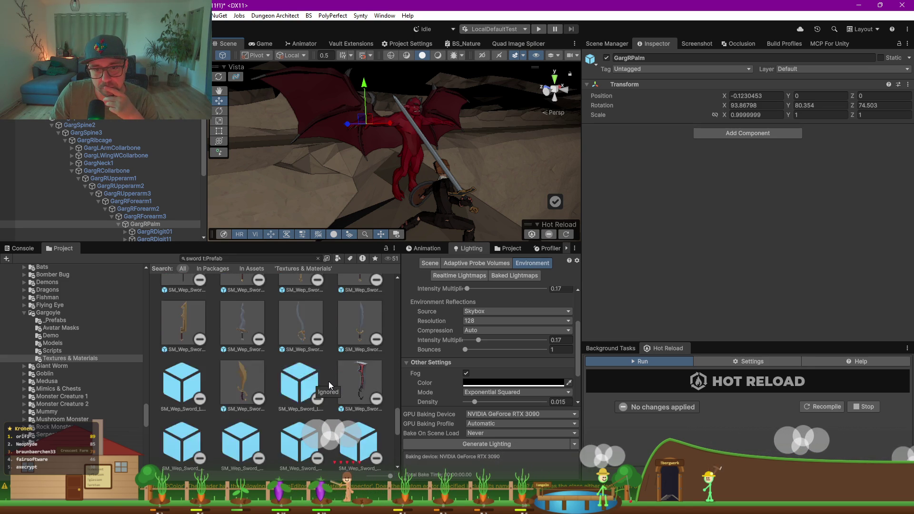
pyautogui.scroll(-3, 328, 384)
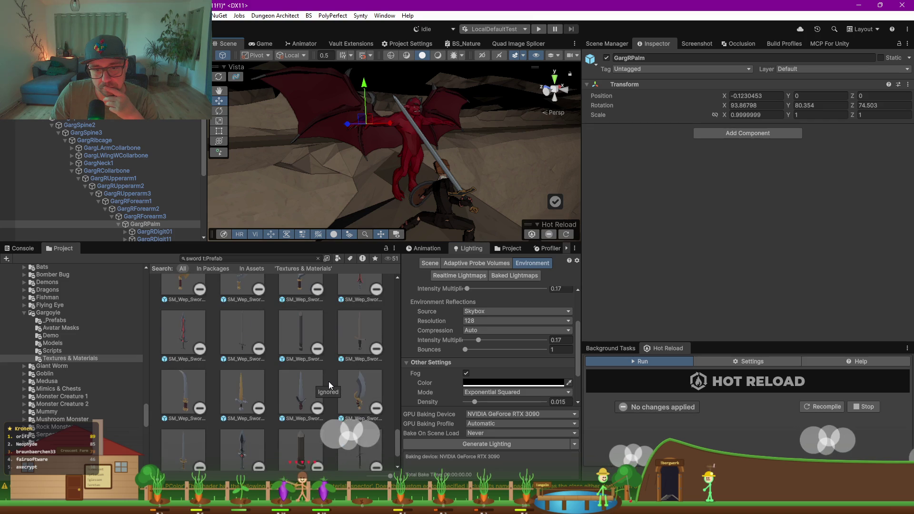
pyautogui.scroll(5, 278, 444)
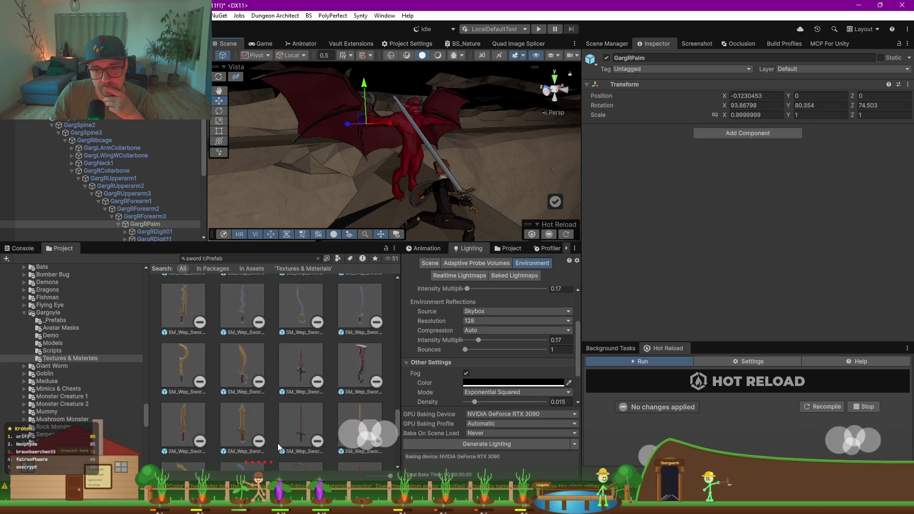
pyautogui.scroll(-2, 278, 442)
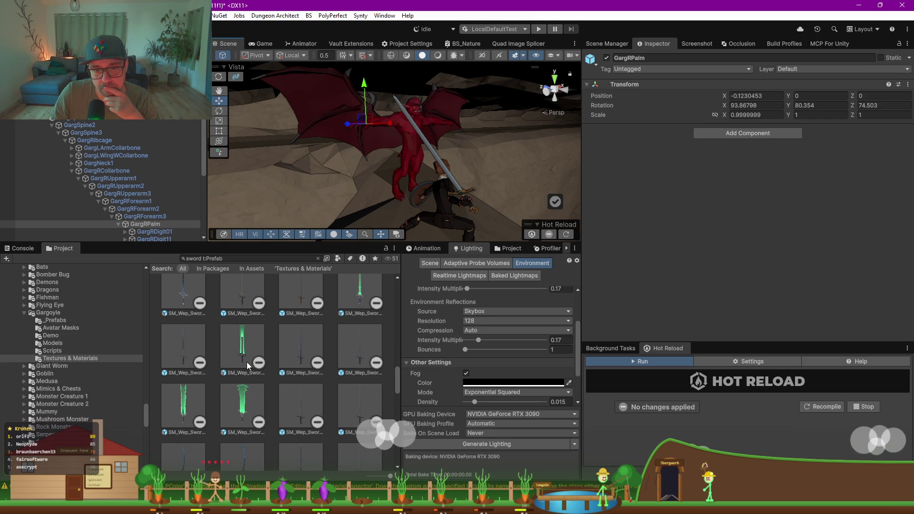
pyautogui.click(234, 349)
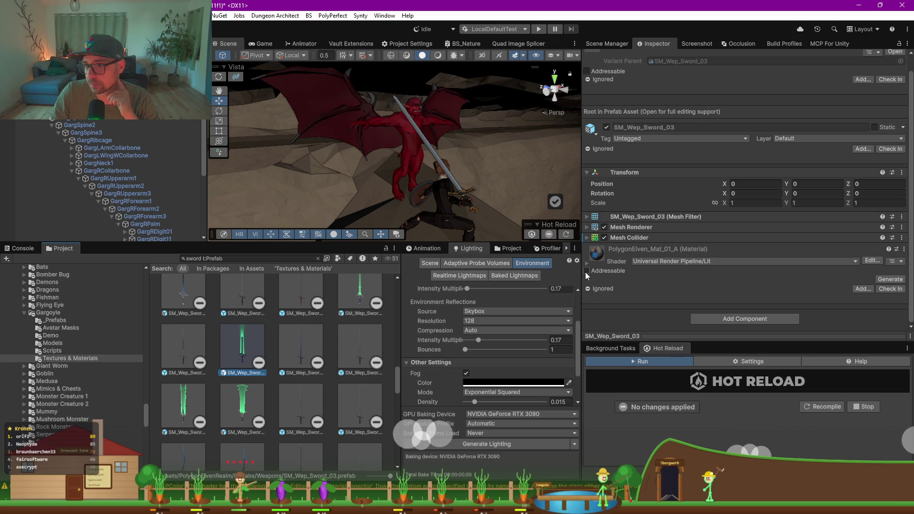
# - Expand the sword's material, ping its Base Map texture, and open PolygonElven_Texture_01_A.png
pyautogui.click(587, 262)
pyautogui.scroll(-5, 657, 262)
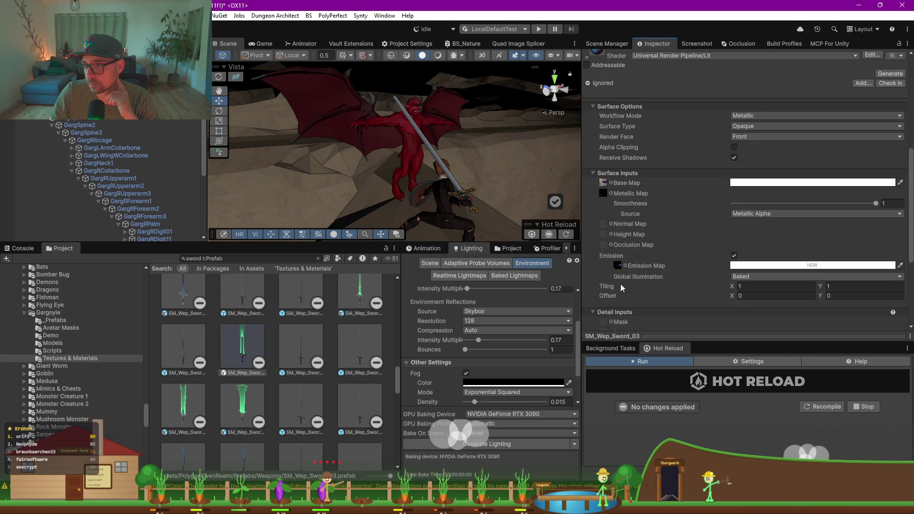
pyautogui.click(603, 182)
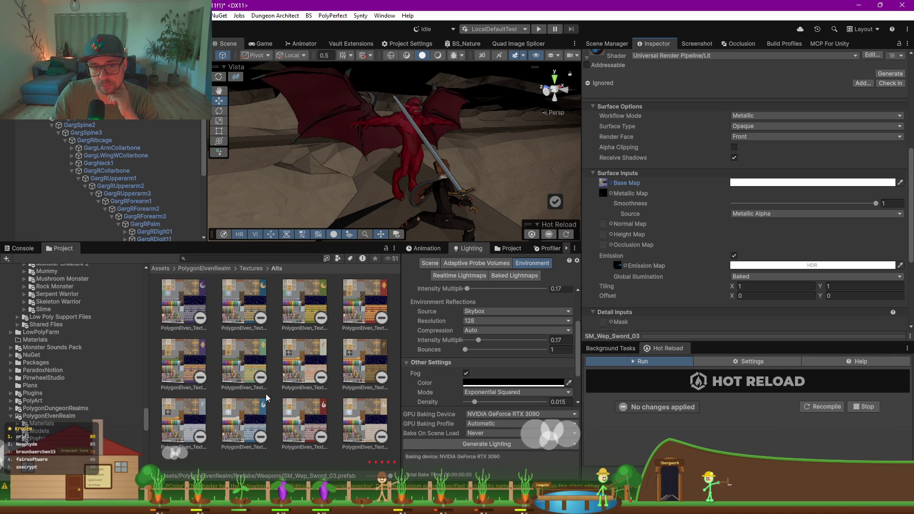
pyautogui.doubleClick(192, 301)
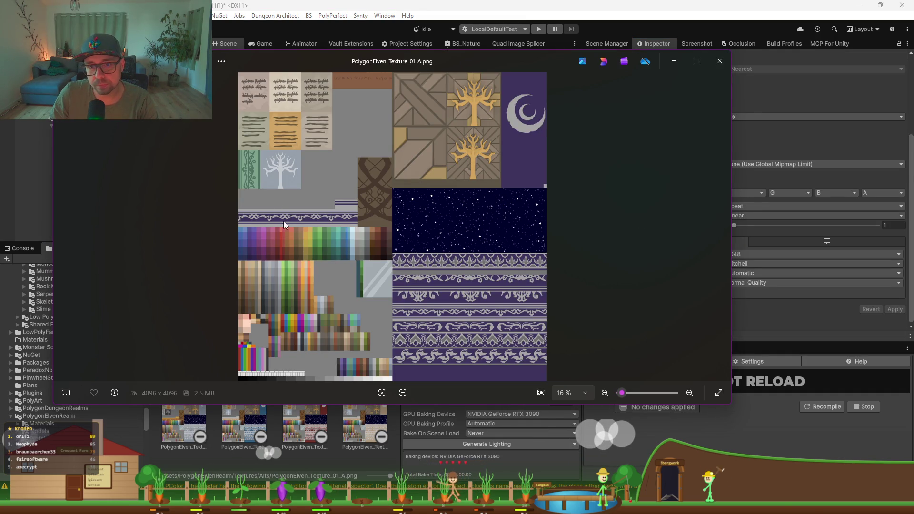
pyautogui.scroll(-1, 310, 270)
pyautogui.scroll(1, 301, 279)
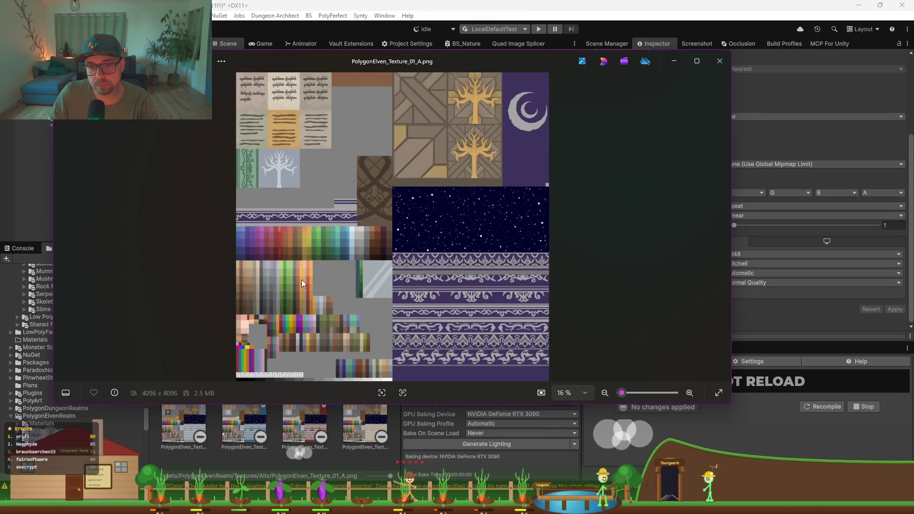
pyautogui.click(719, 61)
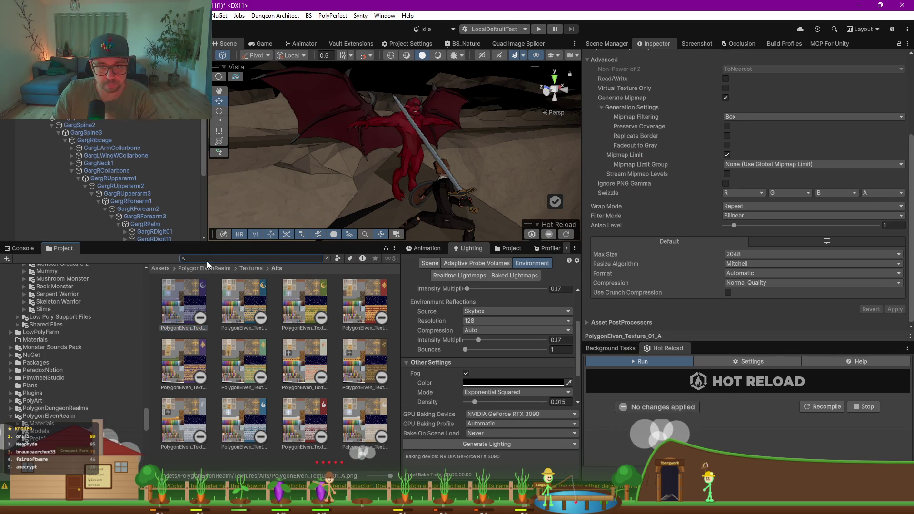
# - Complete the 'sword' project search and limit it to Prefabs
pyautogui.write('sword')
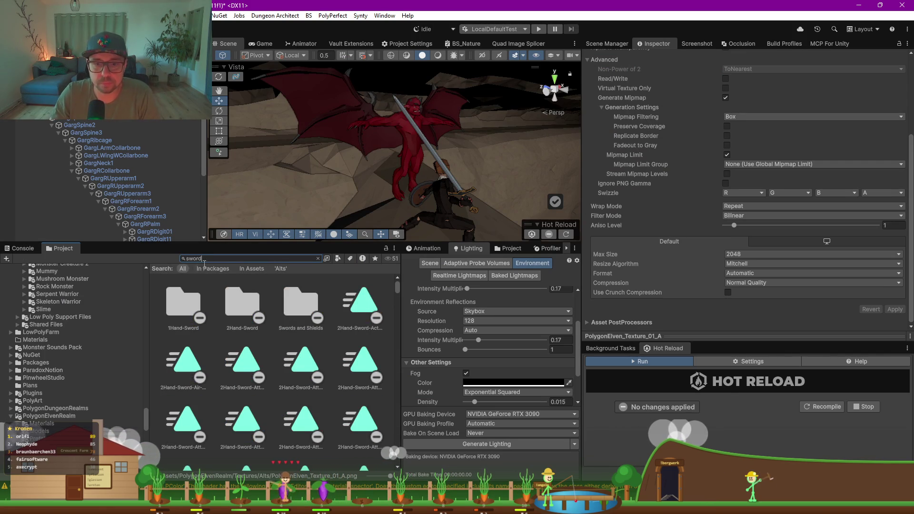
pyautogui.click(338, 258)
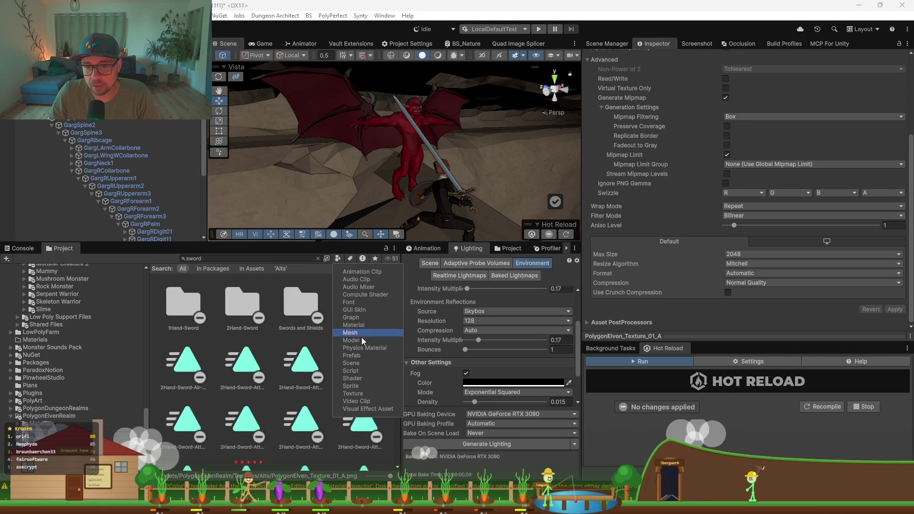
pyautogui.click(361, 355)
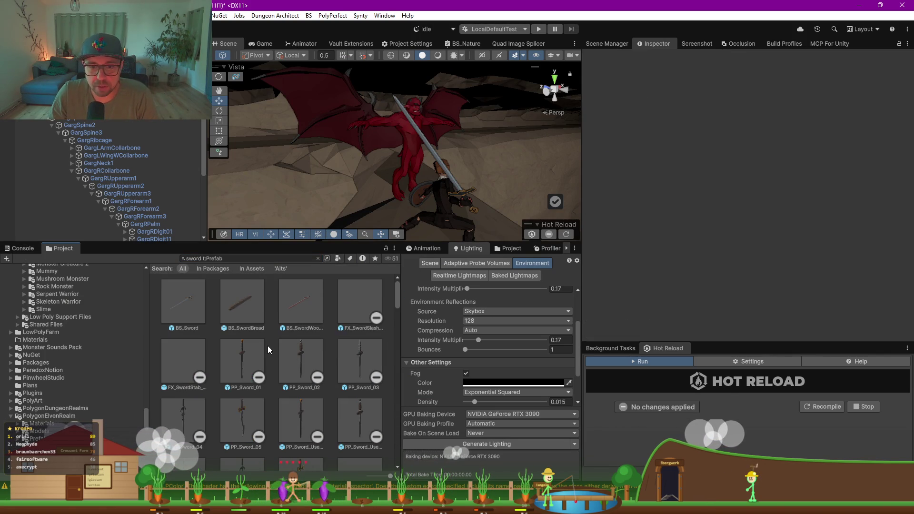
# - Select SM_Wep_Sword_02 and review its PolygonElven_Mat_01_A material with emission enabled
pyautogui.scroll(-5, 268, 344)
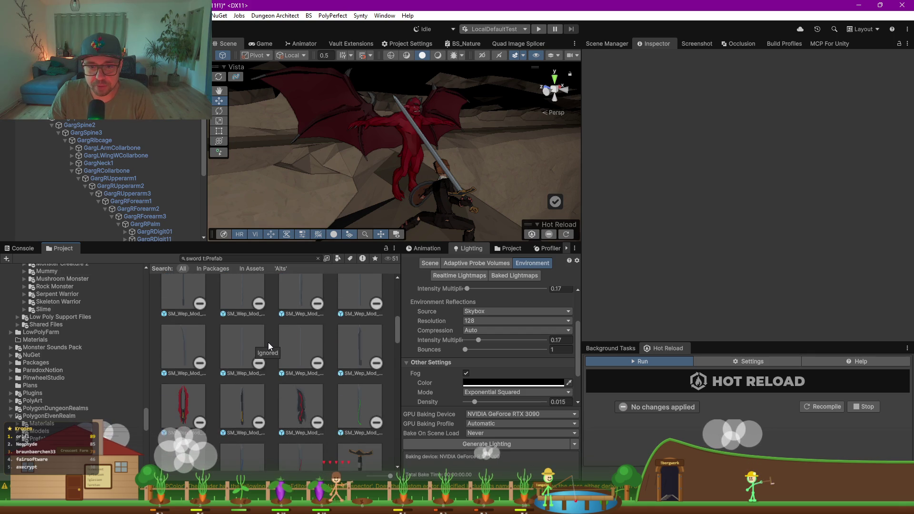
pyautogui.scroll(-3, 205, 389)
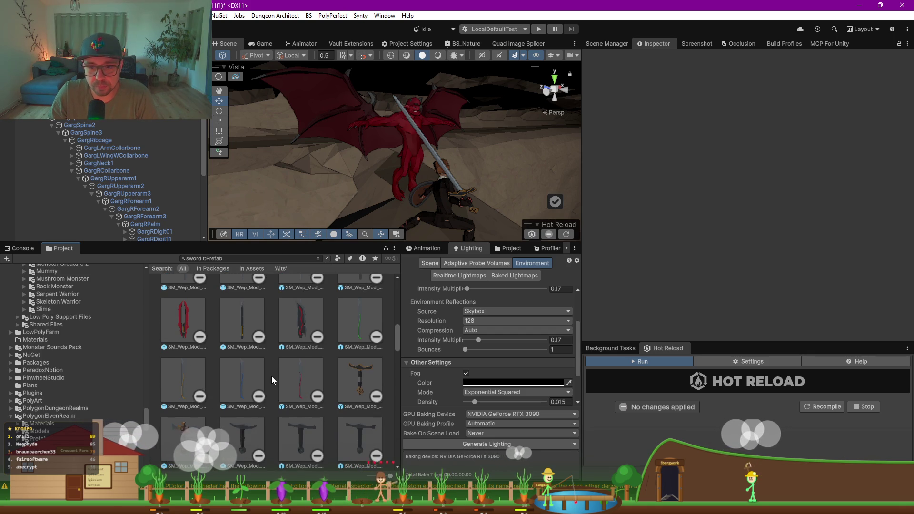
pyautogui.scroll(-3, 271, 377)
pyautogui.scroll(-3, 273, 373)
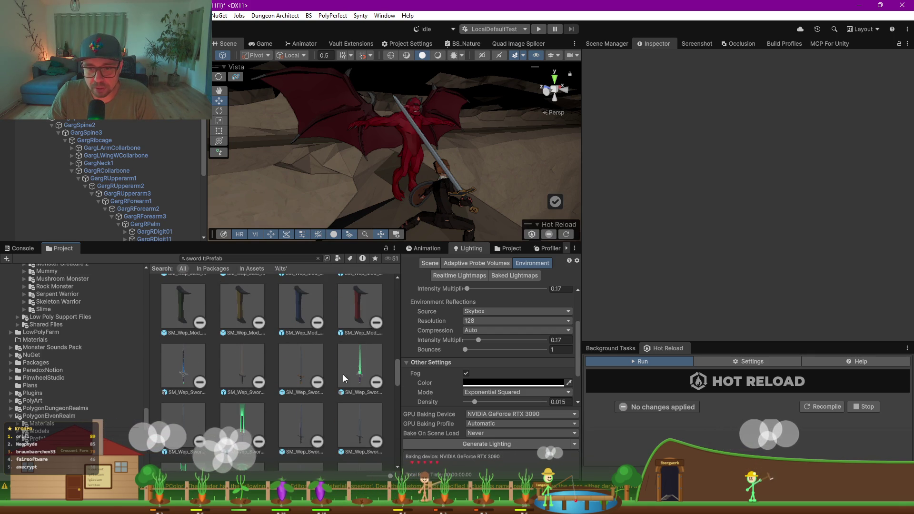
pyautogui.click(364, 364)
pyautogui.scroll(-5, 675, 216)
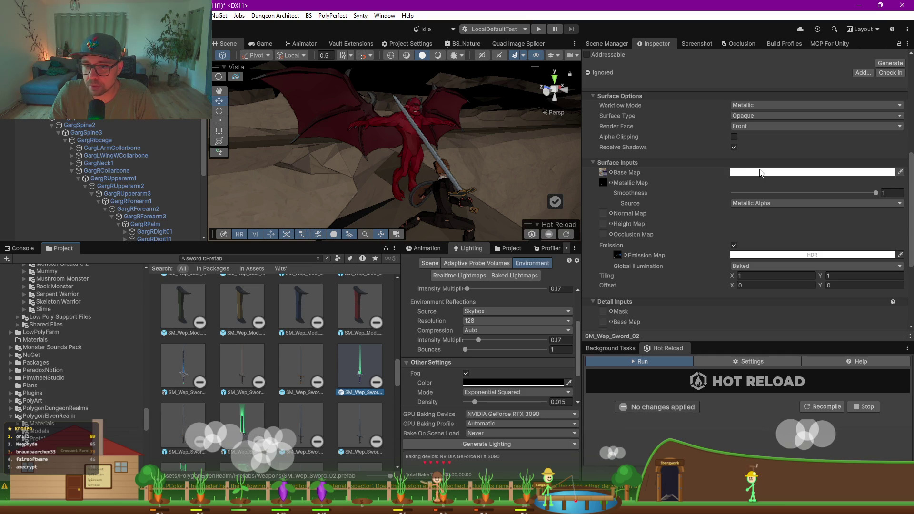
pyautogui.scroll(-10, 137, 218)
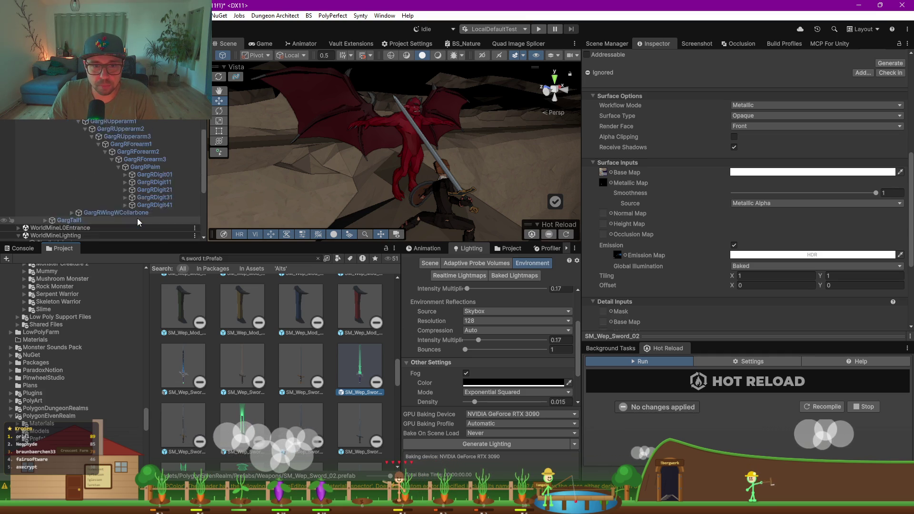
pyautogui.scroll(3, 137, 218)
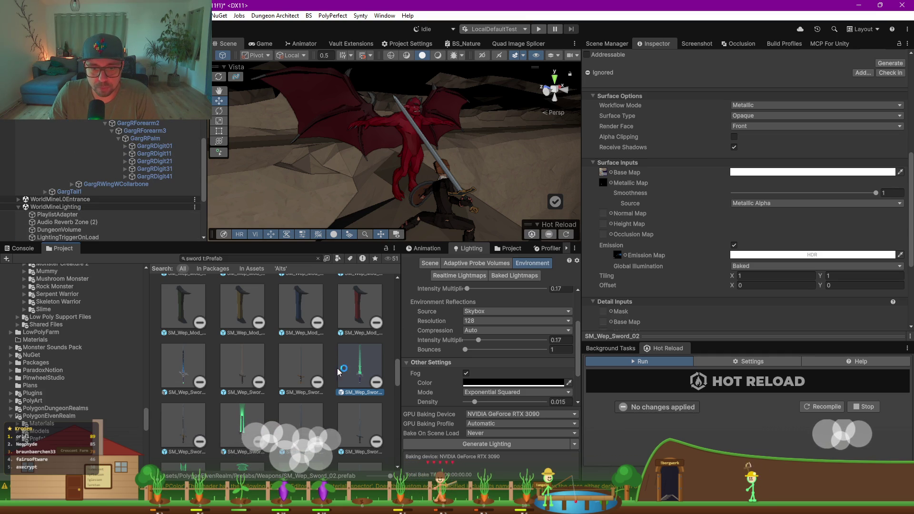
pyautogui.scroll(-2, 208, 410)
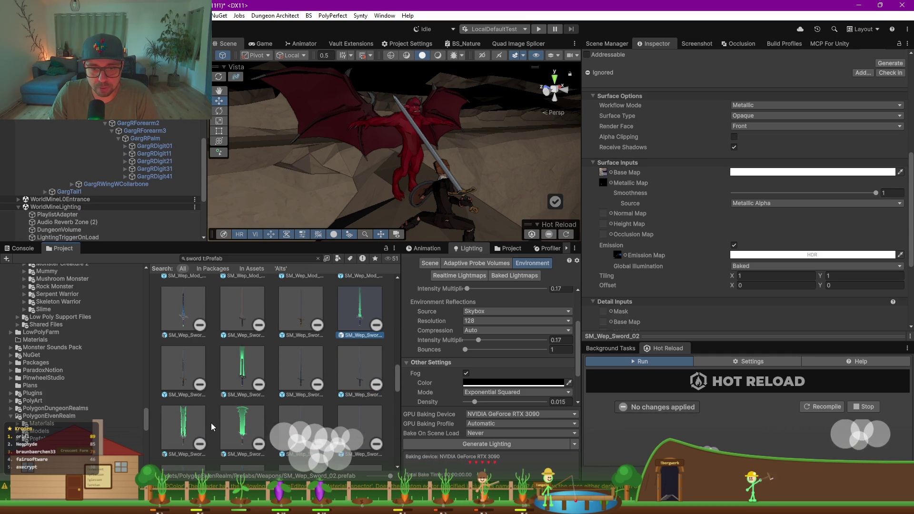
# - Parent SM_Wep_Sword_04 under GargRPalm and set its position X and Z to 0
pyautogui.moveTo(153, 139); pyautogui.dragTo(152, 138)
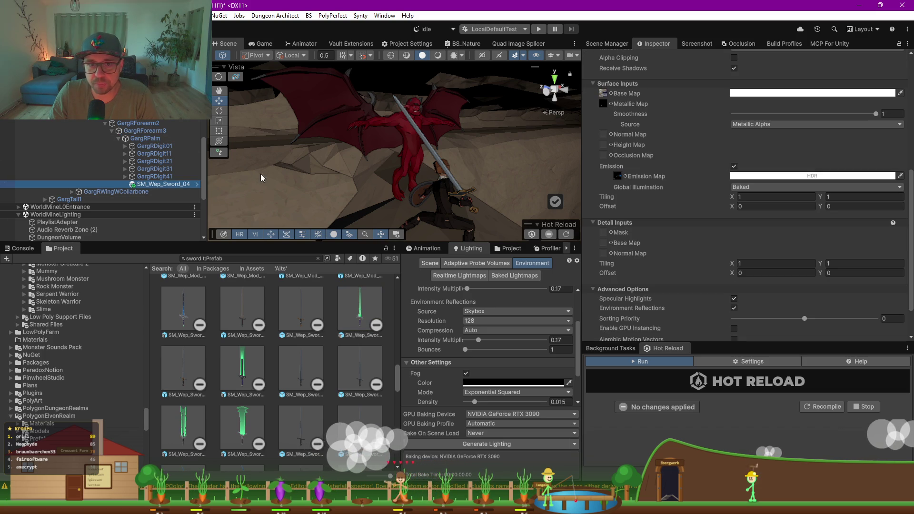
pyautogui.scroll(10, 704, 78)
pyautogui.click(757, 125)
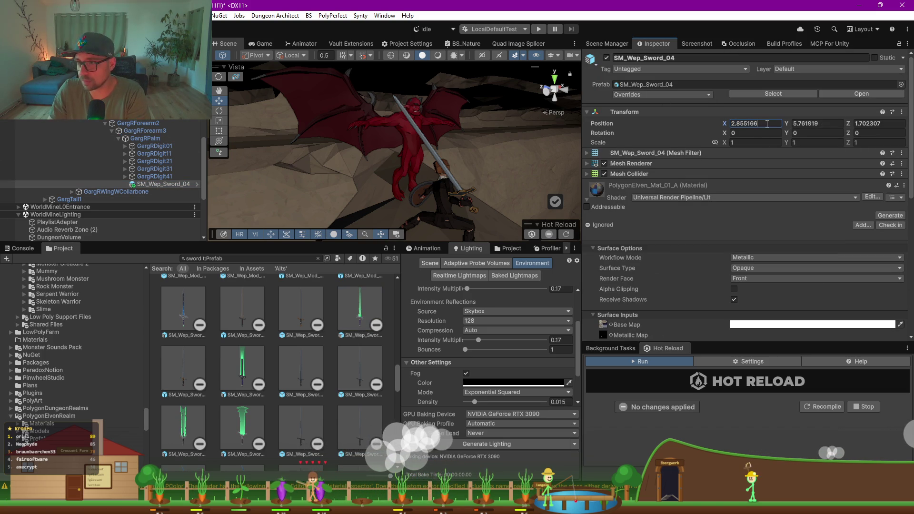
pyautogui.write('0')
pyautogui.press('Tab')
pyautogui.press('Tab')
pyautogui.write('0f')
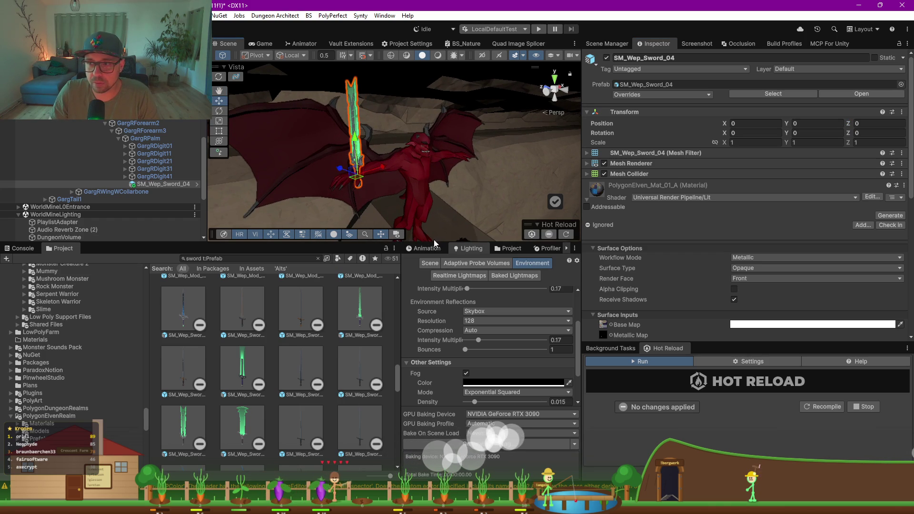
# - Tint the sword material's base map red (FF0000)
pyautogui.moveTo(433, 239); pyautogui.dragTo(433, 329)
pyautogui.scroll(-2, 696, 255)
pyautogui.scroll(-1, 696, 256)
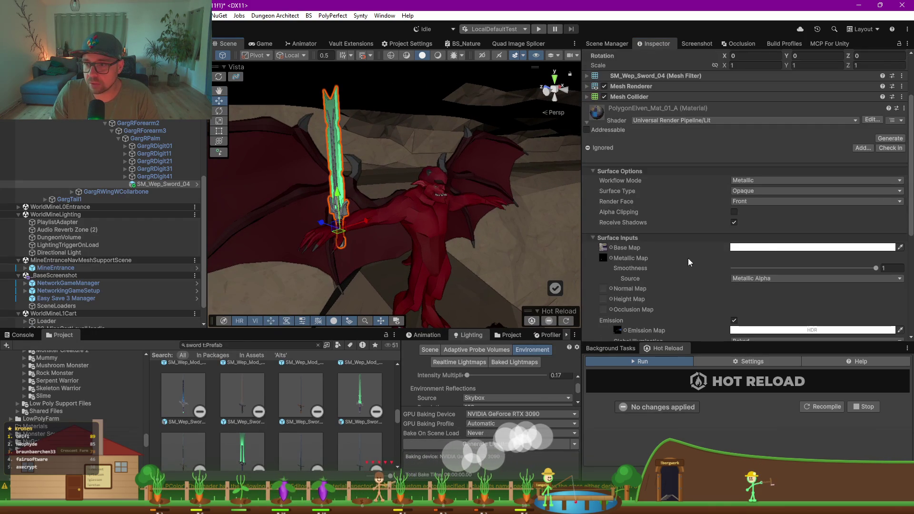
pyautogui.click(762, 247)
pyautogui.click(850, 232)
# - Give the sword material a red emission colour at HDR intensity 10
pyautogui.moveTo(843, 232); pyautogui.dragTo(891, 232)
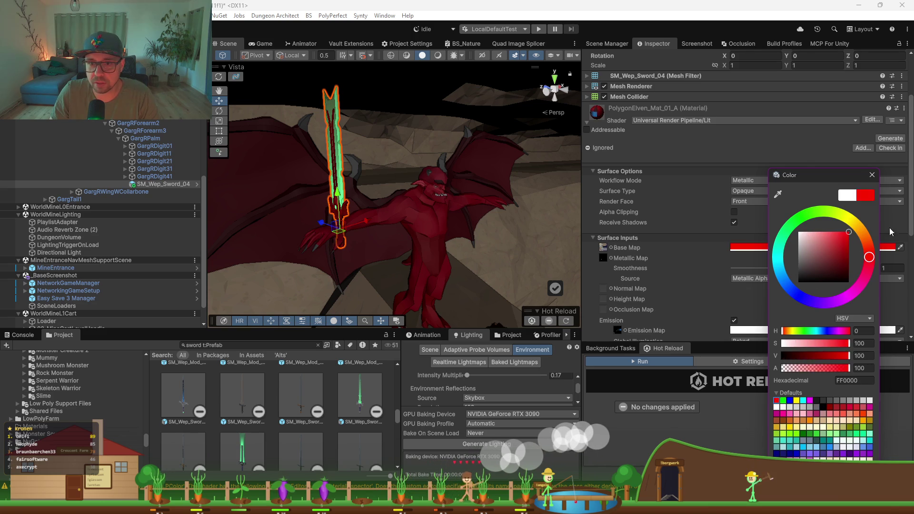
pyautogui.press('Escape')
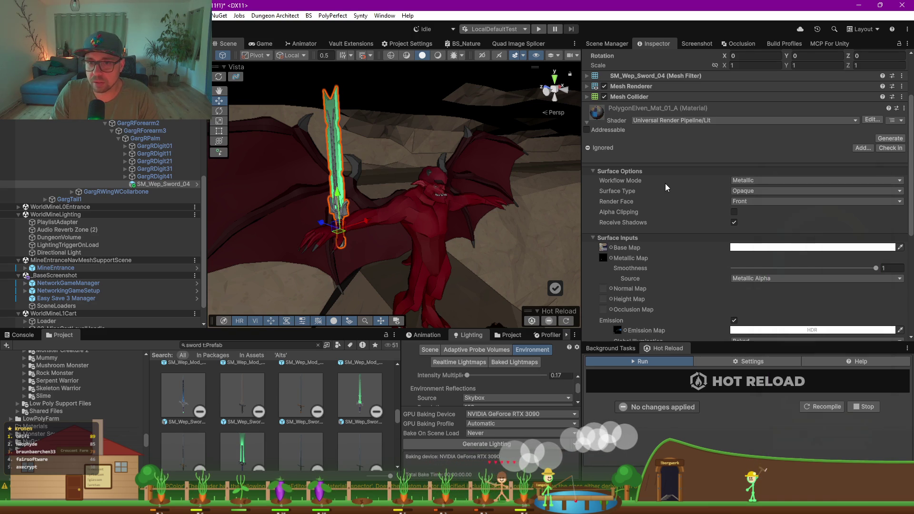
pyautogui.scroll(-1, 715, 304)
pyautogui.click(790, 279)
pyautogui.moveTo(808, 239)
pyautogui.mouseDown()
pyautogui.moveTo(817, 247)
pyautogui.moveTo(813, 217)
pyautogui.moveTo(826, 222)
pyautogui.mouseUp()
pyautogui.moveTo(802, 352); pyautogui.dragTo(841, 352)
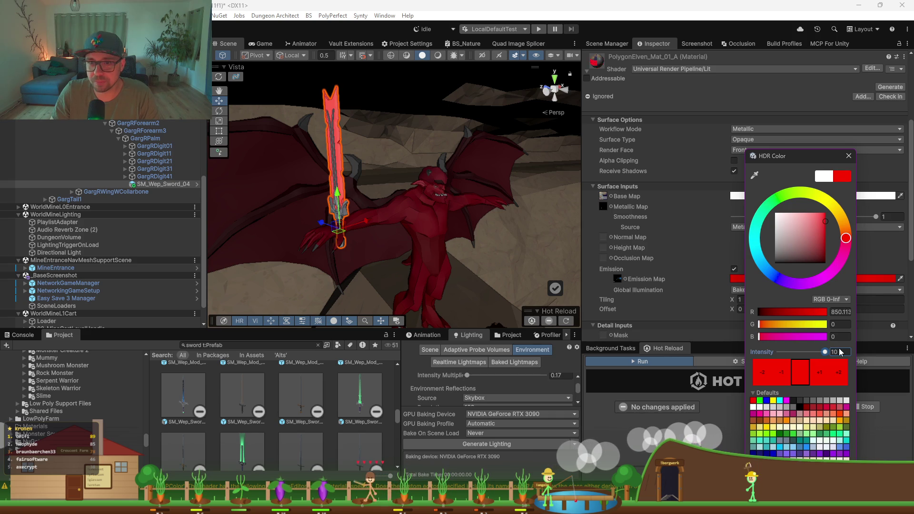
# - Zoom in on the sword and rotate it to point sideways from the hand
pyautogui.moveTo(289, 204)
pyautogui.mouseDown()
pyautogui.moveTo(427, 247)
pyautogui.moveTo(419, 241)
pyautogui.moveTo(443, 241)
pyautogui.moveTo(325, 244)
pyautogui.moveTo(345, 251)
pyautogui.mouseUp()
pyautogui.press('e')
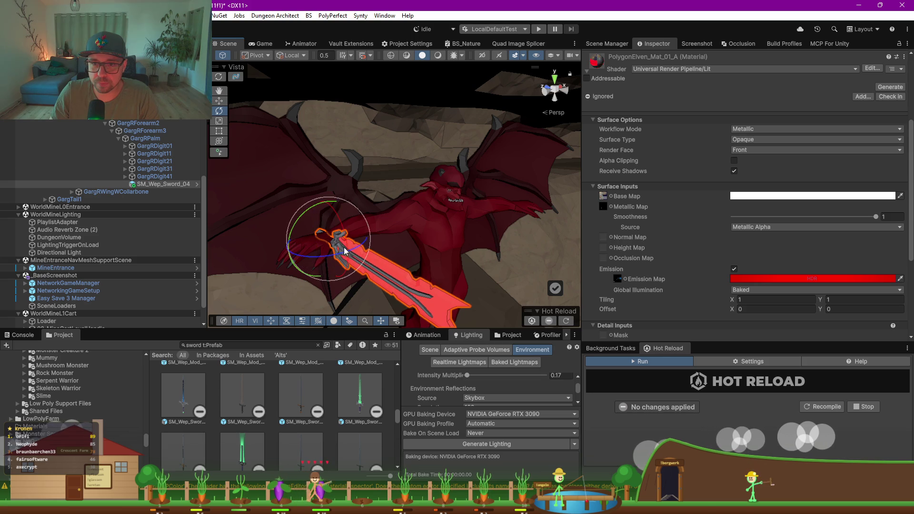
pyautogui.moveTo(317, 213)
pyautogui.mouseDown()
pyautogui.moveTo(242, 293)
pyautogui.moveTo(352, 264)
pyautogui.moveTo(424, 270)
pyautogui.moveTo(433, 258)
pyautogui.moveTo(286, 241)
pyautogui.mouseUp()
pyautogui.press('w')
pyautogui.scroll(-5, 400, 253)
# - Select Gargoyle LP, open the Animation dopesheet, and preview its Attack02 clip
pyautogui.scroll(8, 95, 138)
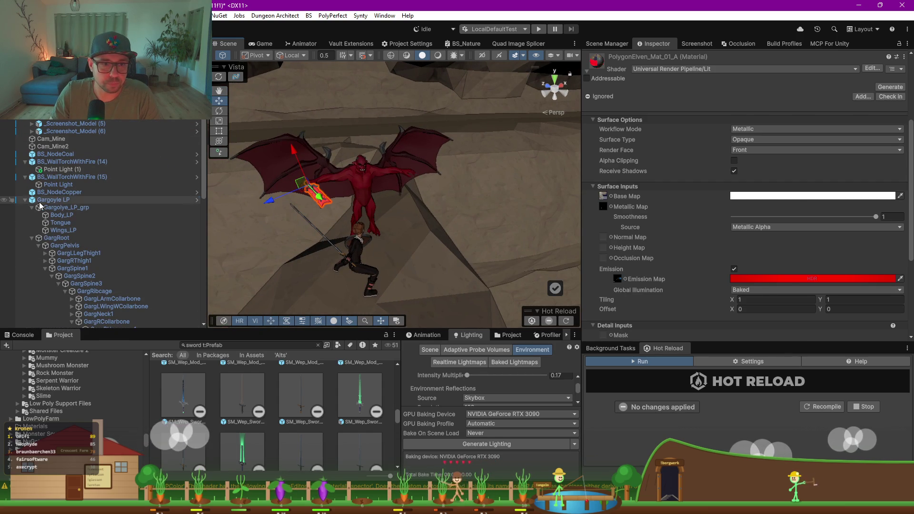
pyautogui.click(54, 199)
pyautogui.click(588, 183)
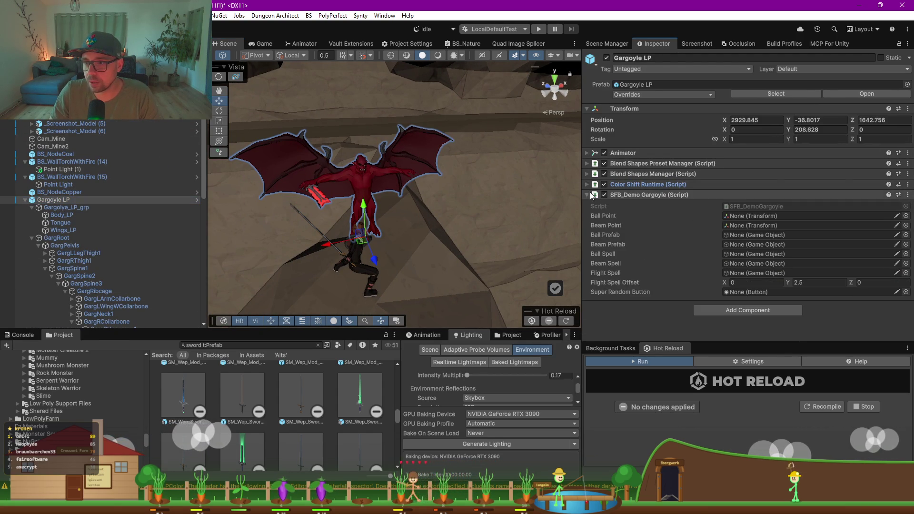
pyautogui.click(587, 195)
pyautogui.click(427, 336)
pyautogui.moveTo(401, 365); pyautogui.dragTo(144, 364)
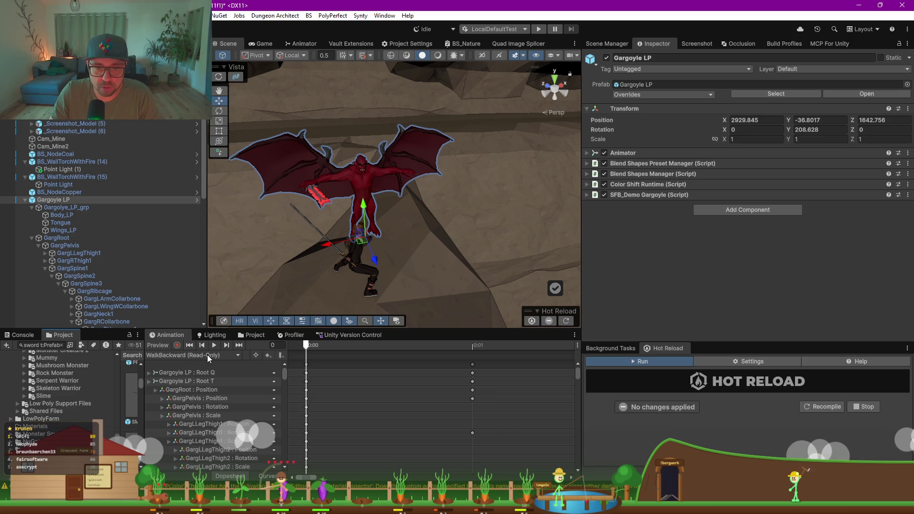
pyautogui.click(207, 355)
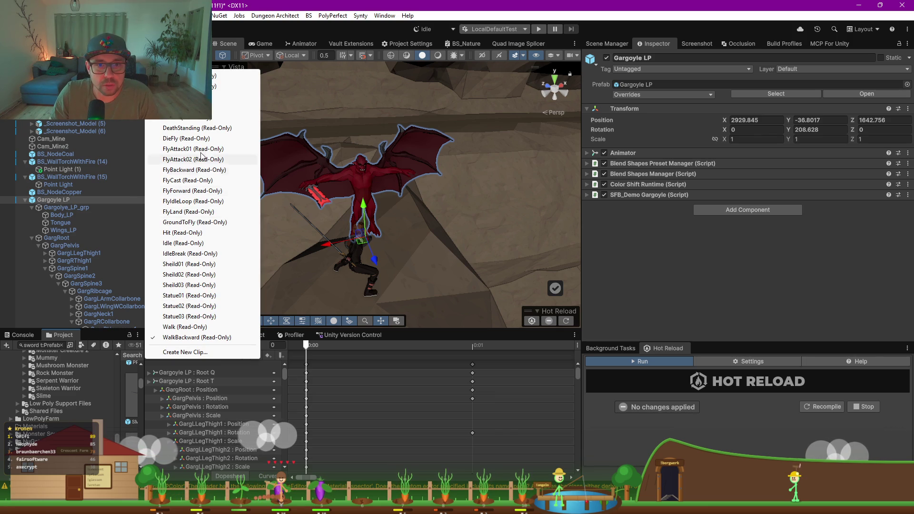
pyautogui.click(239, 86)
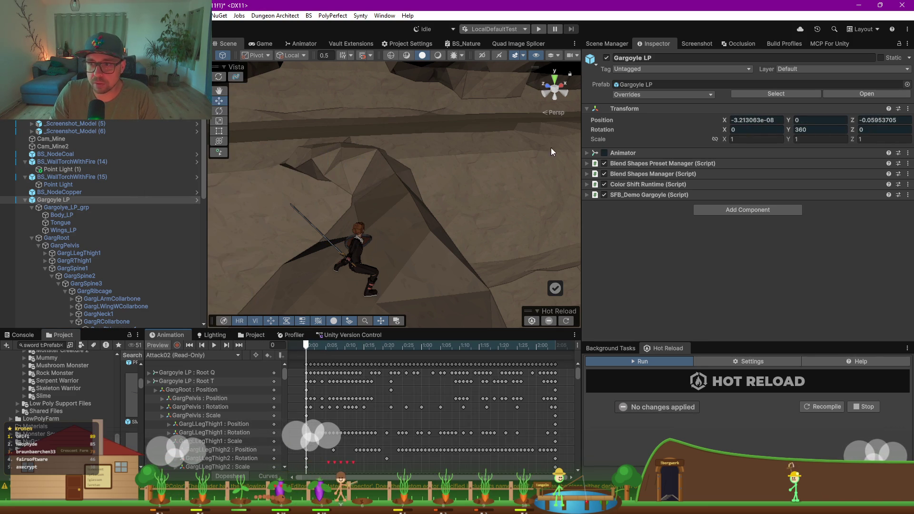
# - Turn off Apply Root Motion on the gargoyle's Animator
pyautogui.click(40, 205)
pyautogui.click(55, 201)
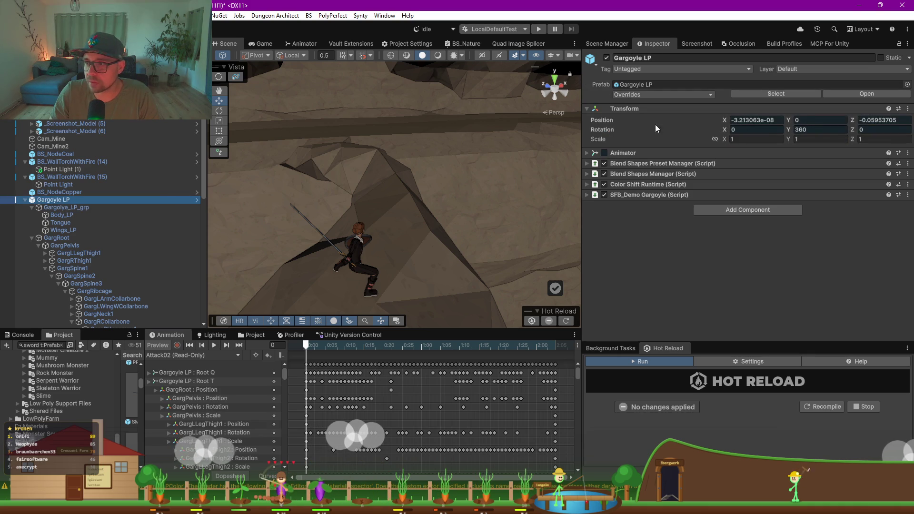
pyautogui.click(61, 192)
pyautogui.click(60, 199)
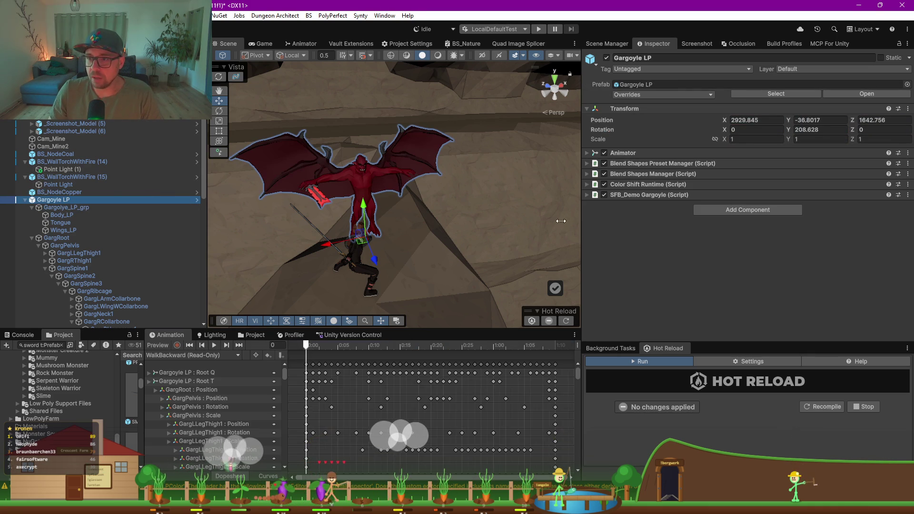
pyautogui.click(587, 153)
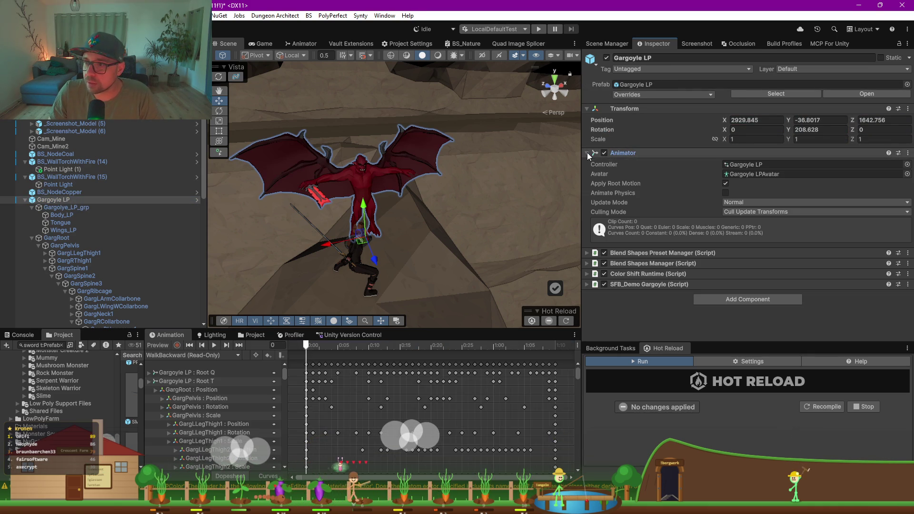
pyautogui.click(725, 184)
pyautogui.moveTo(312, 348)
pyautogui.mouseDown()
pyautogui.moveTo(605, 347)
pyautogui.moveTo(471, 356)
pyautogui.moveTo(452, 397)
pyautogui.mouseUp()
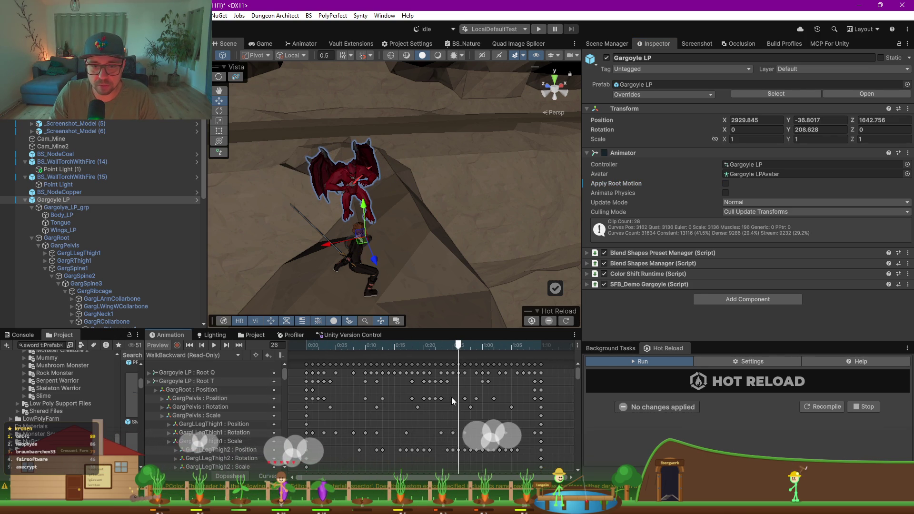
# - Preview and play the Attack01, Attack02 and FlyAttack01 clips
pyautogui.click(191, 355)
pyautogui.click(235, 87)
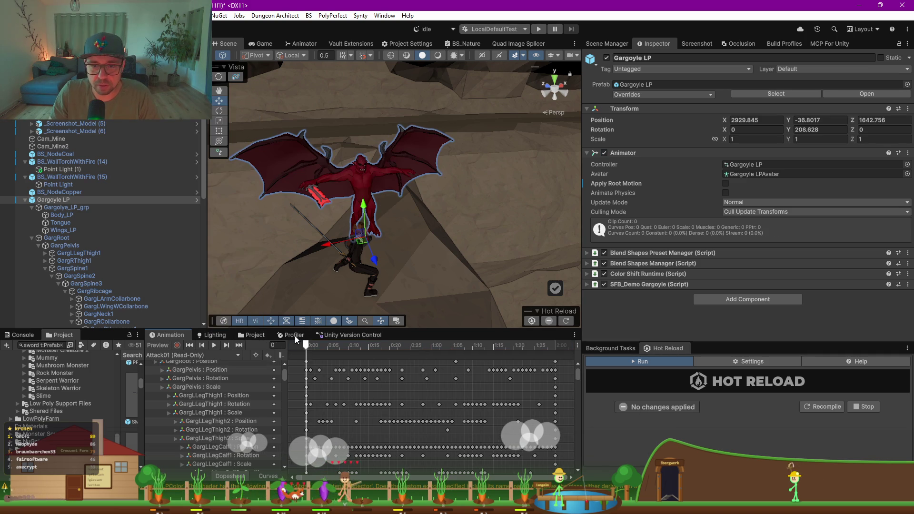
pyautogui.click(215, 345)
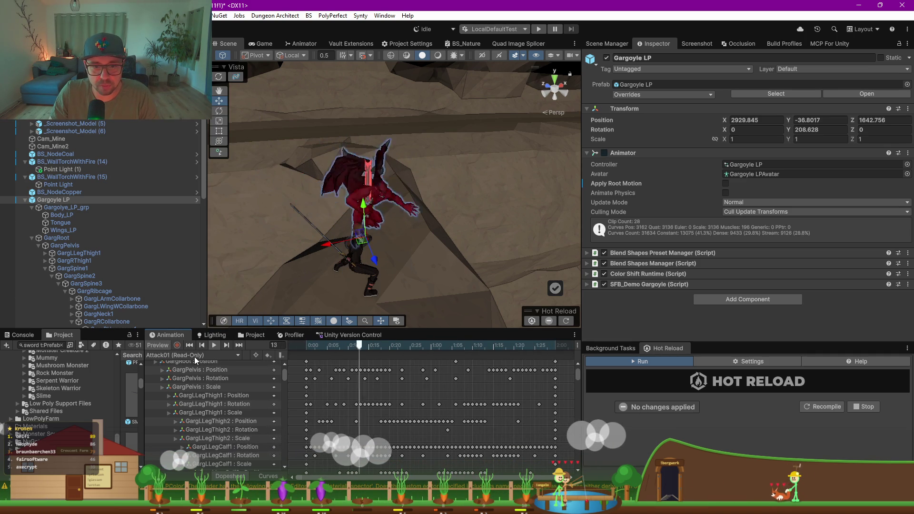
pyautogui.click(195, 356)
pyautogui.click(200, 86)
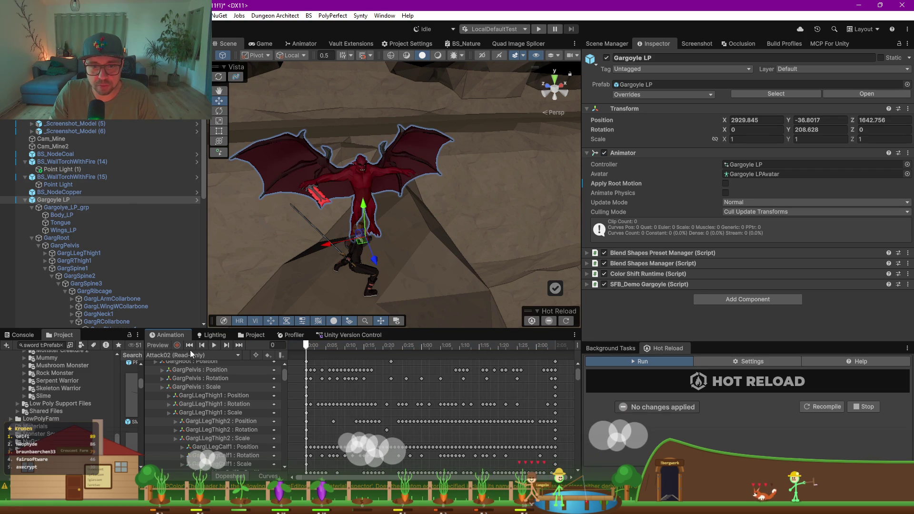
pyautogui.click(216, 344)
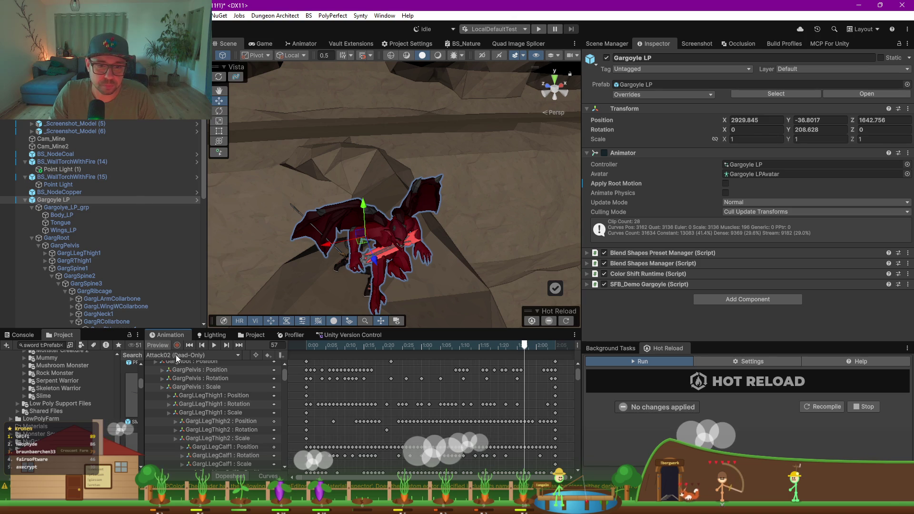
pyautogui.click(192, 355)
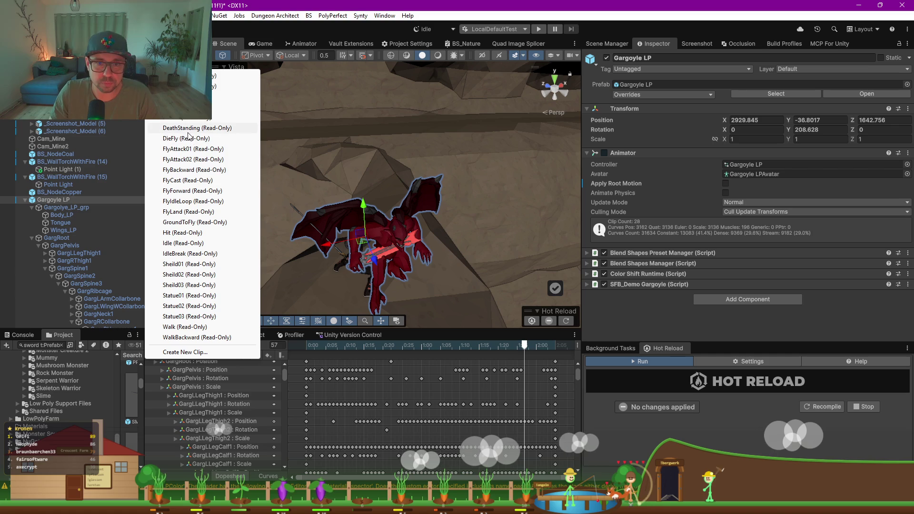
pyautogui.click(195, 151)
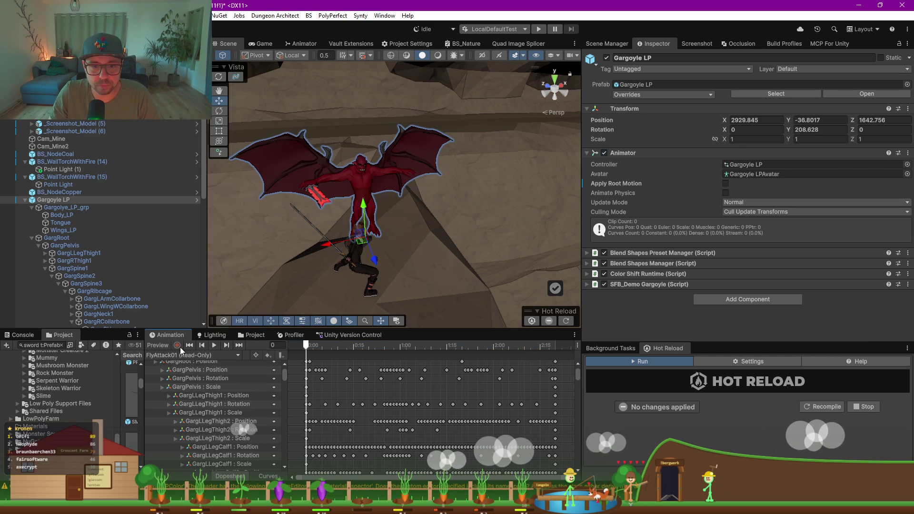
pyautogui.click(215, 345)
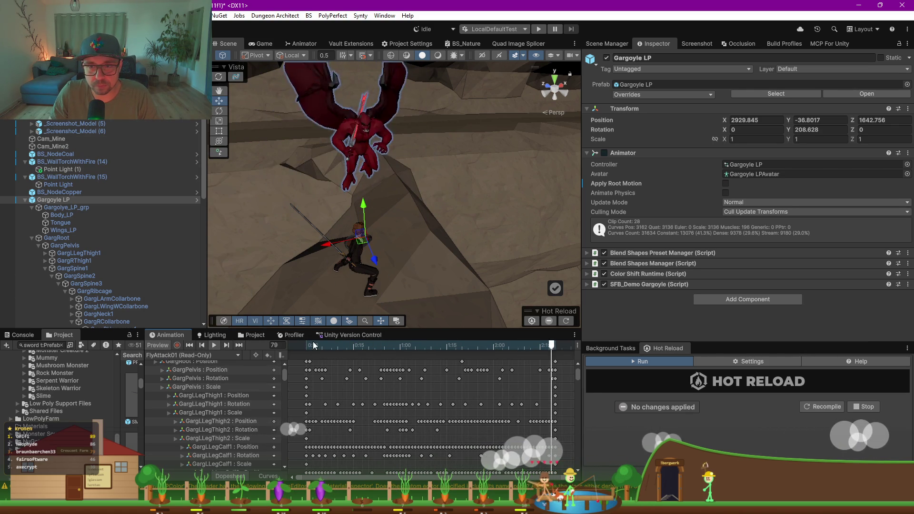
# - Pose the gargoyle at Attack01 frame 14 and move it beside the warrior
pyautogui.click(167, 355)
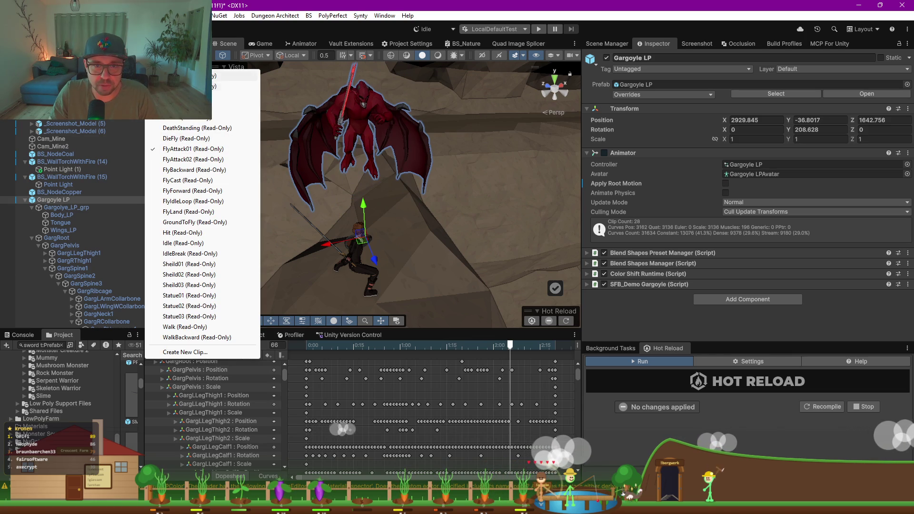
pyautogui.click(191, 76)
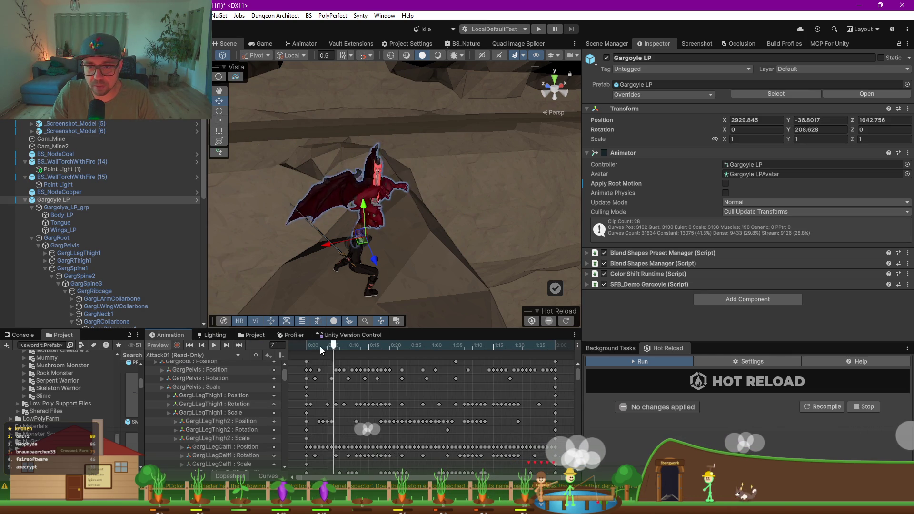
pyautogui.moveTo(321, 349)
pyautogui.mouseDown()
pyautogui.moveTo(479, 355)
pyautogui.moveTo(469, 346)
pyautogui.moveTo(482, 346)
pyautogui.moveTo(453, 346)
pyautogui.mouseUp()
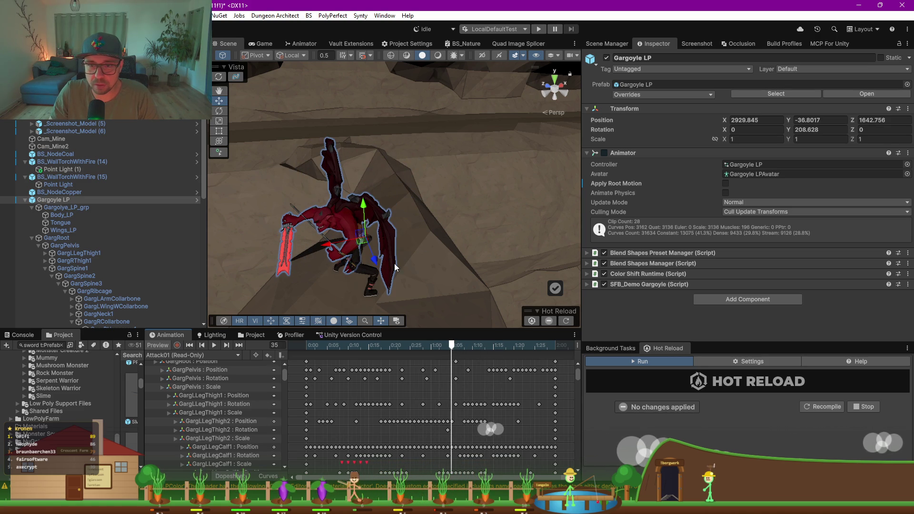
pyautogui.moveTo(360, 248)
pyautogui.mouseDown()
pyautogui.moveTo(368, 276)
pyautogui.moveTo(476, 267)
pyautogui.moveTo(413, 281)
pyautogui.moveTo(364, 273)
pyautogui.moveTo(296, 185)
pyautogui.mouseUp()
# - Rotate the gargoyle to 159.436 on Y and move it to 2930.779, -36.81191, 1644.01
pyautogui.press('e')
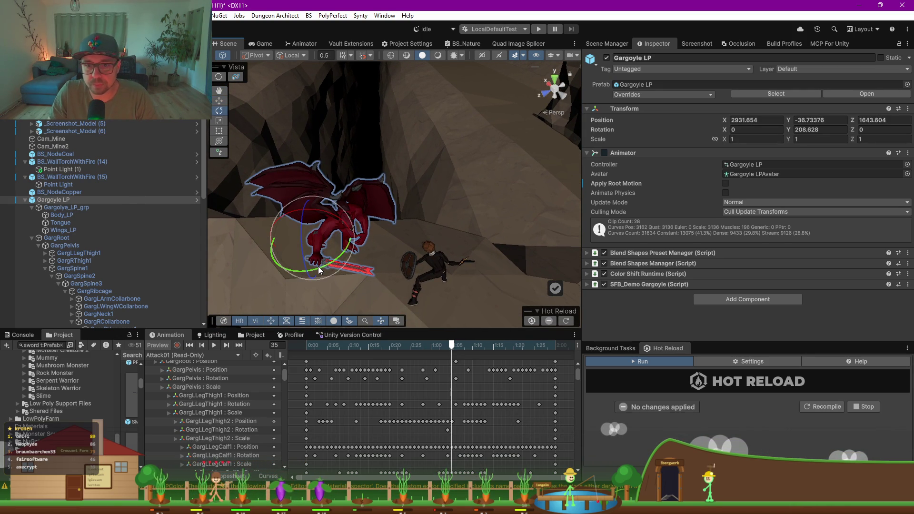
pyautogui.moveTo(319, 271); pyautogui.dragTo(385, 239)
pyautogui.press('w')
pyautogui.moveTo(312, 249)
pyautogui.mouseDown()
pyautogui.moveTo(309, 257)
pyautogui.moveTo(457, 216)
pyautogui.moveTo(364, 143)
pyautogui.moveTo(442, 131)
pyautogui.moveTo(276, 157)
pyautogui.mouseUp()
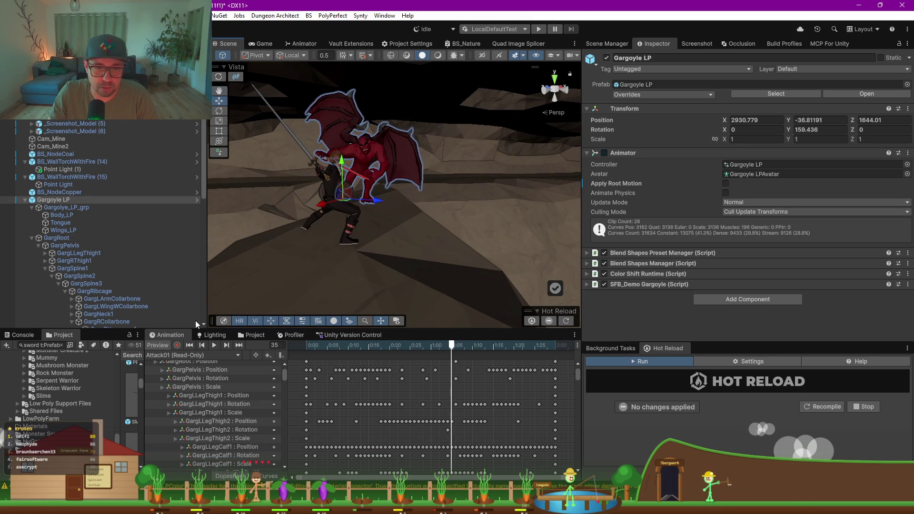
# - Preview Cast01, Cast02 and Cast03 from a front view, ending on Cast03 around frame 8
pyautogui.click(189, 356)
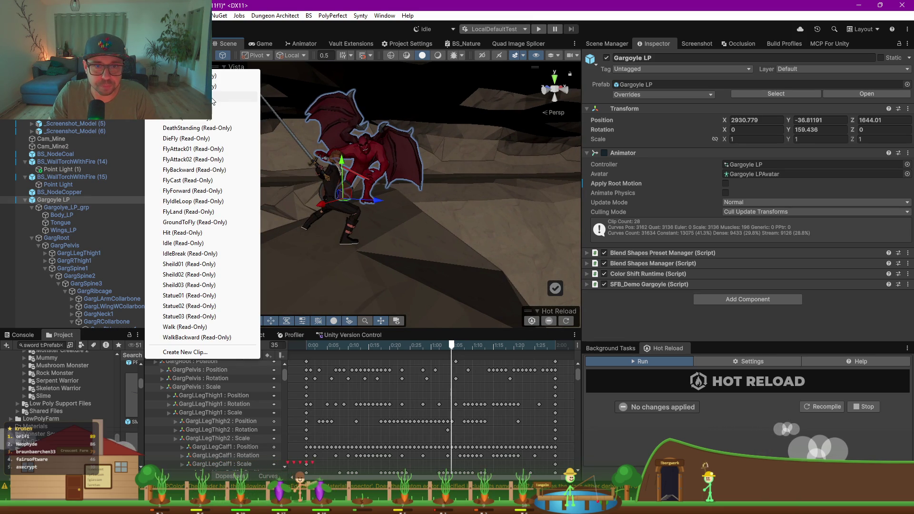
pyautogui.click(190, 107)
pyautogui.moveTo(441, 236)
pyautogui.keyDown('alt'); pyautogui.mouseDown()
pyautogui.moveTo(362, 295)
pyautogui.moveTo(317, 348)
pyautogui.moveTo(550, 347)
pyautogui.moveTo(447, 347)
pyautogui.moveTo(513, 346)
pyautogui.mouseUp(); pyautogui.keyUp('alt')
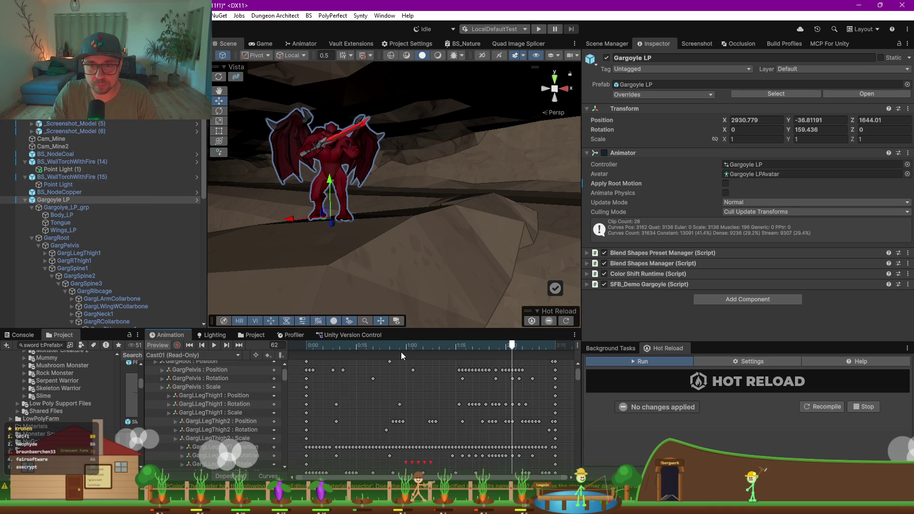
pyautogui.click(193, 353)
pyautogui.click(205, 106)
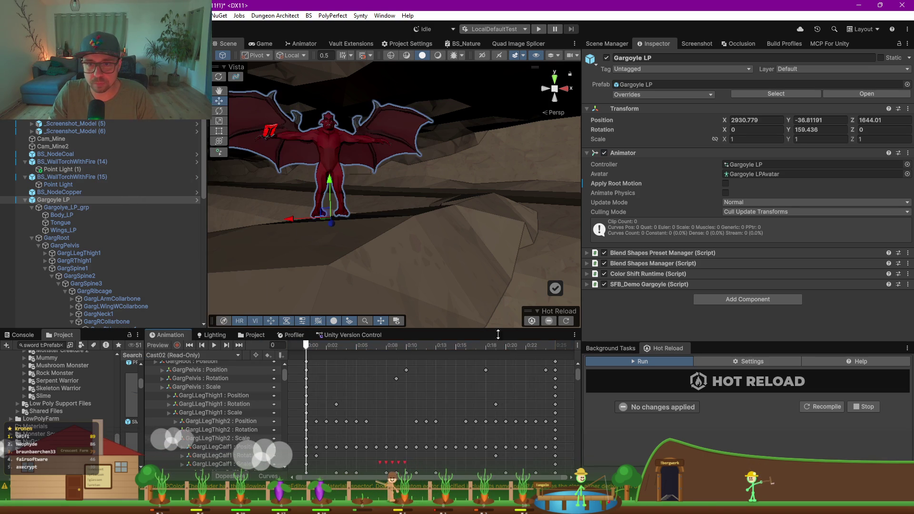
pyautogui.moveTo(313, 348)
pyautogui.mouseDown()
pyautogui.moveTo(533, 347)
pyautogui.moveTo(326, 347)
pyautogui.mouseUp()
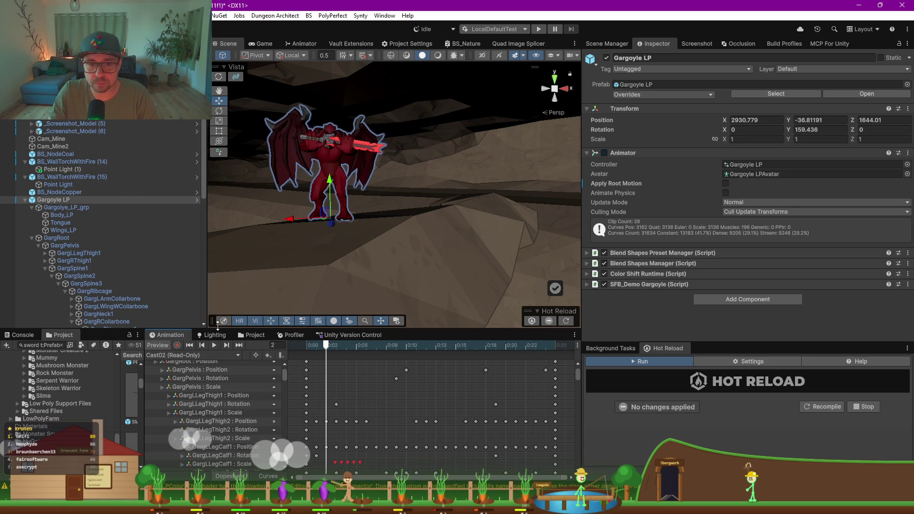
pyautogui.click(169, 357)
pyautogui.click(196, 119)
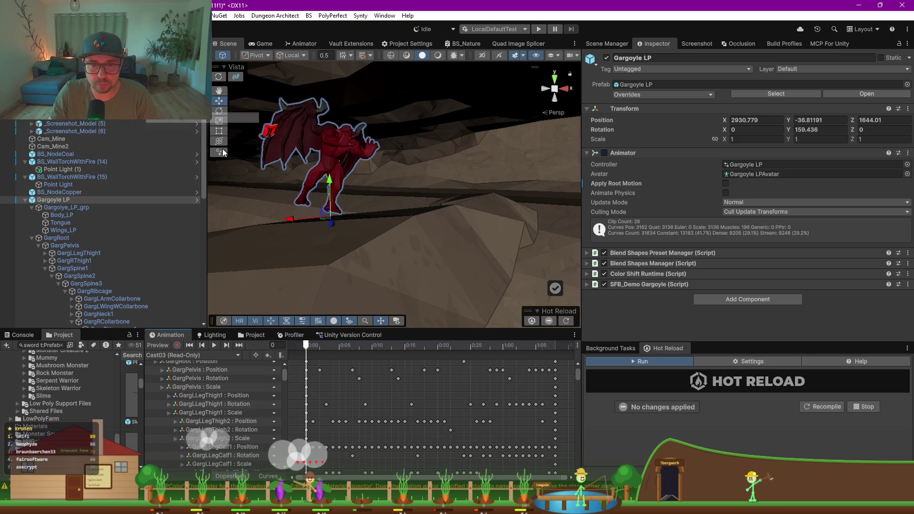
pyautogui.moveTo(315, 347)
pyautogui.mouseDown()
pyautogui.moveTo(529, 352)
pyautogui.moveTo(246, 339)
pyautogui.mouseUp()
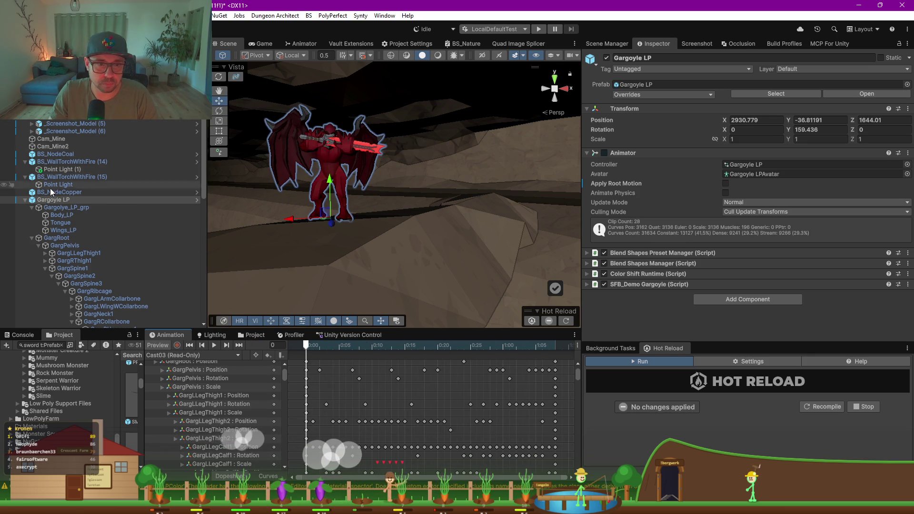
pyautogui.scroll(-3, 75, 244)
# - Delete SM_Wep_Sword_04 from the gargoyle's hand
pyautogui.scroll(-3, 136, 281)
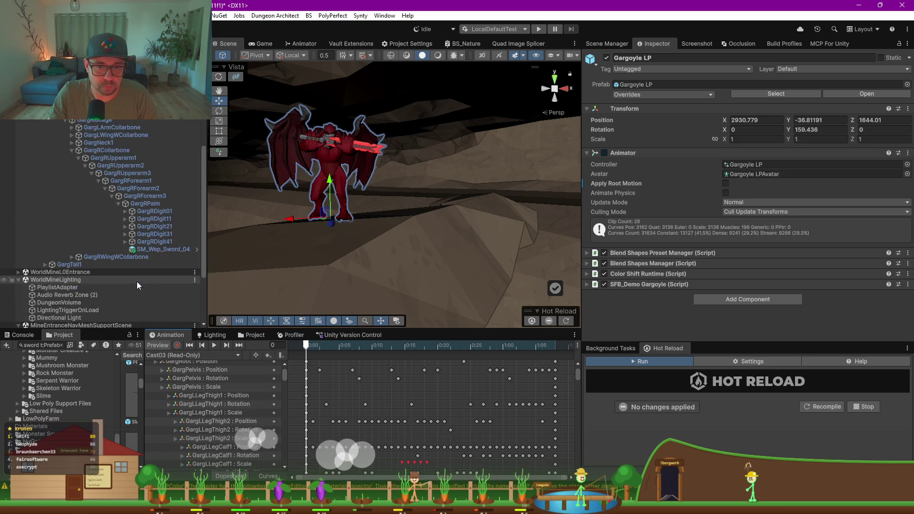
pyautogui.click(141, 250)
pyautogui.press('Delete')
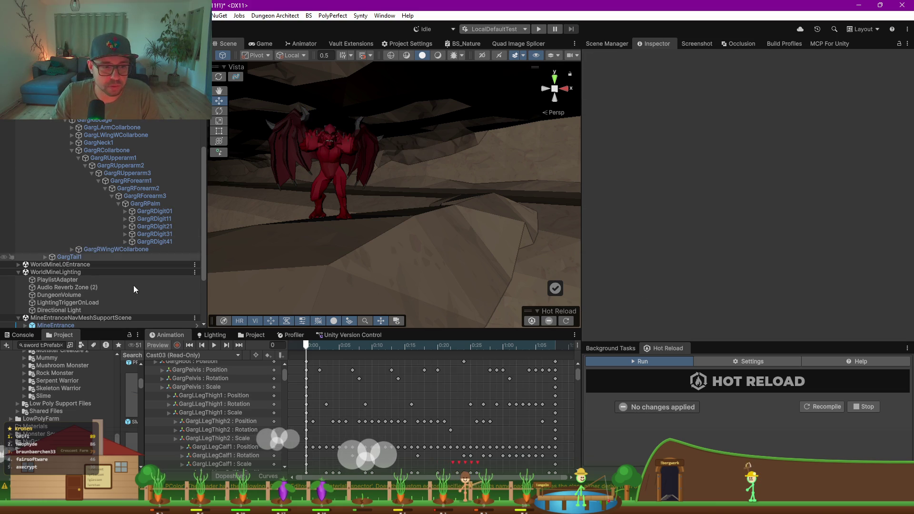
# - Pose the gargoyle at Attack01 frame 18, raise it slightly and turn it to 189.478 on Y
pyautogui.click(182, 358)
pyautogui.click(190, 75)
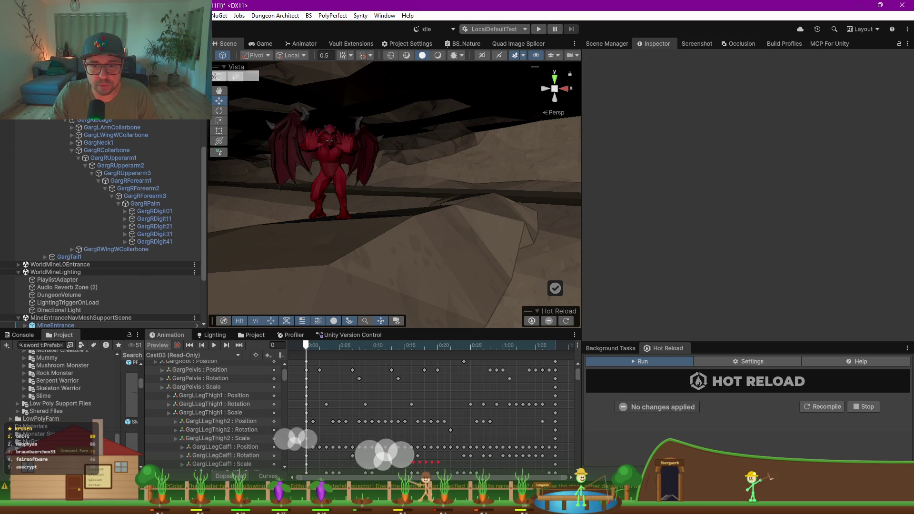
pyautogui.moveTo(307, 344)
pyautogui.mouseDown()
pyautogui.moveTo(393, 347)
pyautogui.moveTo(382, 347)
pyautogui.mouseUp()
pyautogui.moveTo(329, 224)
pyautogui.mouseDown()
pyautogui.moveTo(343, 244)
pyautogui.moveTo(465, 275)
pyautogui.moveTo(354, 243)
pyautogui.moveTo(330, 250)
pyautogui.moveTo(327, 276)
pyautogui.moveTo(284, 275)
pyautogui.mouseUp()
pyautogui.click(335, 219)
pyautogui.press('e')
pyautogui.moveTo(221, 225)
pyautogui.mouseDown()
pyautogui.moveTo(290, 202)
pyautogui.moveTo(314, 224)
pyautogui.moveTo(312, 238)
pyautogui.mouseUp()
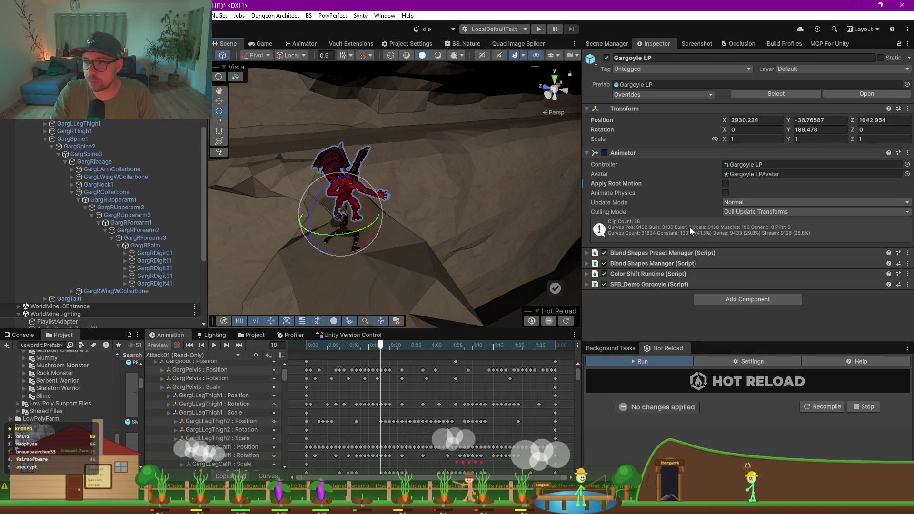
# - Add an Apply Animation component to Gargoyle LP using the Attack01 clip at frame 18, then apply it to the bones
pyautogui.click(589, 153)
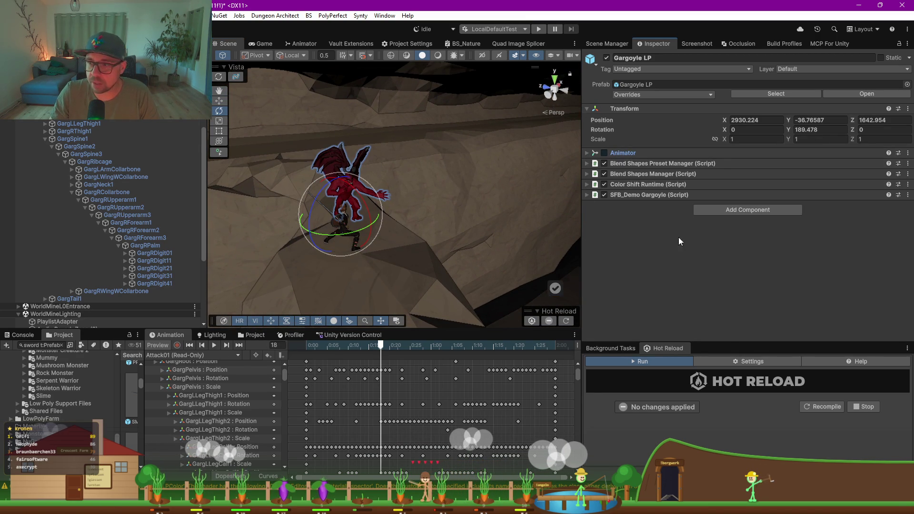
pyautogui.click(710, 213)
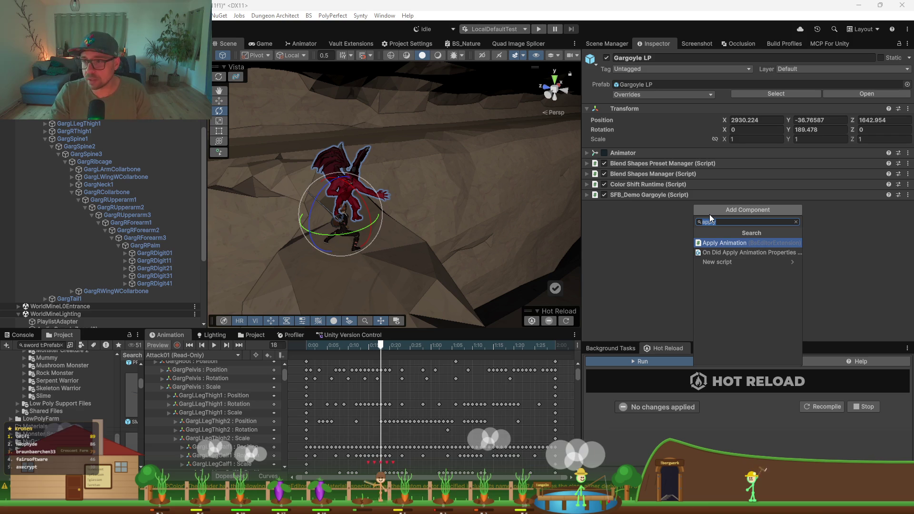
pyautogui.press('Return')
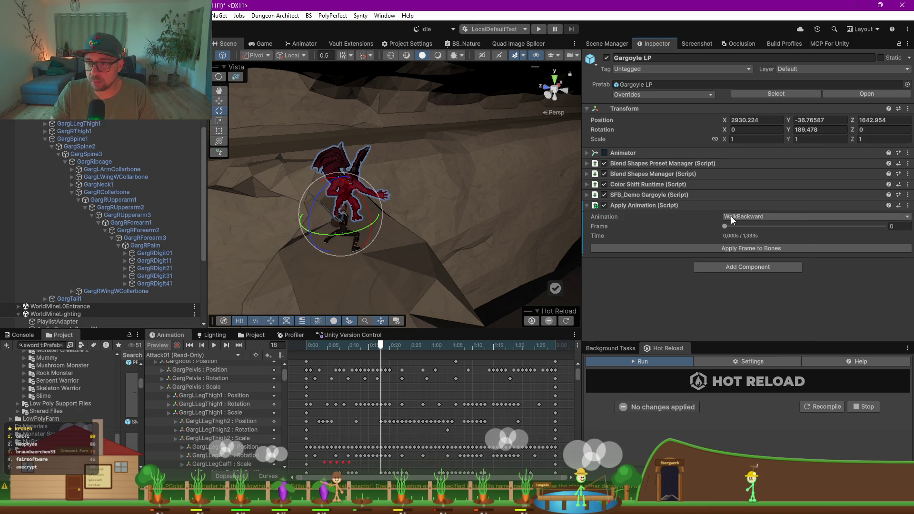
pyautogui.click(730, 216)
pyautogui.click(761, 307)
pyautogui.write('18')
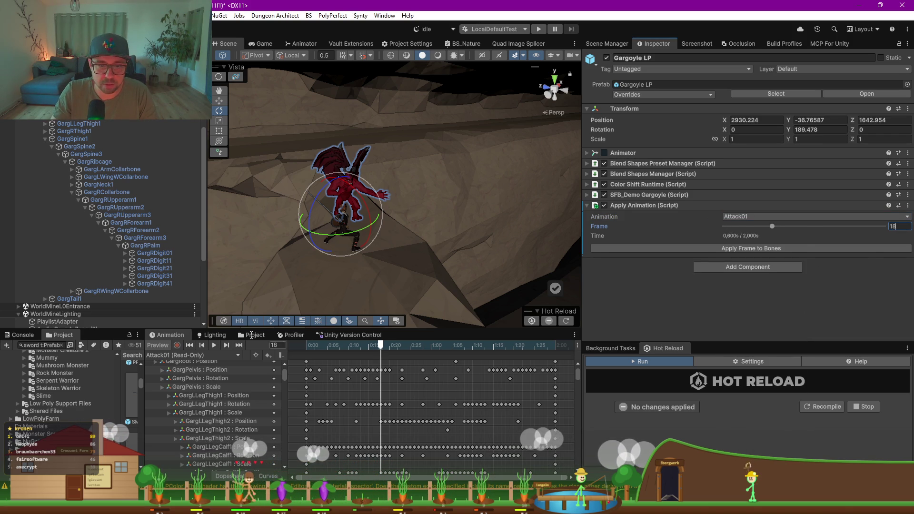
pyautogui.click(165, 178)
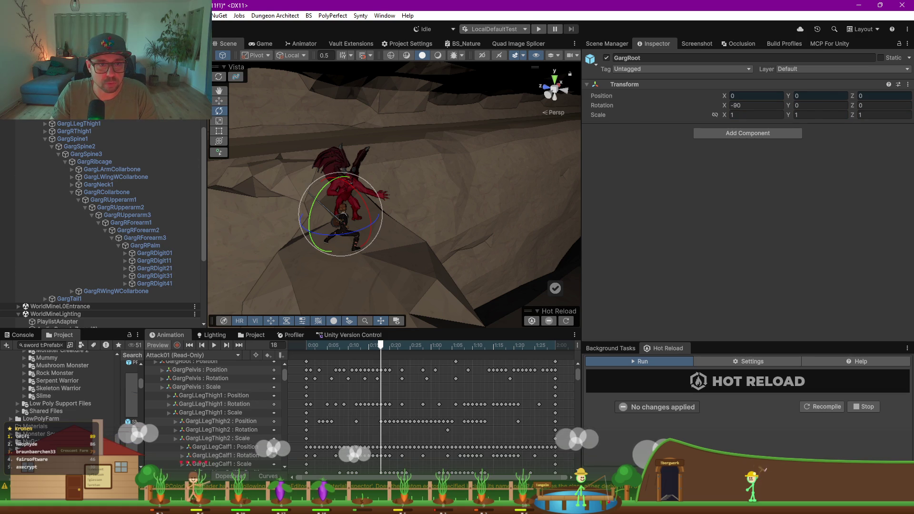
pyautogui.hotkey('ctrl', 'z')
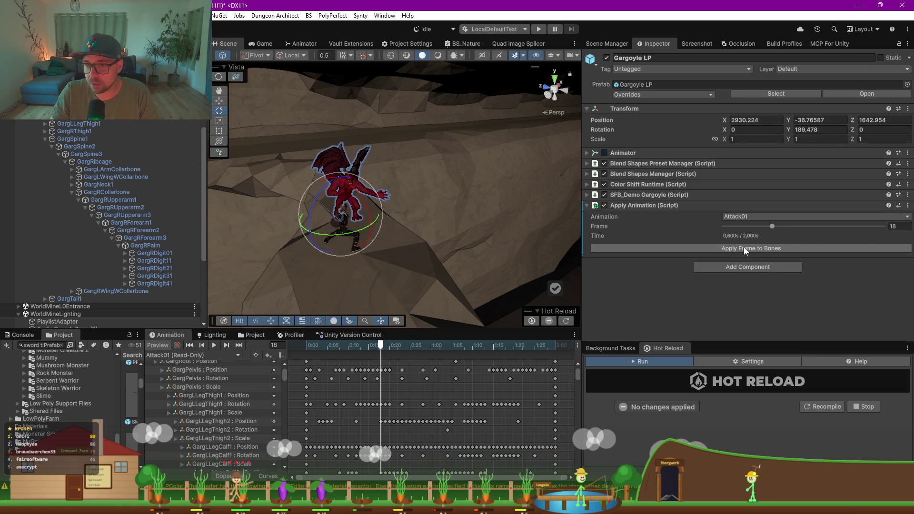
pyautogui.click(744, 248)
# - Dismiss the Animation-window warning and retry applying the frame pose from Gargoyle LP
pyautogui.click(496, 261)
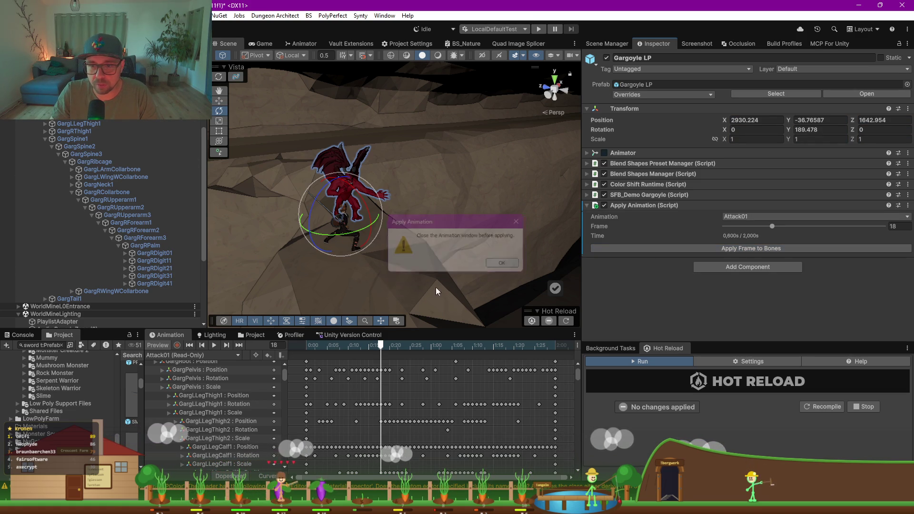
pyautogui.click(210, 335)
pyautogui.click(302, 291)
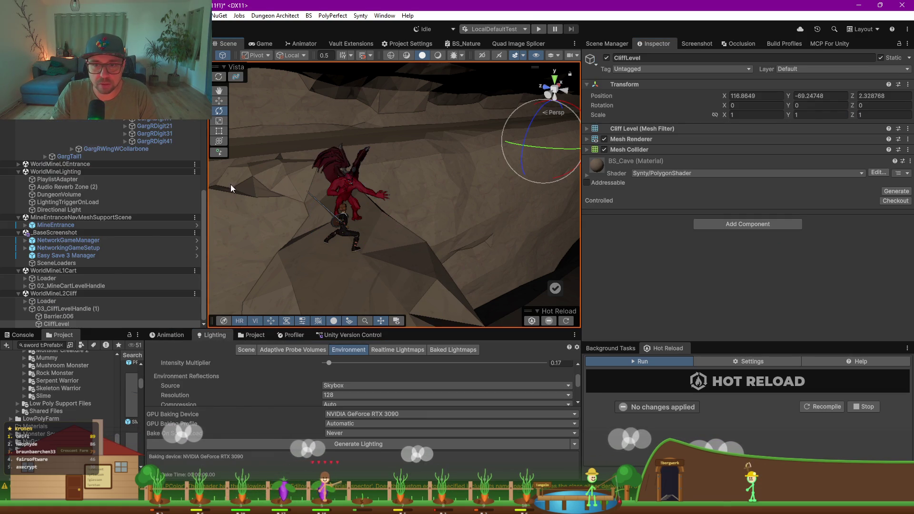
pyautogui.click(344, 197)
pyautogui.click(344, 233)
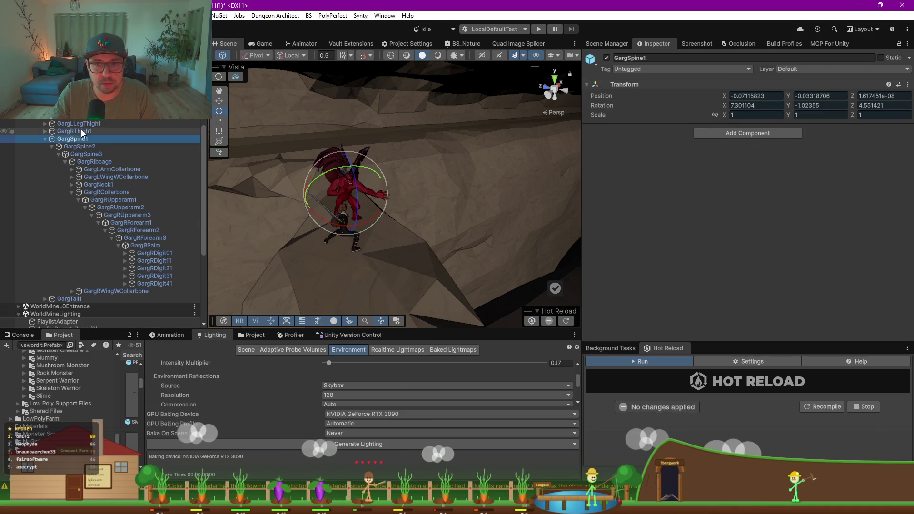
pyautogui.click(343, 224)
pyautogui.click(57, 177)
pyautogui.click(50, 185)
pyautogui.click(671, 249)
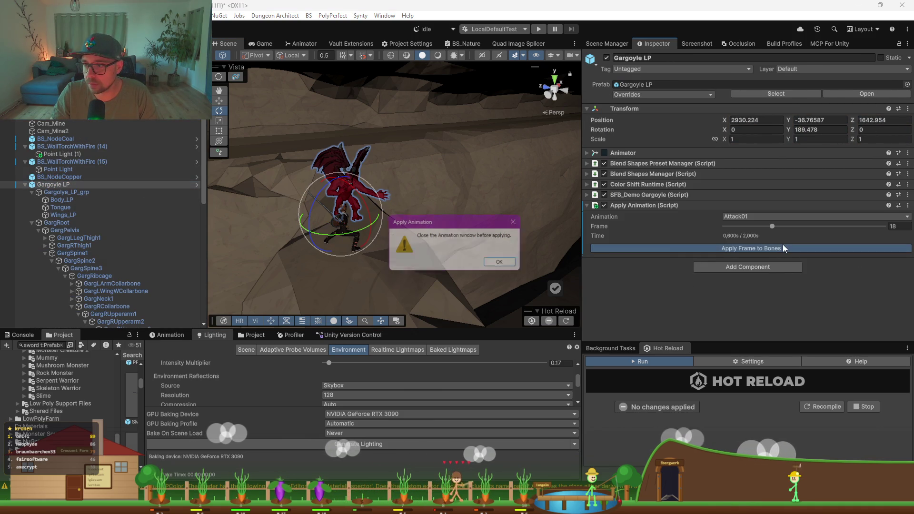
pyautogui.click(492, 266)
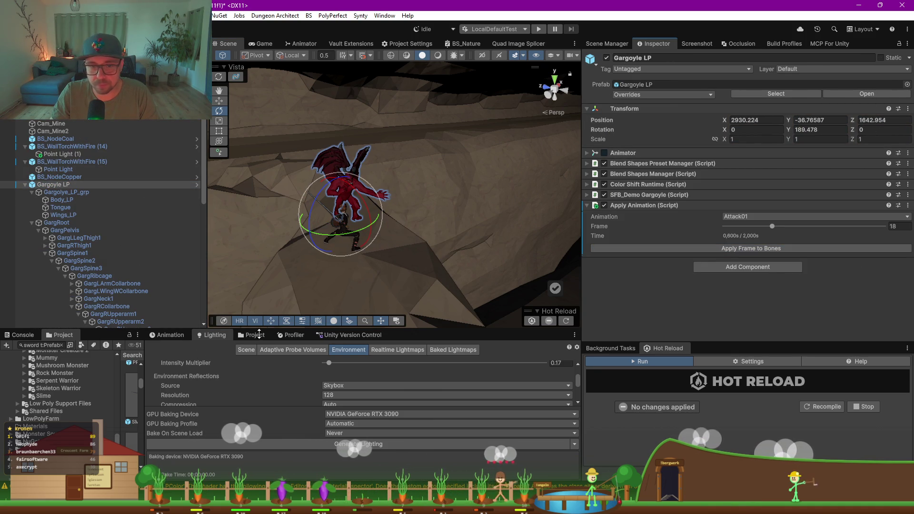
# - Re-enable the gargoyle's Animator component and retry applying the frame pose
pyautogui.click(177, 337)
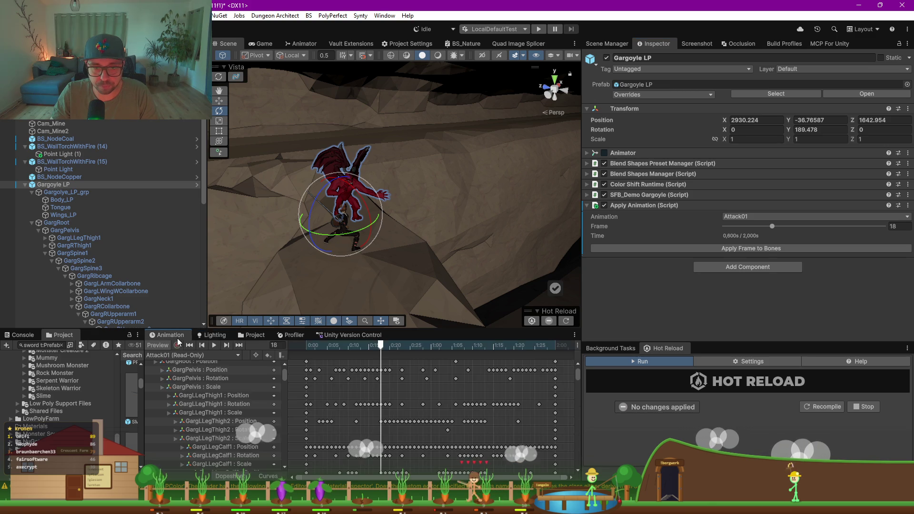
pyautogui.click(605, 153)
pyautogui.click(61, 187)
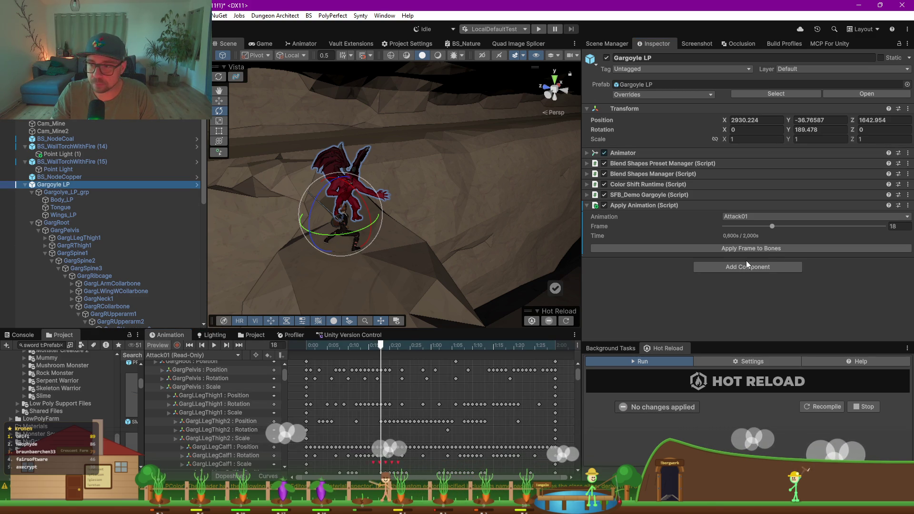
pyautogui.click(742, 246)
pyautogui.click(512, 278)
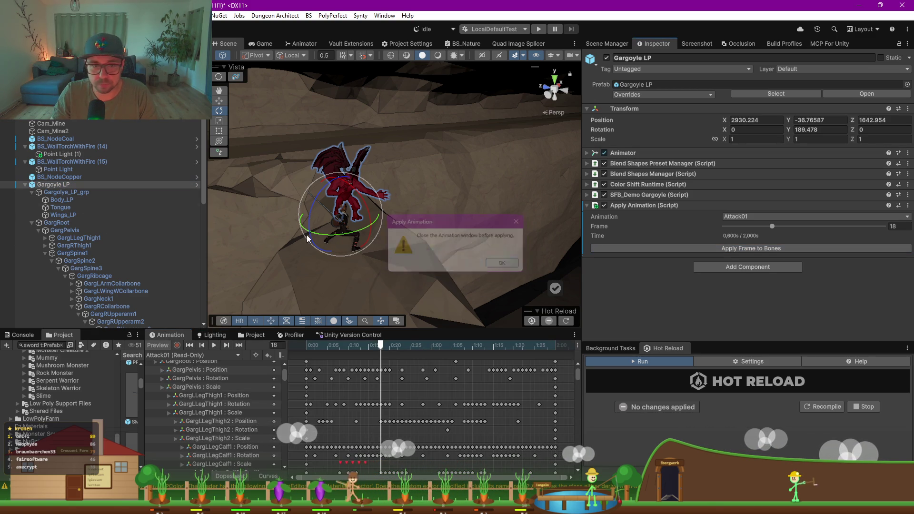
# - Select BS_WallTorchWithFire (14) and (15), then reselect Gargoyle LP to exit the preview
pyautogui.click(24, 186)
pyautogui.click(67, 146)
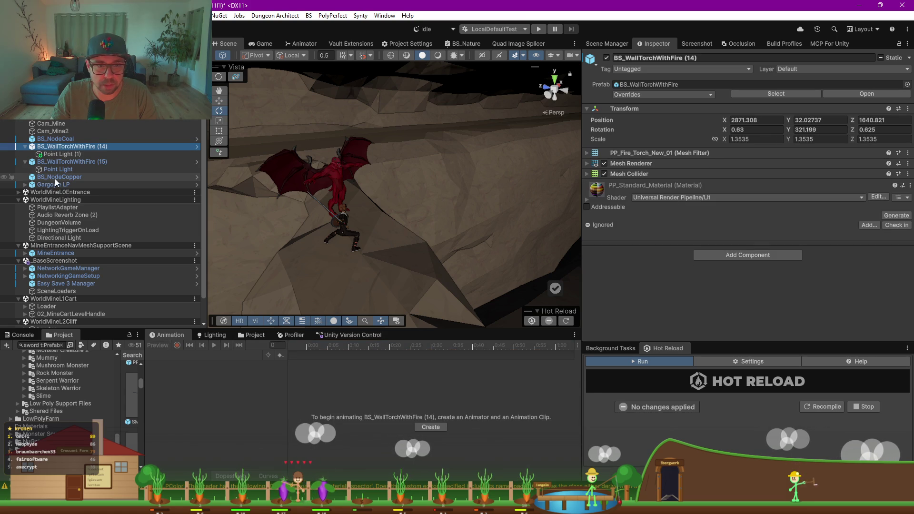
pyautogui.click(67, 161)
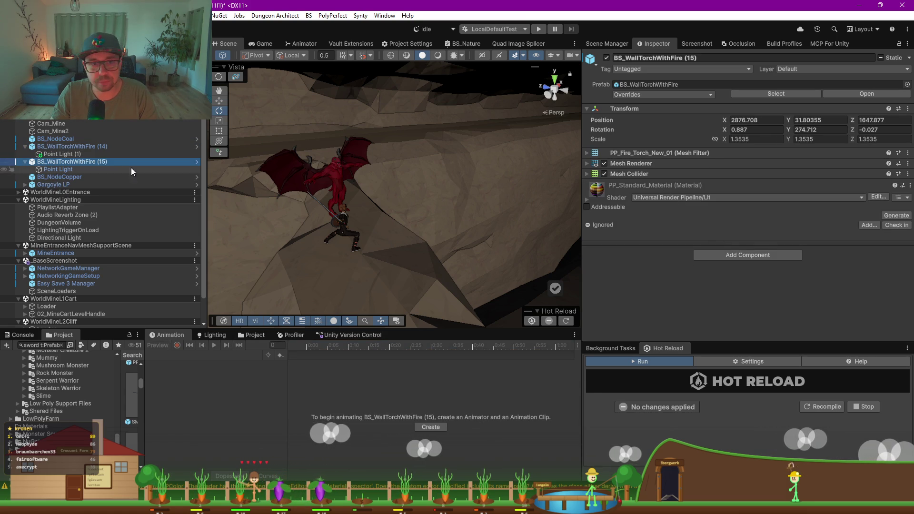
pyautogui.click(53, 184)
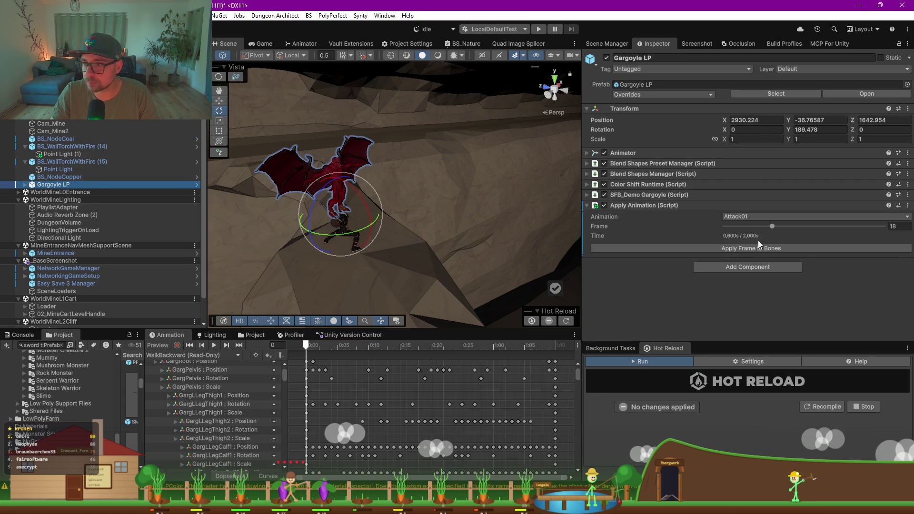
# - Apply the Attack01 frame-18 pose to the gargoyle and create a Point Light under Gargoyle LP
pyautogui.click(759, 249)
pyautogui.moveTo(454, 227)
pyautogui.mouseDown()
pyautogui.moveTo(232, 208)
pyautogui.moveTo(151, 217)
pyautogui.mouseUp()
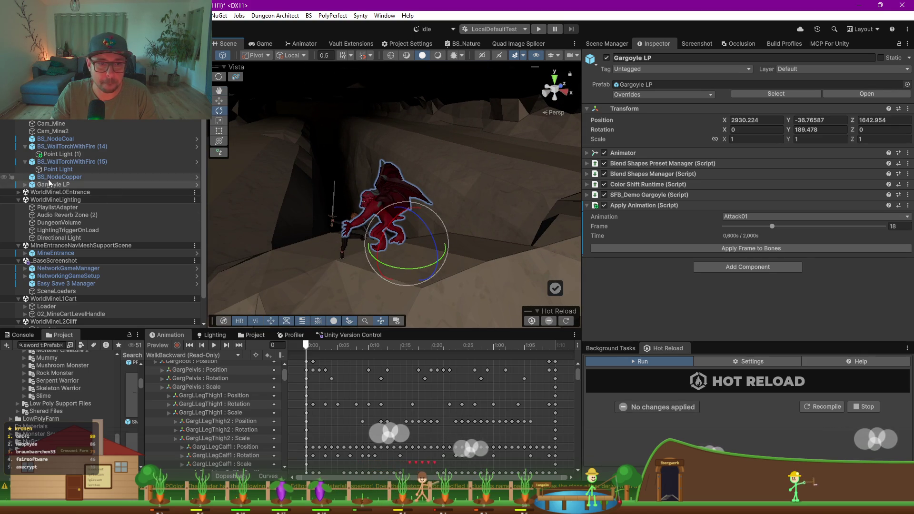
pyautogui.click(26, 184)
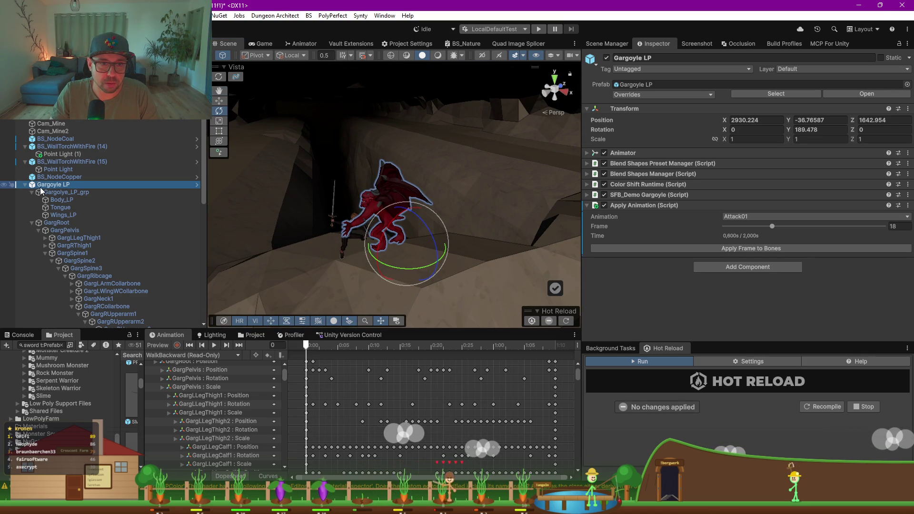
pyautogui.click(32, 192)
pyautogui.click(31, 200)
pyautogui.rightClick(53, 188)
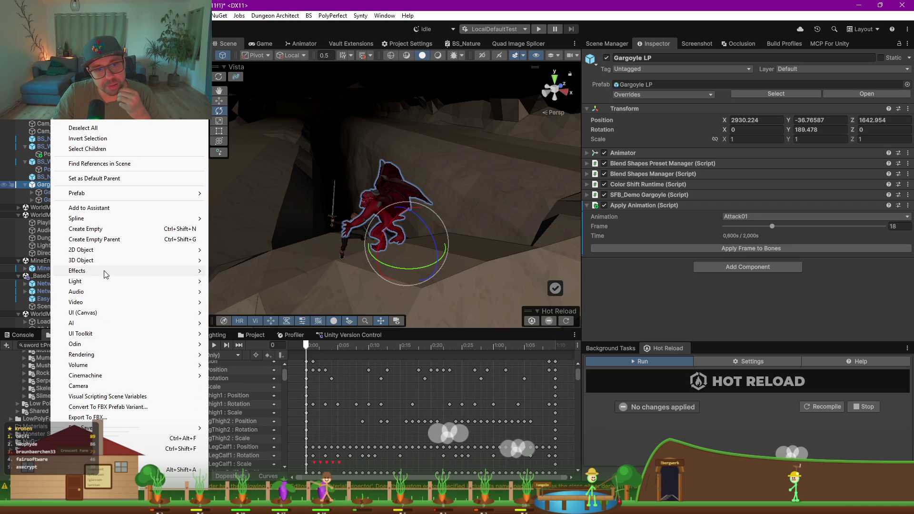
pyautogui.moveTo(108, 282)
pyautogui.click(249, 292)
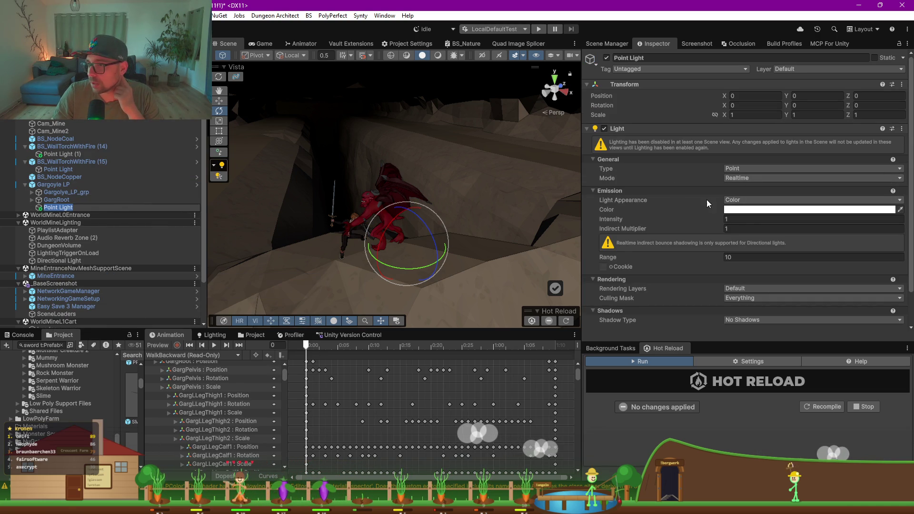
# - Set the Point Light's colour to red
pyautogui.scroll(-3, 706, 199)
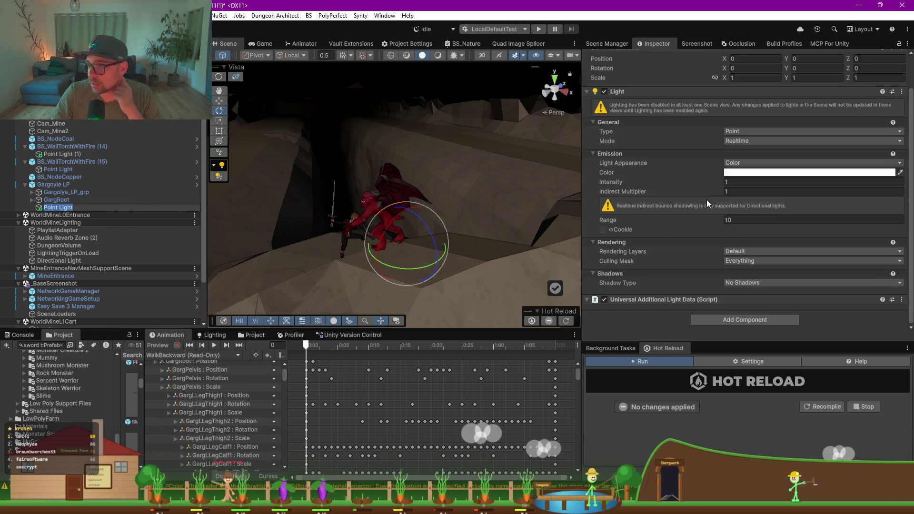
pyautogui.click(741, 172)
pyautogui.click(815, 217)
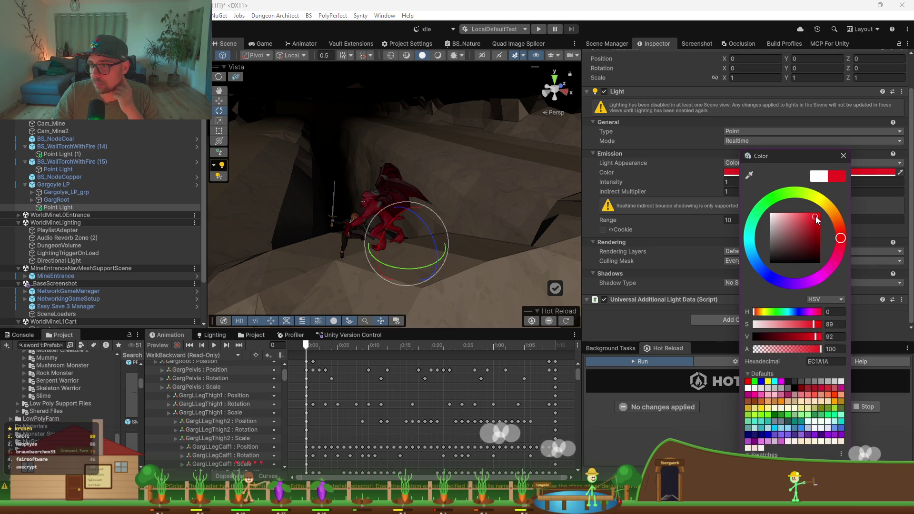
pyautogui.click(676, 182)
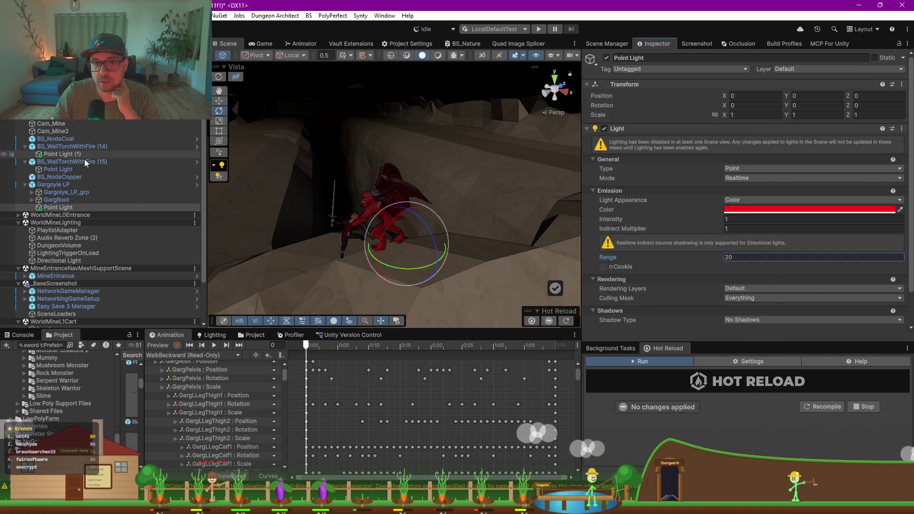
# - Raise the point light above the gargoyle, with scene lighting shown in the view
pyautogui.click(59, 200)
pyautogui.click(66, 209)
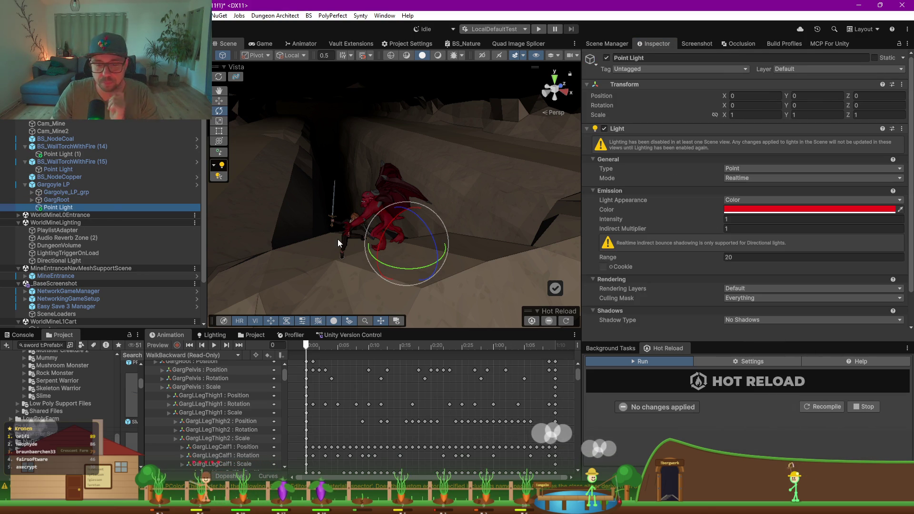
pyautogui.press('w')
pyautogui.moveTo(407, 220); pyautogui.dragTo(408, 200)
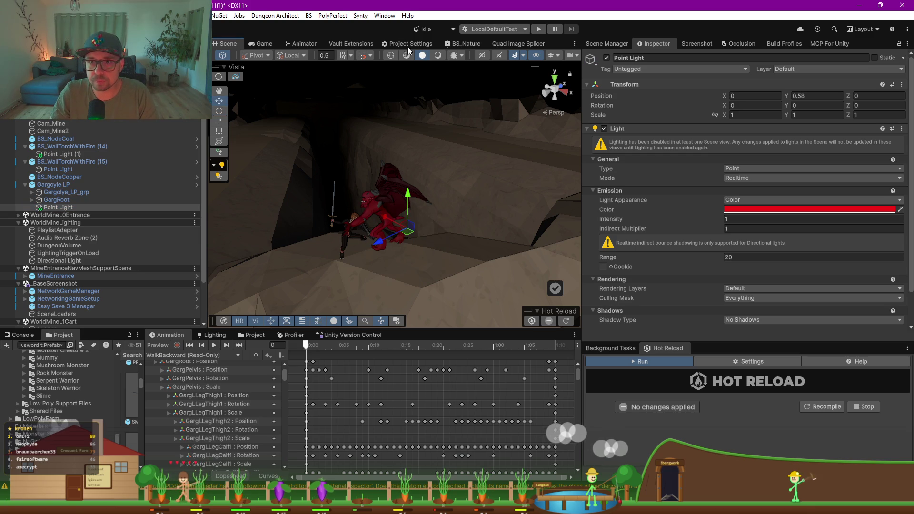
pyautogui.click(439, 55)
pyautogui.moveTo(411, 198)
pyautogui.mouseDown()
pyautogui.moveTo(410, 182)
pyautogui.moveTo(368, 203)
pyautogui.mouseUp()
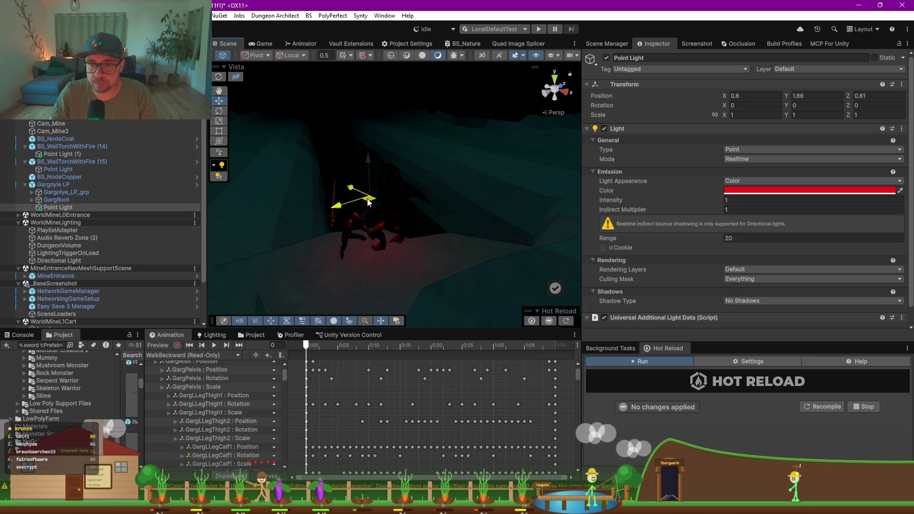
# - Position the red light just in front of the gargoyle at 0.505, 1.702, 1.067
pyautogui.press('y')
pyautogui.press('f')
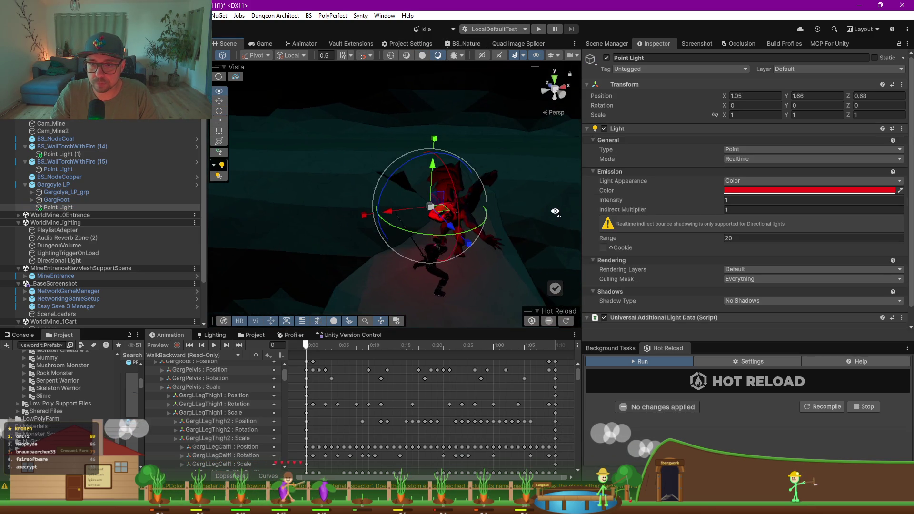
pyautogui.moveTo(436, 216); pyautogui.dragTo(452, 232)
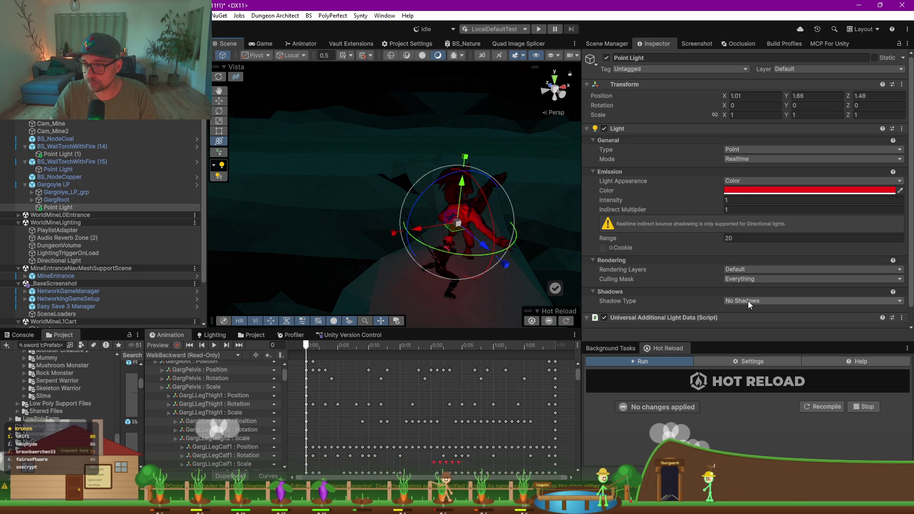
pyautogui.moveTo(520, 228)
pyautogui.mouseDown()
pyautogui.moveTo(394, 196)
pyautogui.moveTo(326, 204)
pyautogui.moveTo(446, 193)
pyautogui.moveTo(447, 151)
pyautogui.mouseUp()
pyautogui.moveTo(445, 183)
pyautogui.mouseDown()
pyautogui.moveTo(441, 191)
pyautogui.moveTo(466, 187)
pyautogui.mouseUp()
pyautogui.moveTo(453, 192); pyautogui.dragTo(456, 190)
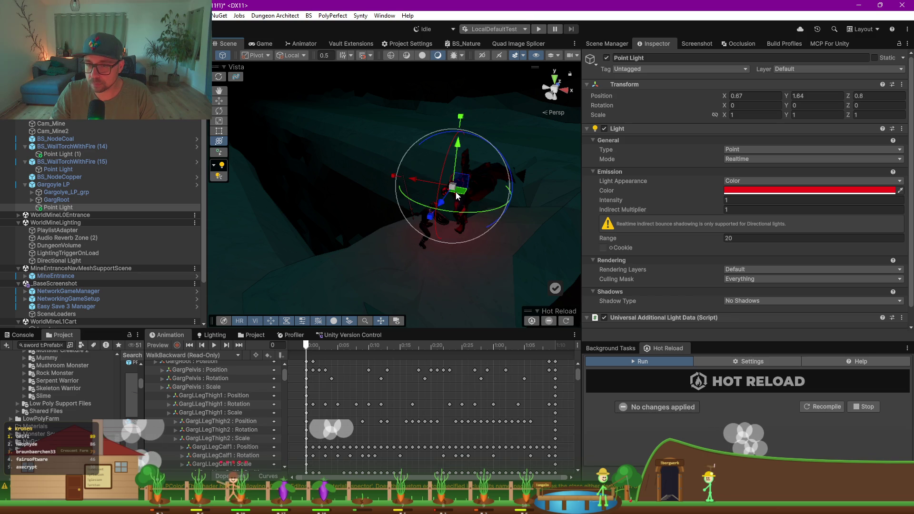
pyautogui.moveTo(394, 182)
pyautogui.mouseDown()
pyautogui.moveTo(373, 206)
pyautogui.moveTo(429, 235)
pyautogui.mouseUp()
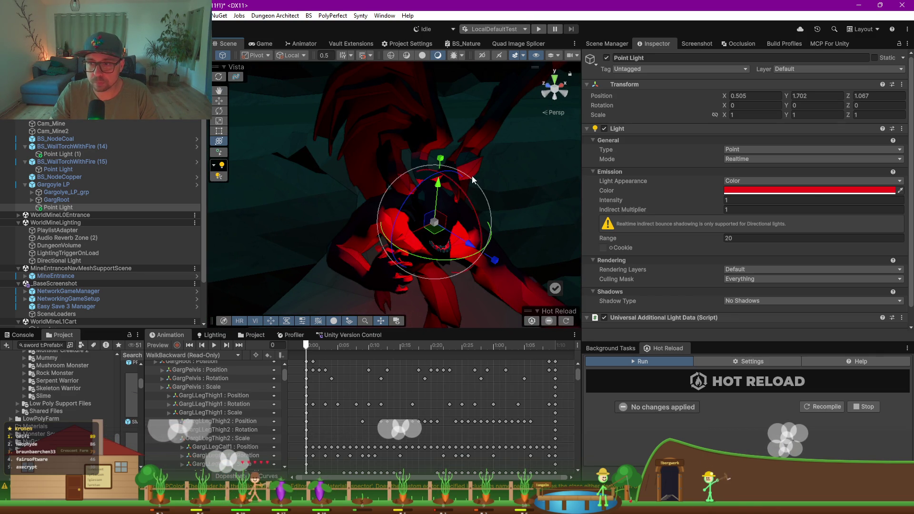
pyautogui.click(742, 149)
# - Change the light to Directional type and angle it with the Rotate tool
pyautogui.click(752, 170)
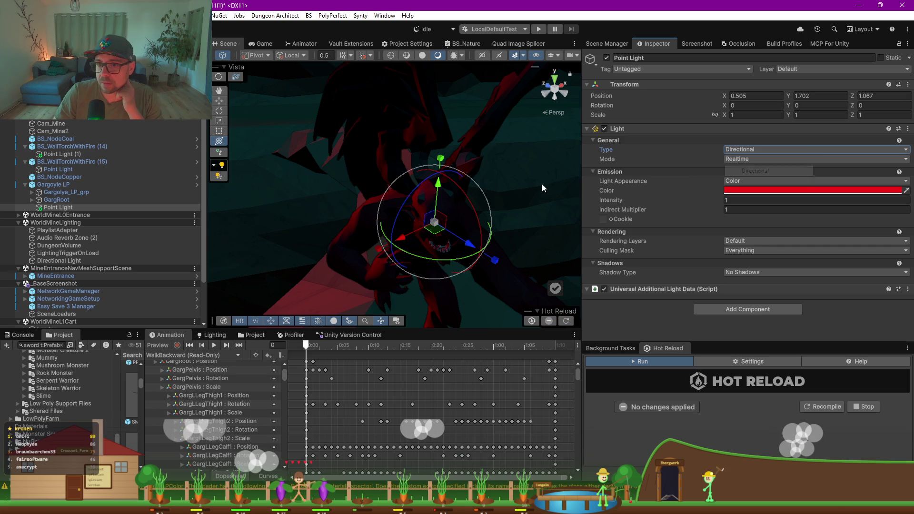
pyautogui.moveTo(405, 205); pyautogui.dragTo(387, 210)
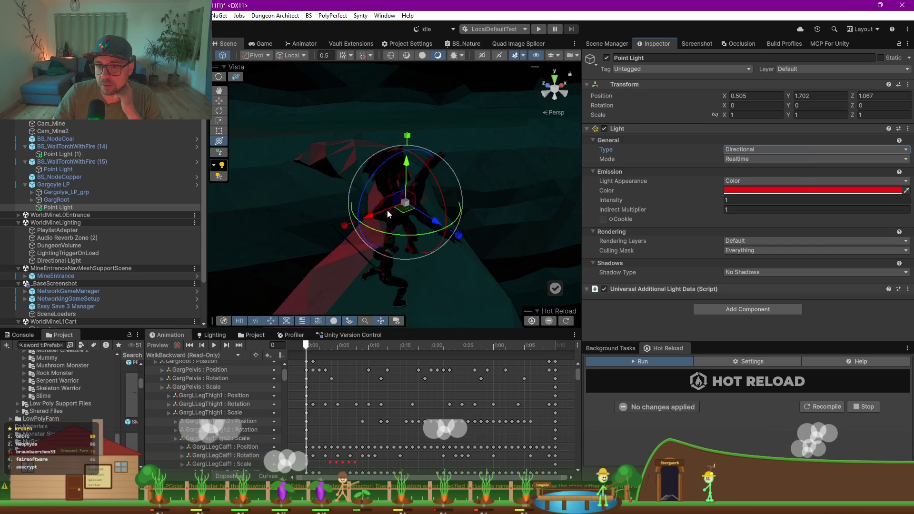
pyautogui.moveTo(330, 207)
pyautogui.mouseDown()
pyautogui.moveTo(341, 173)
pyautogui.moveTo(467, 124)
pyautogui.moveTo(467, 74)
pyautogui.moveTo(582, 172)
pyautogui.moveTo(702, 172)
pyautogui.moveTo(516, 287)
pyautogui.moveTo(560, 276)
pyautogui.moveTo(480, 221)
pyautogui.moveTo(396, 194)
pyautogui.moveTo(402, 224)
pyautogui.moveTo(367, 179)
pyautogui.moveTo(275, 143)
pyautogui.moveTo(316, 196)
pyautogui.moveTo(362, 174)
pyautogui.mouseUp()
pyautogui.press('e')
pyautogui.scroll(-3, 479, 222)
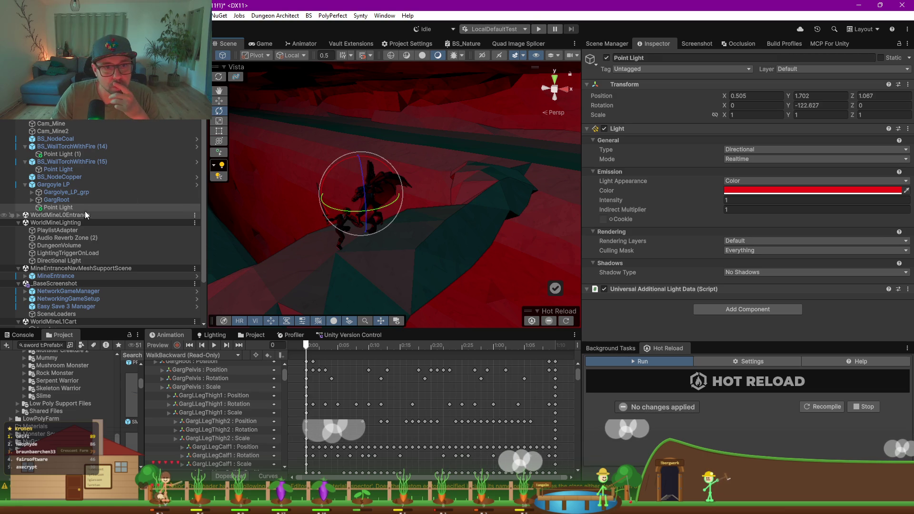
# - Unparent the light from Gargoyle LP and return the Scene view to Shaded display
pyautogui.click(72, 200)
pyautogui.moveTo(70, 206); pyautogui.dragTo(58, 180)
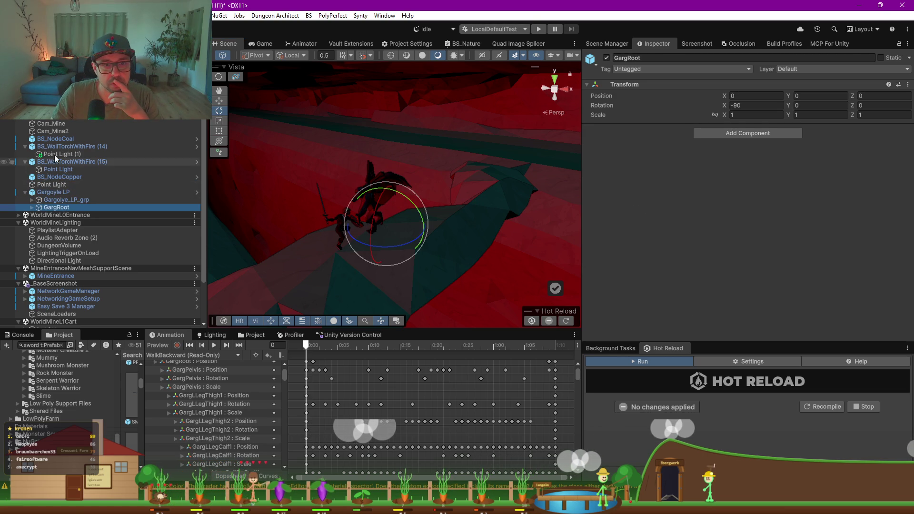
pyautogui.click(422, 56)
pyautogui.moveTo(381, 191)
pyautogui.mouseDown()
pyautogui.moveTo(348, 253)
pyautogui.moveTo(496, 258)
pyautogui.moveTo(485, 255)
pyautogui.mouseUp()
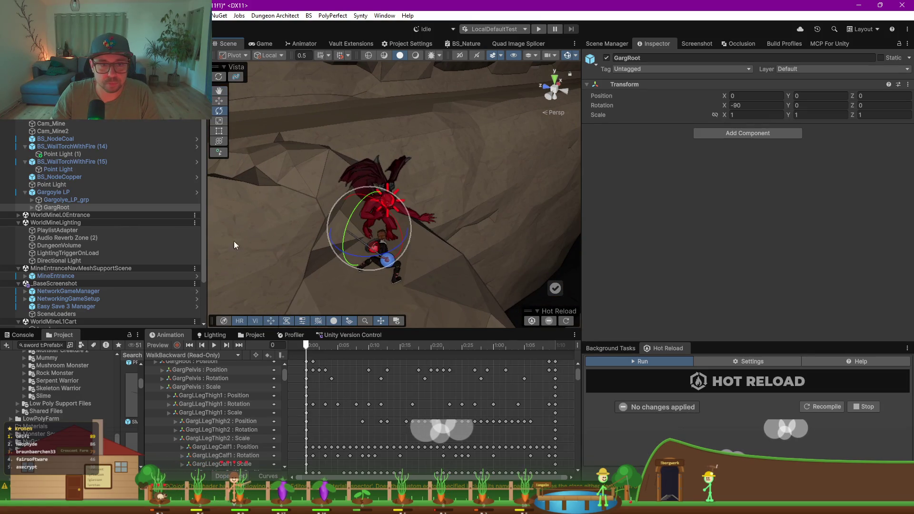
# - Rename the light to FireLight
pyautogui.click(52, 184)
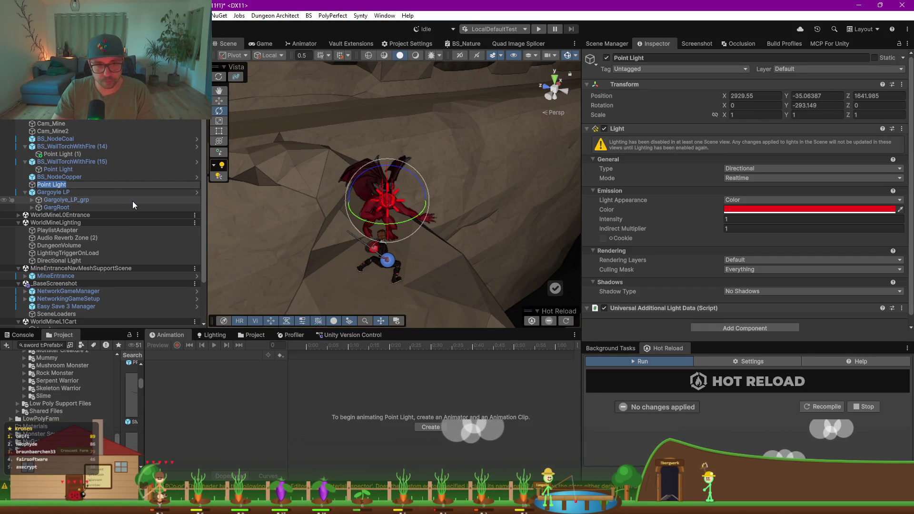
pyautogui.write('FireLight')
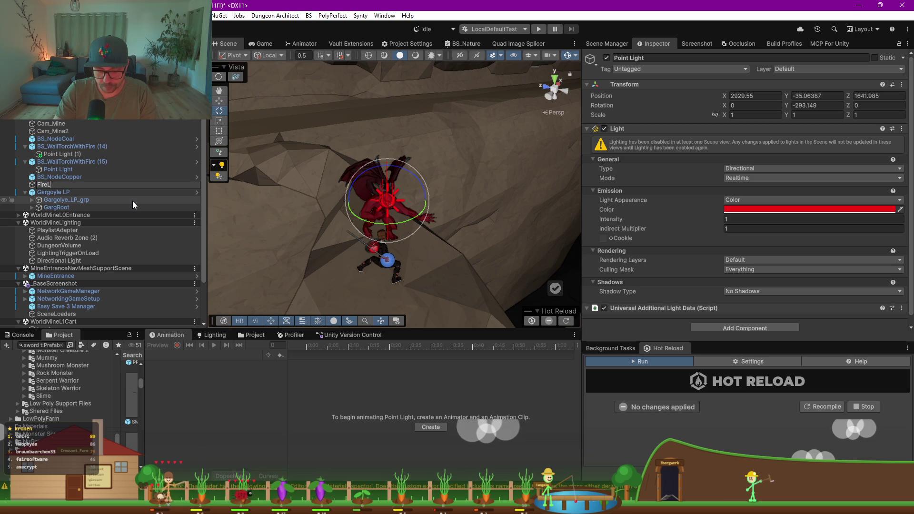
pyautogui.press('Return')
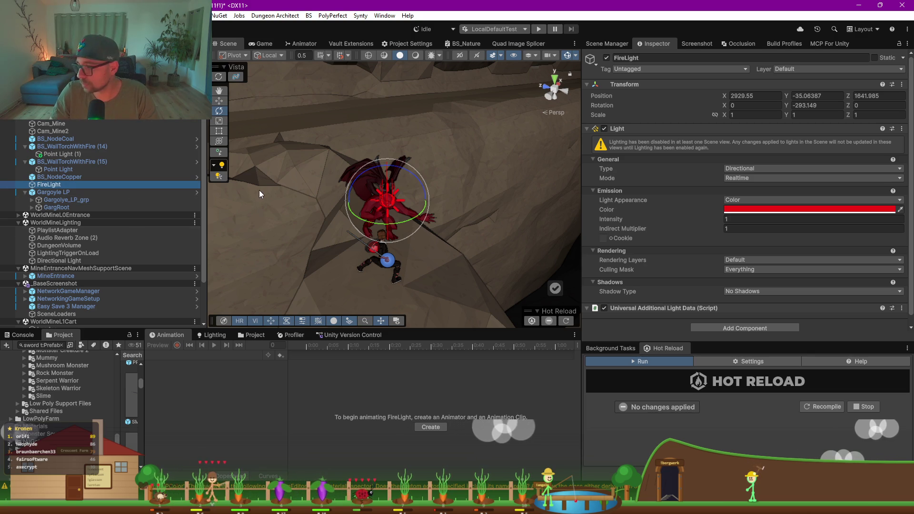
# - Rotate FireLight to -72.691, -293.149, 0 and preview the red-lit cave
pyautogui.press('f')
pyautogui.moveTo(277, 186)
pyautogui.mouseDown()
pyautogui.moveTo(486, 204)
pyautogui.moveTo(429, 169)
pyautogui.mouseUp()
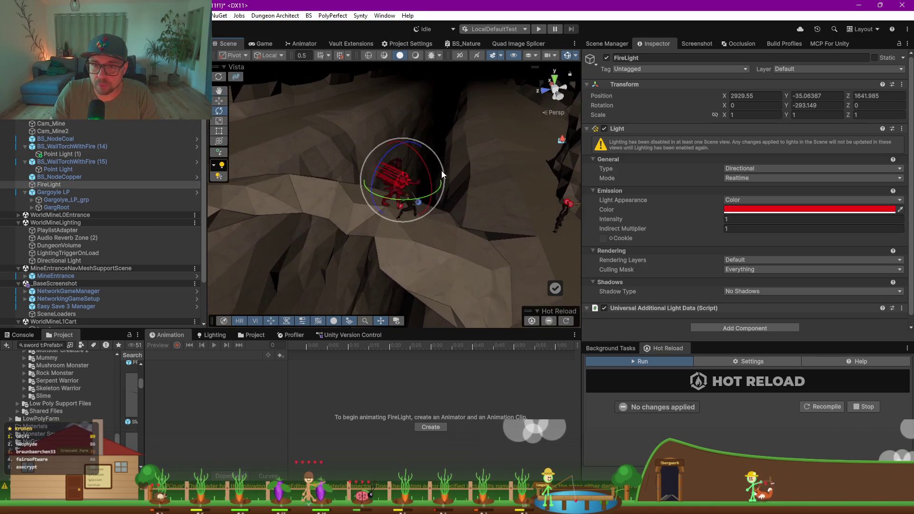
pyautogui.moveTo(444, 275); pyautogui.dragTo(442, 274)
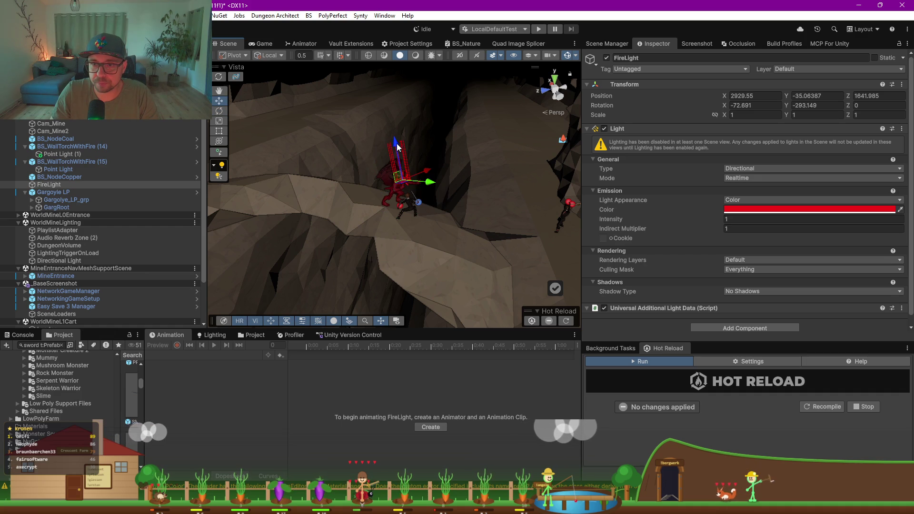
pyautogui.moveTo(433, 308); pyautogui.dragTo(350, 300)
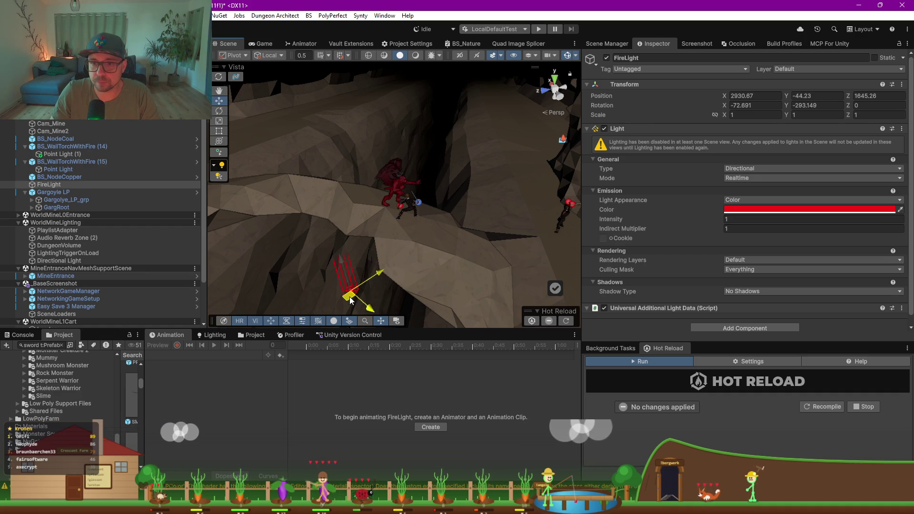
pyautogui.click(416, 56)
pyautogui.moveTo(467, 141)
pyautogui.mouseDown()
pyautogui.moveTo(339, 119)
pyautogui.moveTo(348, 111)
pyautogui.moveTo(308, 95)
pyautogui.moveTo(363, 99)
pyautogui.moveTo(378, 82)
pyautogui.moveTo(330, 86)
pyautogui.mouseUp()
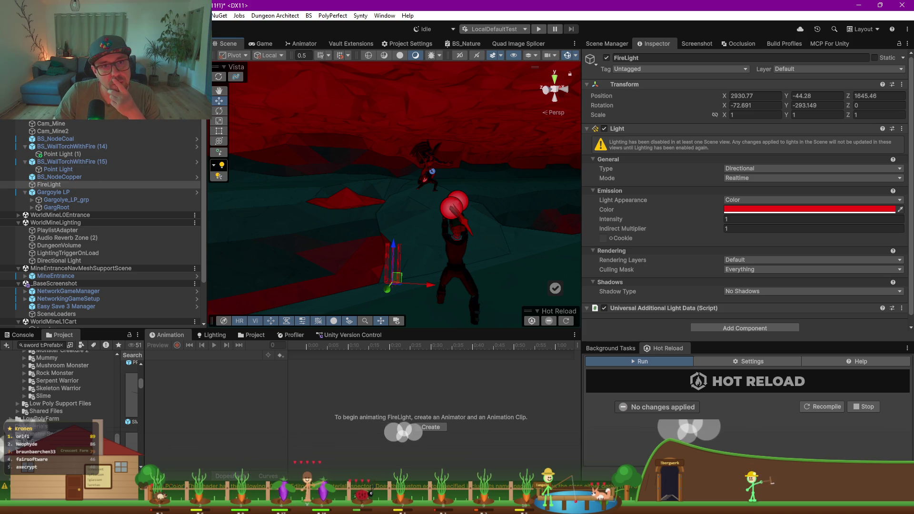
pyautogui.rightClick(54, 124)
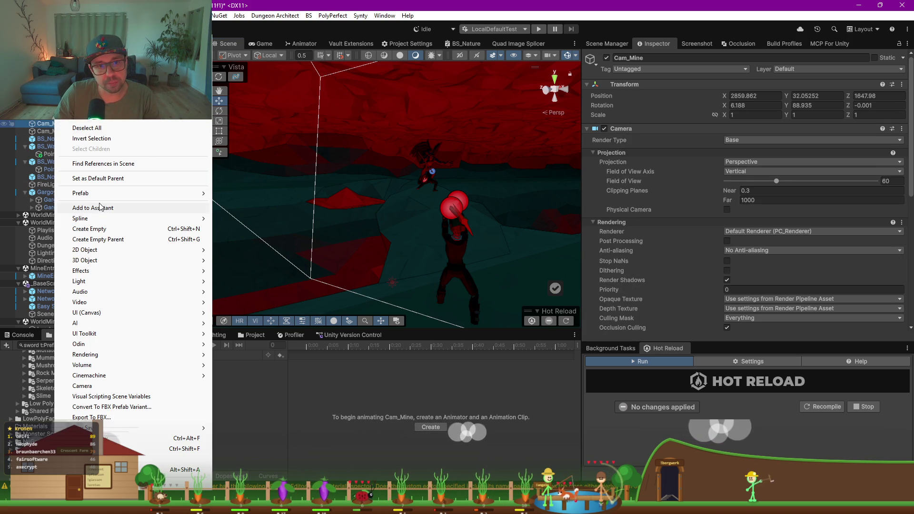
pyautogui.press('Escape')
pyautogui.click(262, 43)
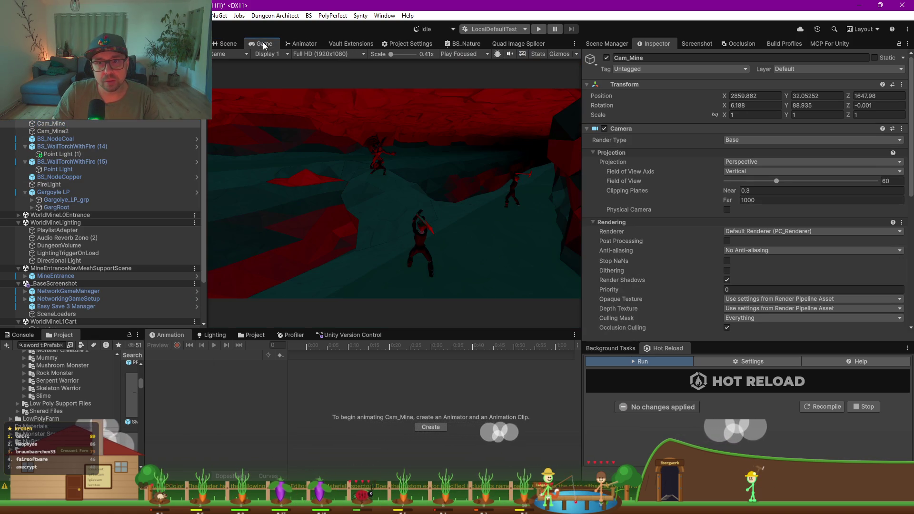
pyautogui.click(53, 131)
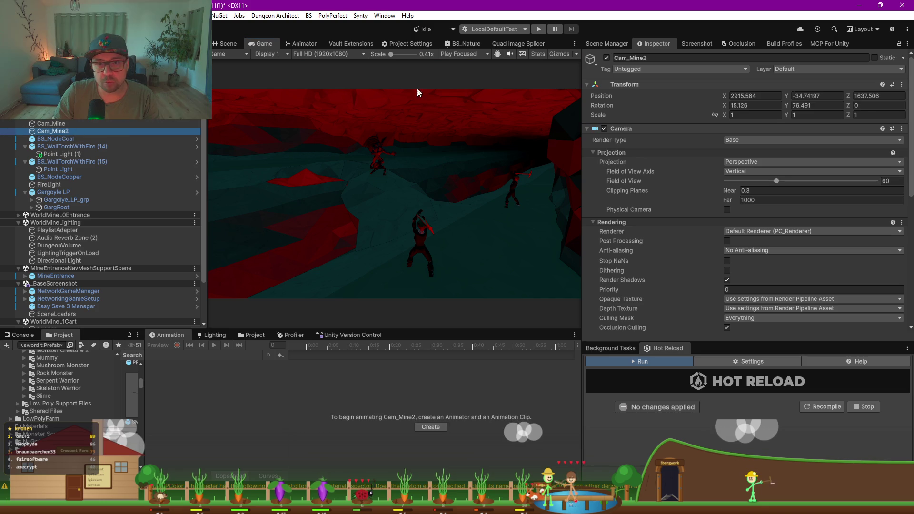
pyautogui.click(607, 58)
pyautogui.click(606, 58)
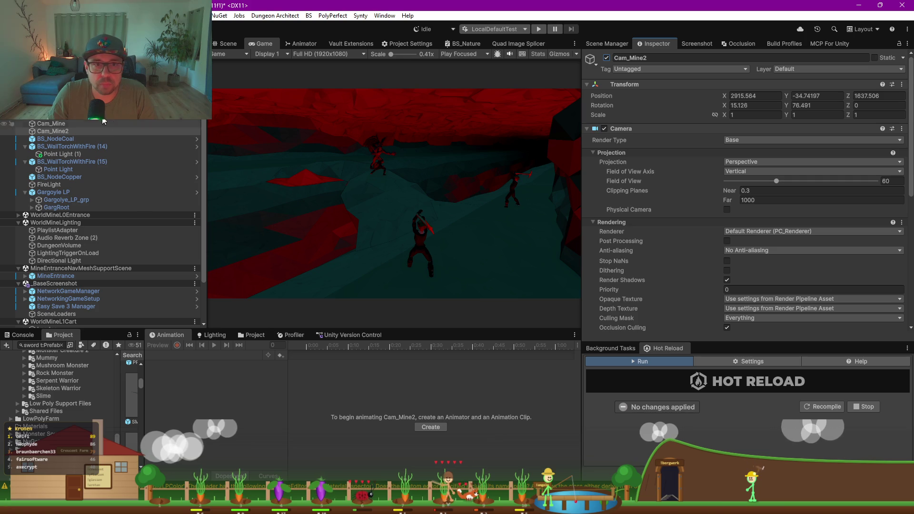
pyautogui.scroll(2, 409, 193)
pyautogui.scroll(-2, 409, 189)
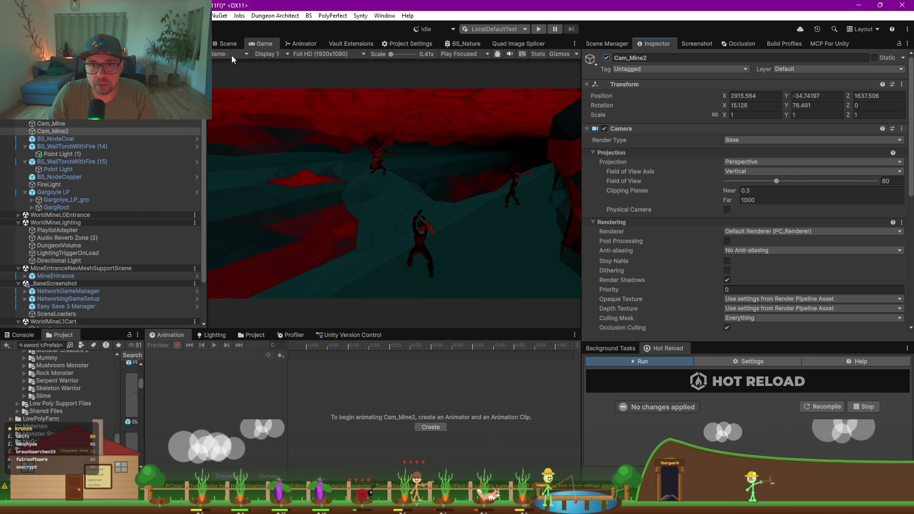
pyautogui.click(228, 43)
pyautogui.moveTo(535, 193)
pyautogui.mouseDown()
pyautogui.moveTo(413, 231)
pyautogui.moveTo(328, 229)
pyautogui.moveTo(412, 200)
pyautogui.moveTo(428, 206)
pyautogui.moveTo(381, 221)
pyautogui.moveTo(384, 210)
pyautogui.moveTo(408, 208)
pyautogui.moveTo(387, 186)
pyautogui.mouseUp()
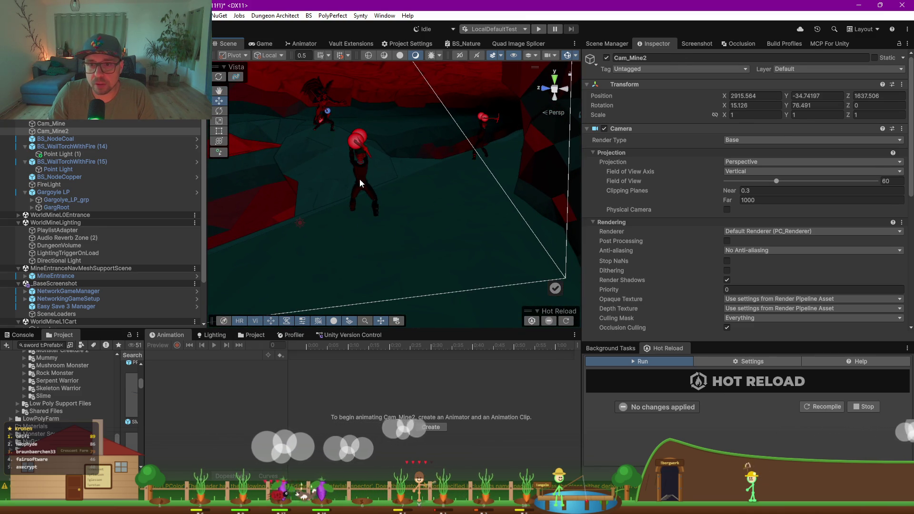
# - Select the pickaxe-holding character and set its right-hand Item R to None
pyautogui.click(359, 178)
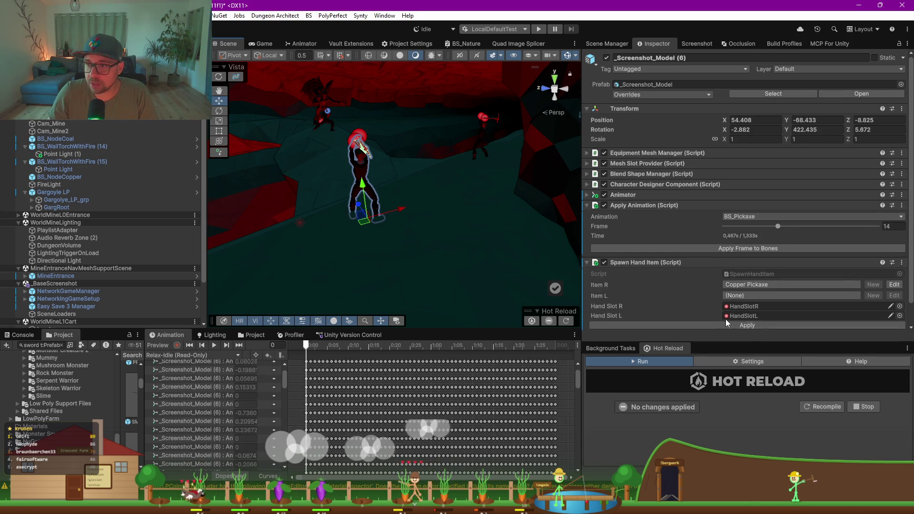
pyautogui.click(746, 285)
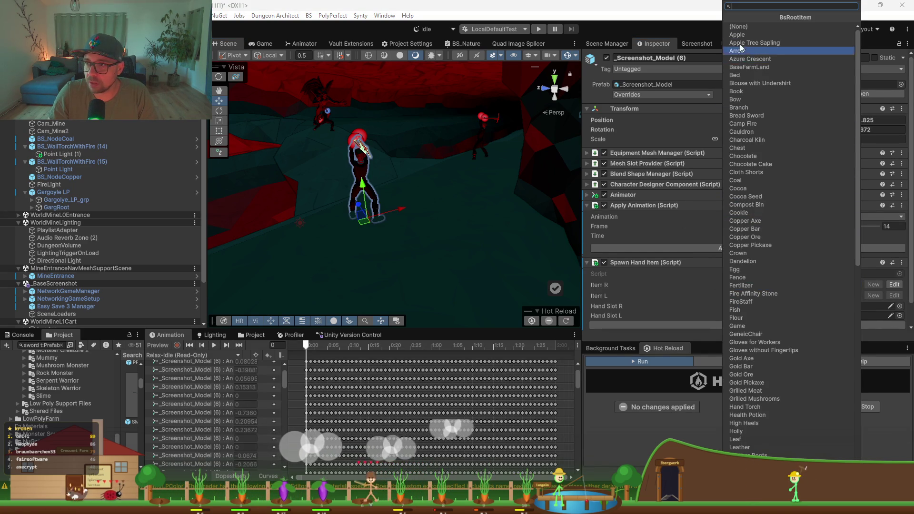
pyautogui.press('Return')
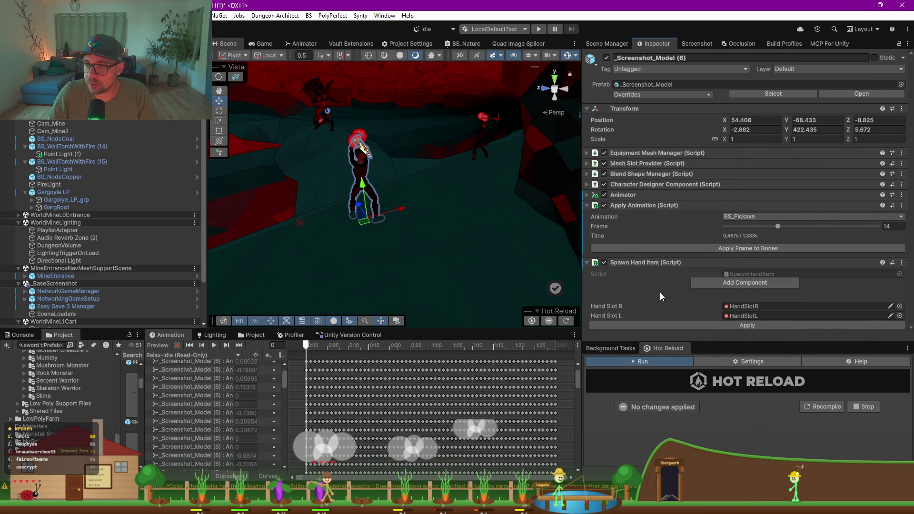
pyautogui.click(746, 284)
pyautogui.press('BackSpace')
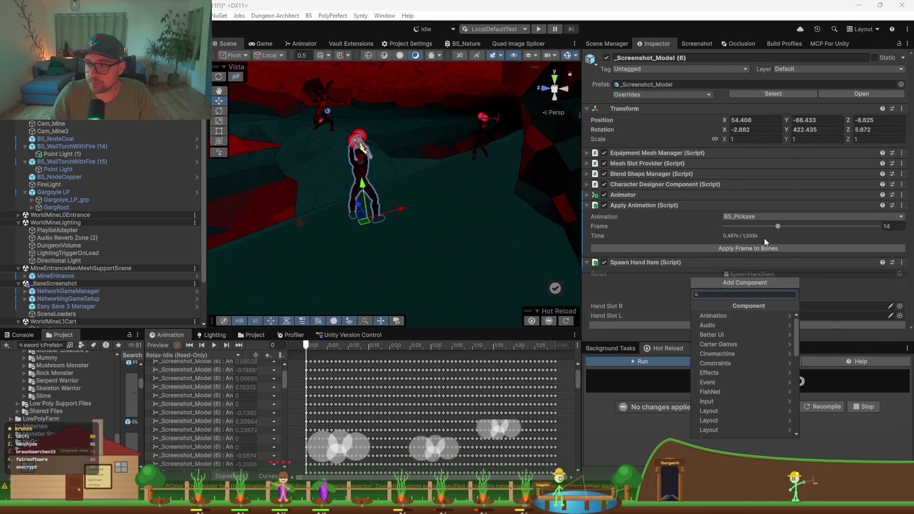
pyautogui.click(741, 217)
pyautogui.press('Escape')
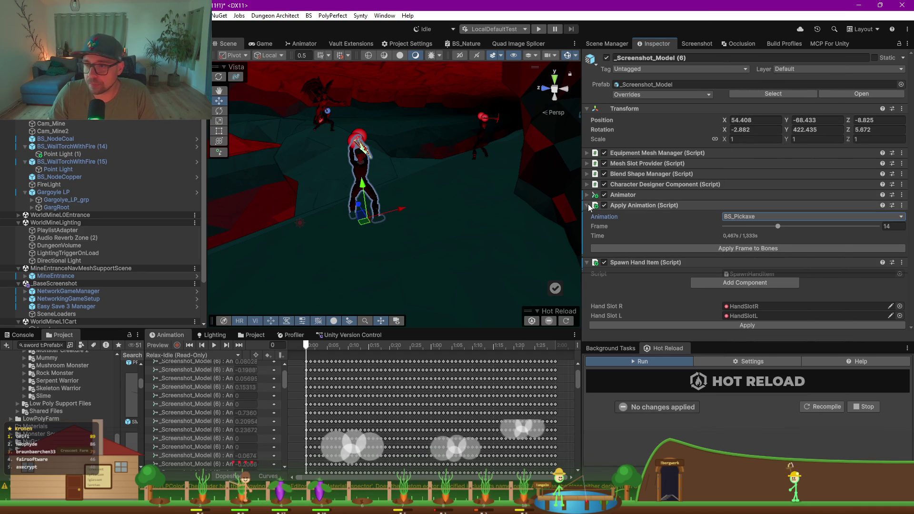
# - Set the character's left-hand Item L to Bow
pyautogui.click(588, 206)
pyautogui.click(754, 249)
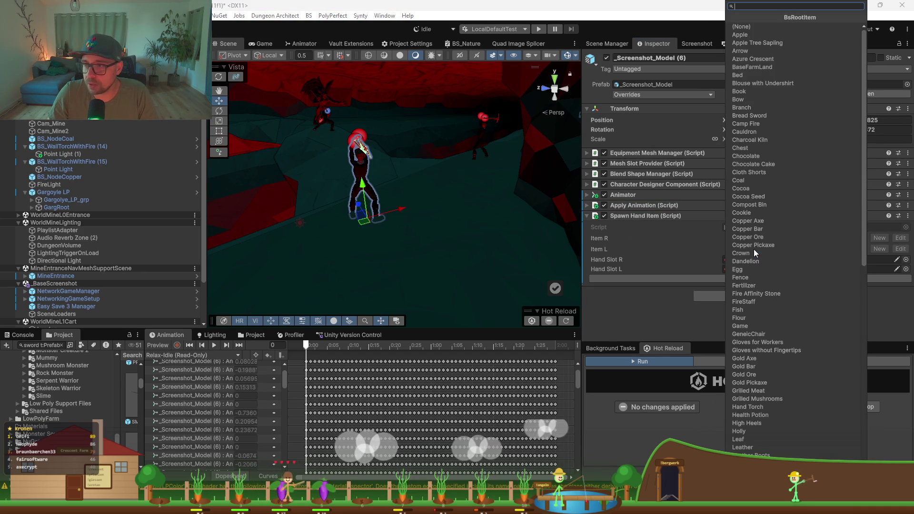
pyautogui.write('bow')
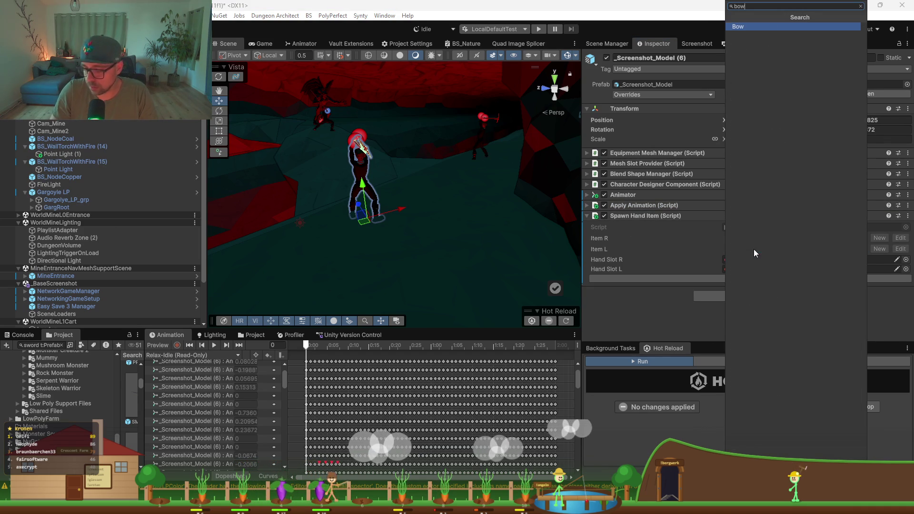
pyautogui.press('Return')
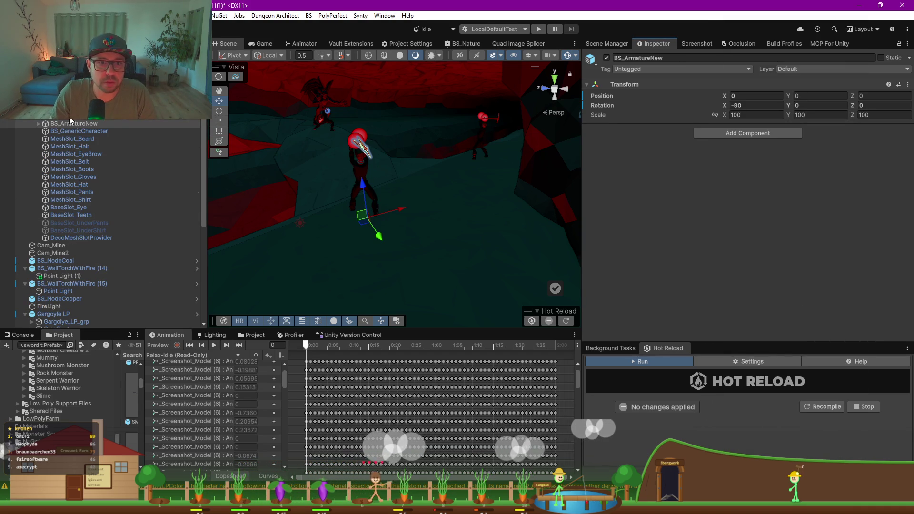
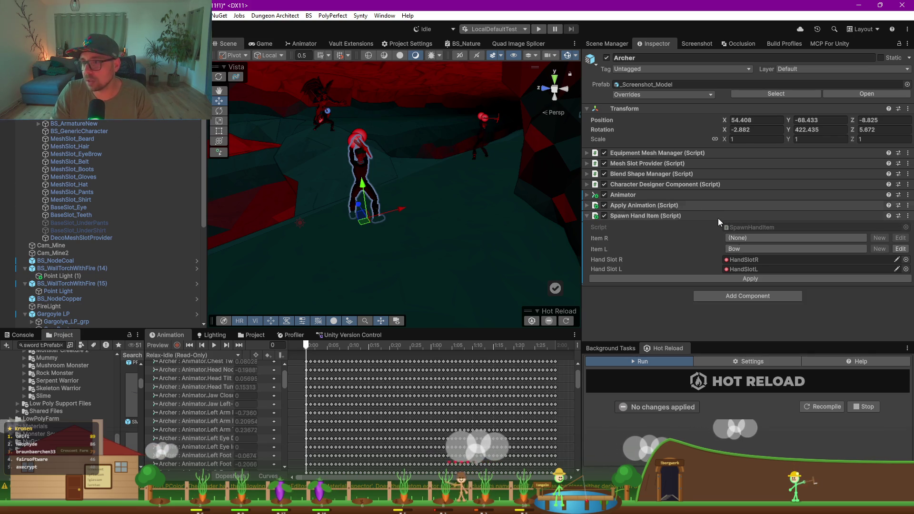
# - Spawn the bow into the Archer's hands and choose the BS_BowDraw animation
pyautogui.click(750, 280)
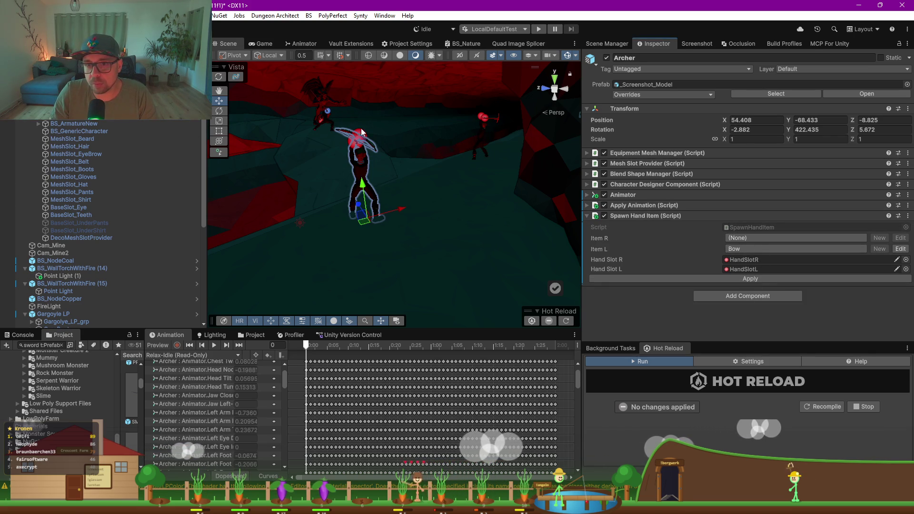
pyautogui.click(669, 216)
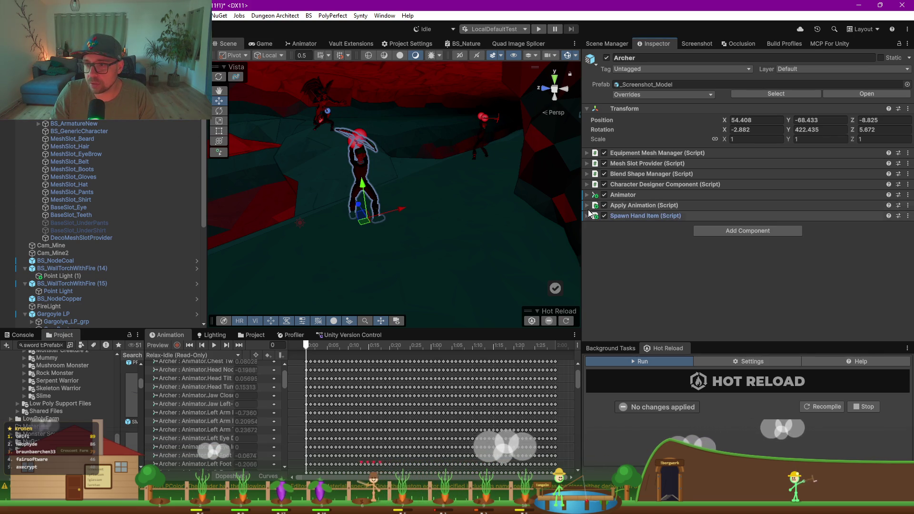
pyautogui.click(669, 205)
pyautogui.click(745, 218)
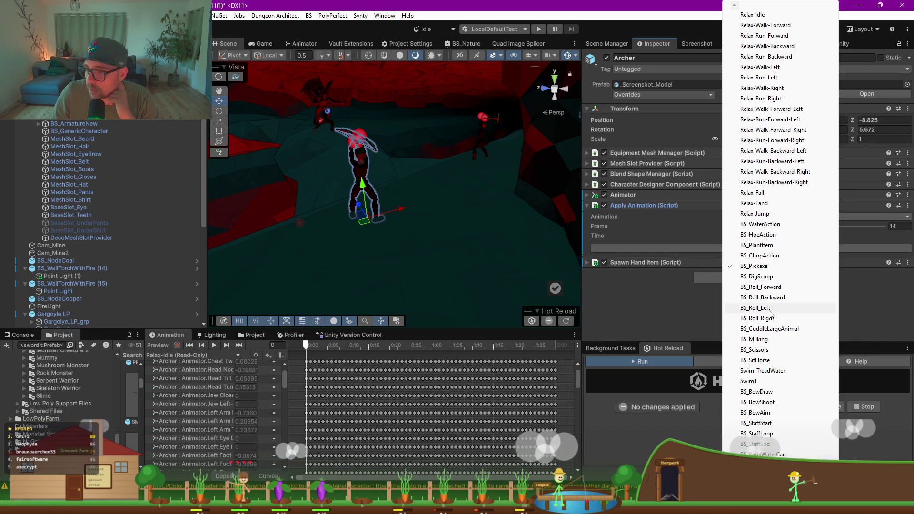
pyautogui.scroll(-1, 781, 238)
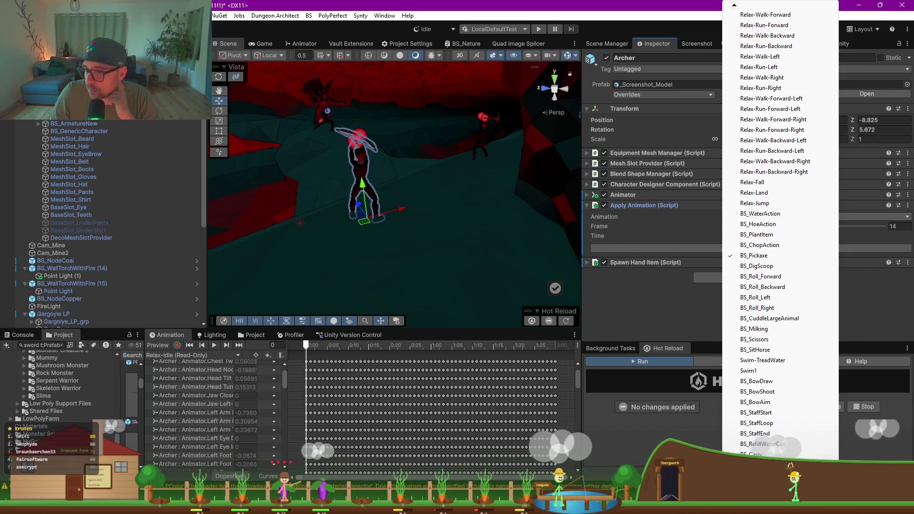
pyautogui.click(762, 381)
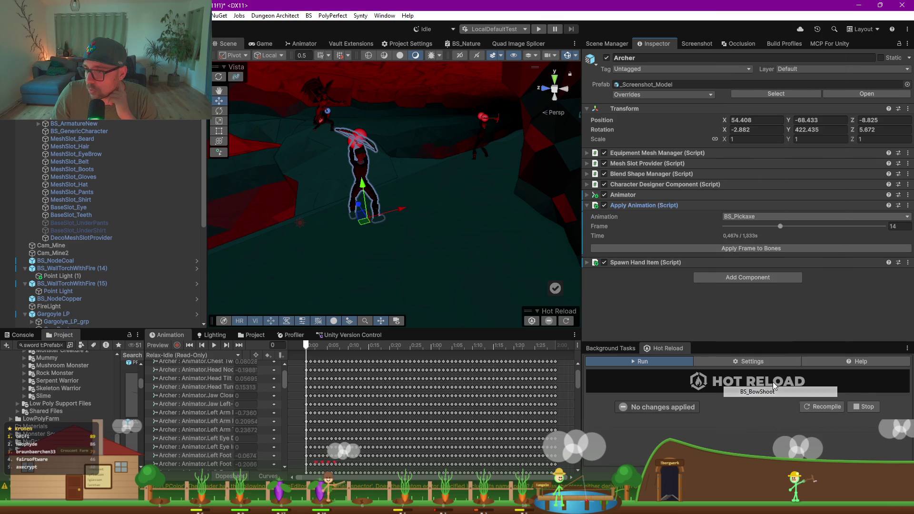
# - Pose the Archer at BS_BowDraw frame 30 and check it through the game camera
pyautogui.click(747, 248)
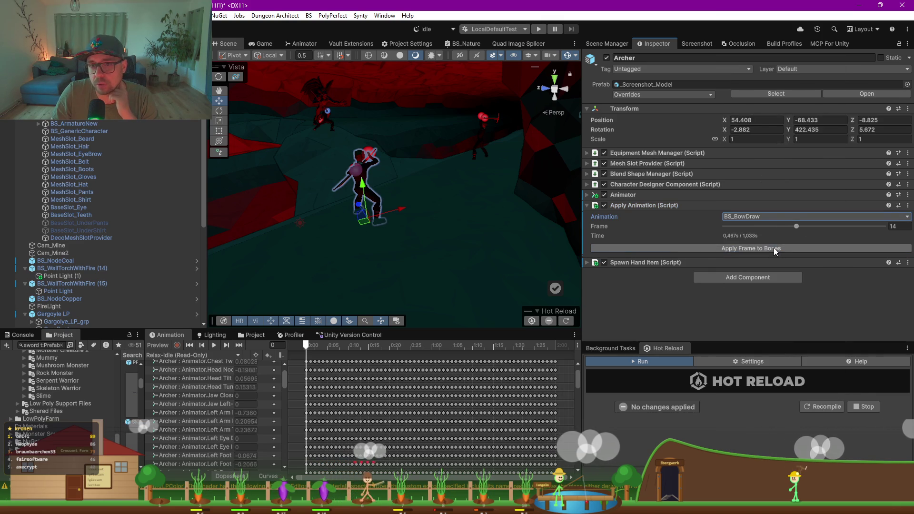
pyautogui.moveTo(798, 228); pyautogui.dragTo(848, 227)
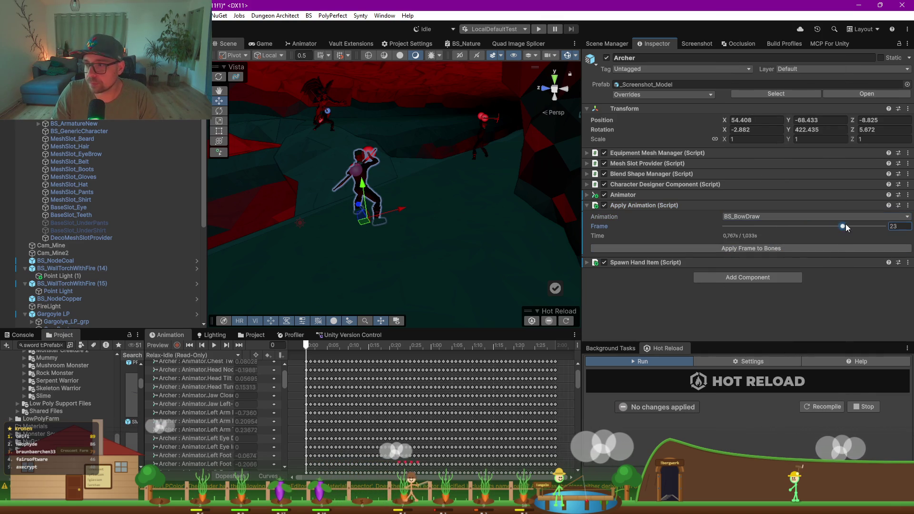
pyautogui.click(818, 249)
pyautogui.moveTo(359, 188); pyautogui.dragTo(286, 192)
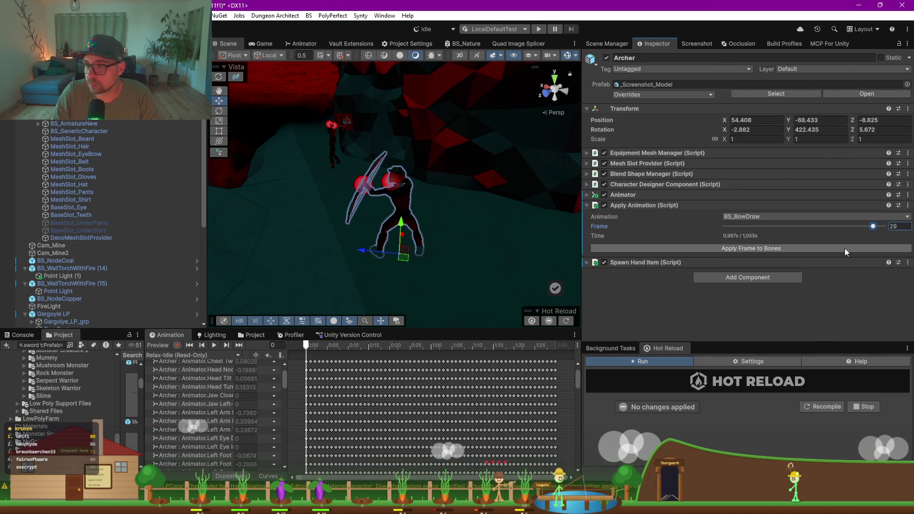
pyautogui.click(845, 248)
pyautogui.click(875, 226)
pyautogui.moveTo(876, 227); pyautogui.dragTo(879, 226)
pyautogui.click(844, 248)
pyautogui.moveTo(429, 200)
pyautogui.mouseDown()
pyautogui.moveTo(391, 216)
pyautogui.moveTo(331, 152)
pyautogui.mouseUp()
pyautogui.click(263, 44)
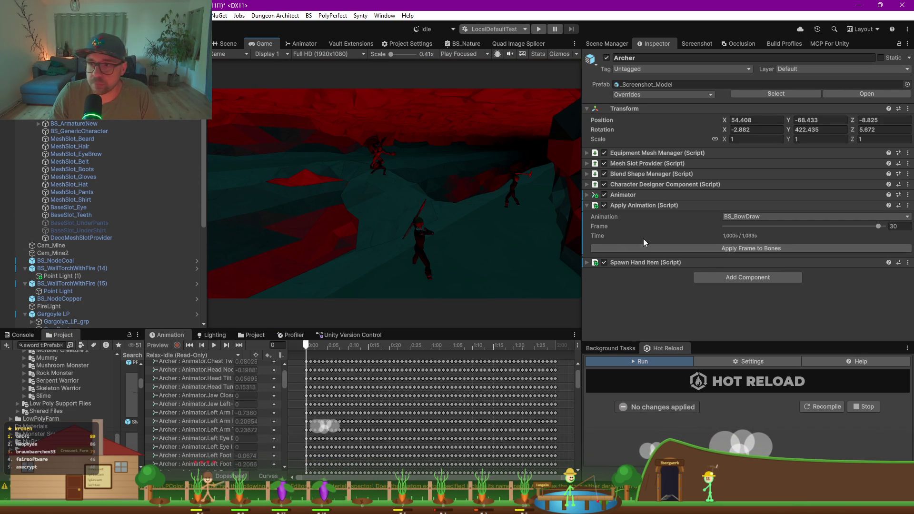
pyautogui.click(587, 196)
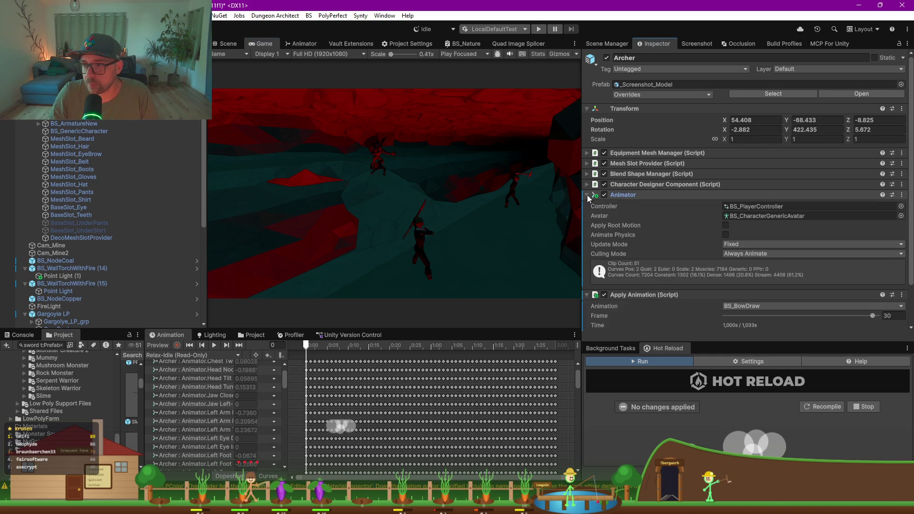
pyautogui.scroll(-2, 587, 235)
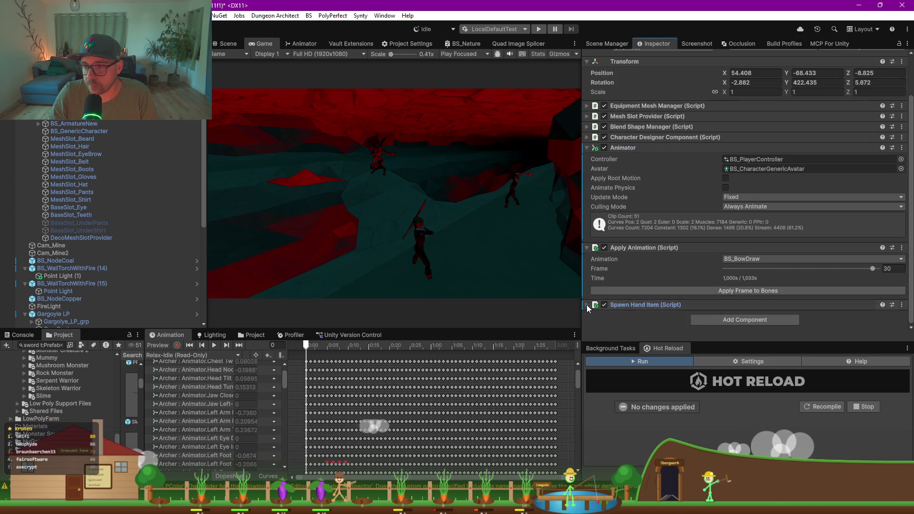
pyautogui.click(590, 306)
pyautogui.scroll(-3, 612, 267)
pyautogui.click(677, 302)
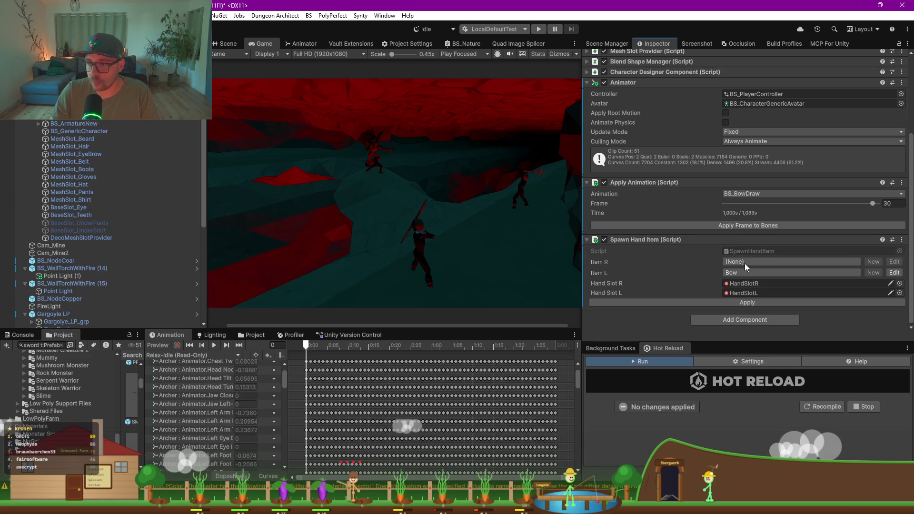
pyautogui.scroll(2, 138, 158)
pyautogui.click(60, 124)
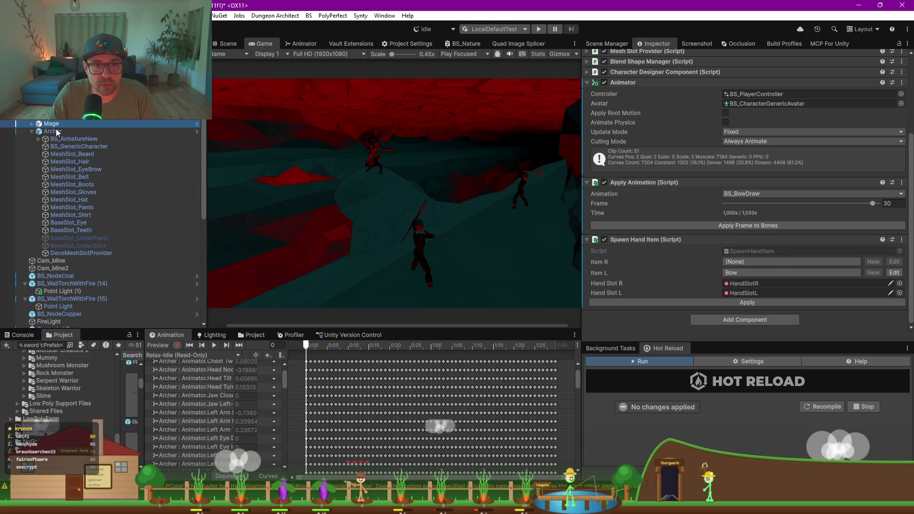
pyautogui.press('Down')
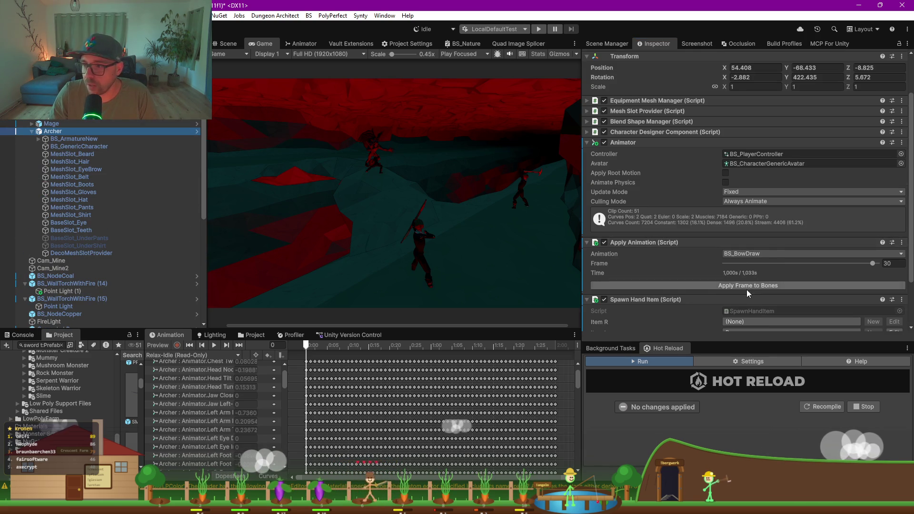
pyautogui.scroll(-3, 746, 290)
pyautogui.click(734, 263)
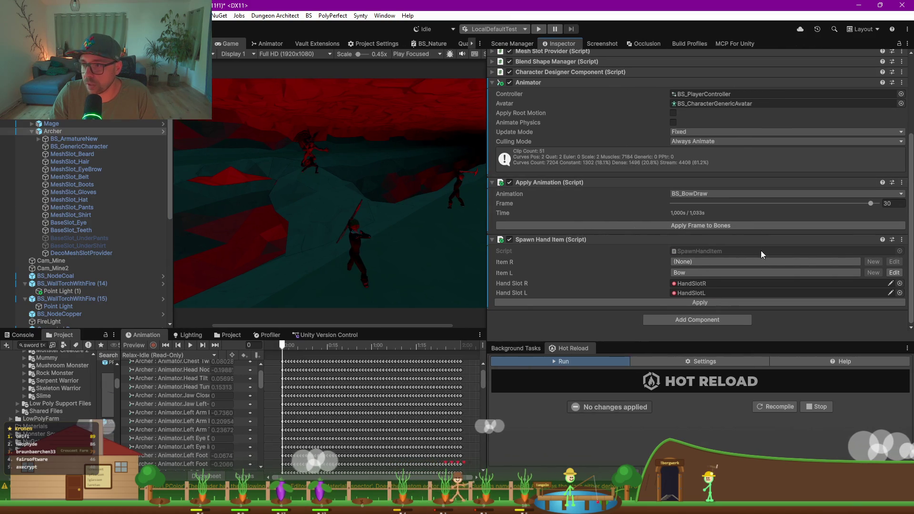
pyautogui.click(701, 194)
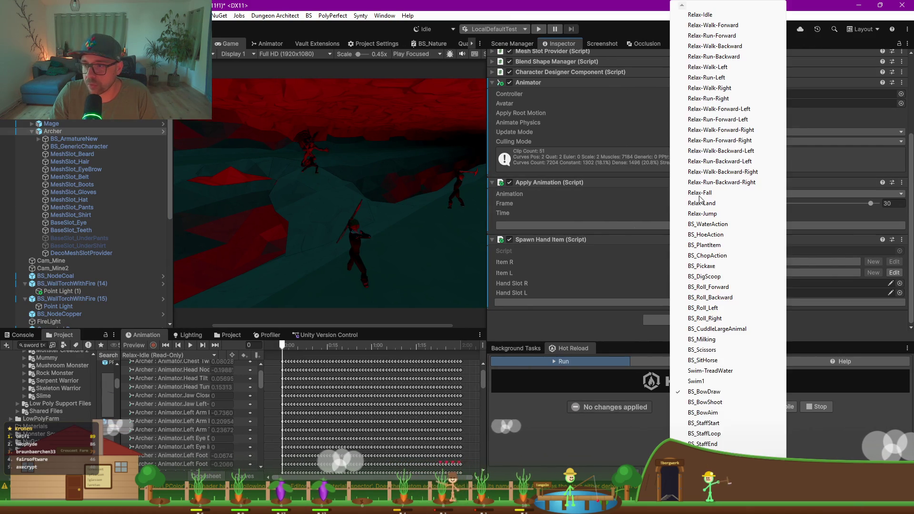
pyautogui.click(664, 196)
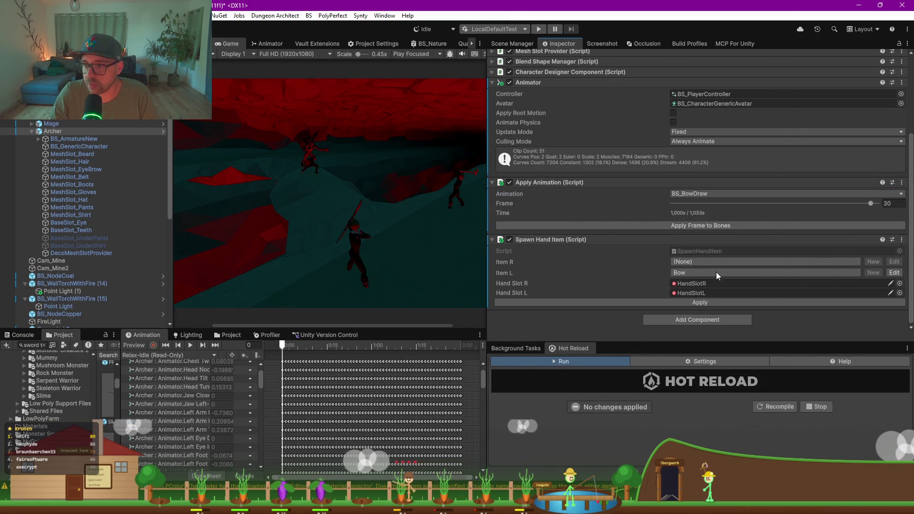
pyautogui.click(492, 240)
pyautogui.click(497, 305)
pyautogui.click(95, 113)
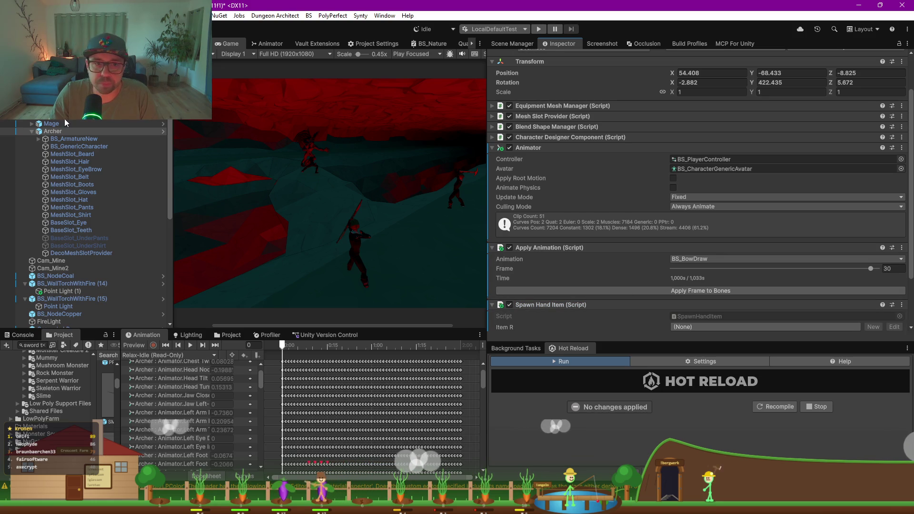
pyautogui.click(53, 132)
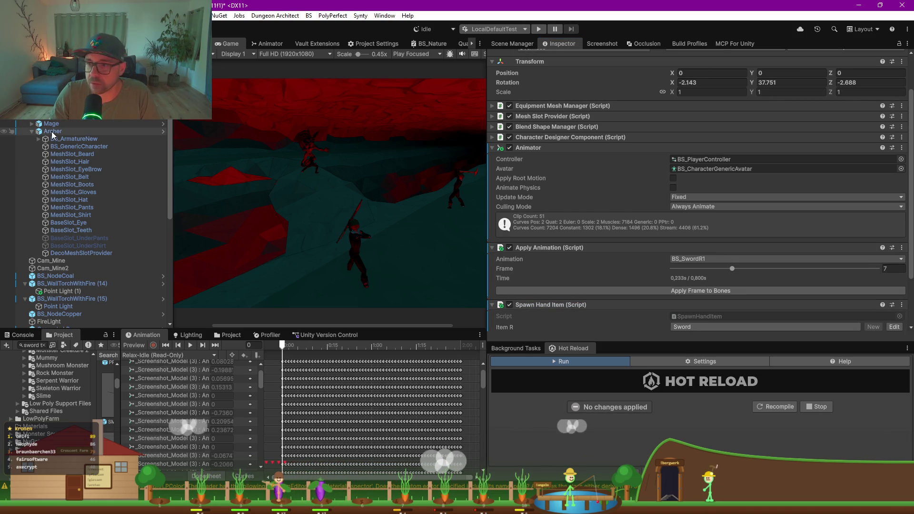
pyautogui.scroll(-3, 621, 250)
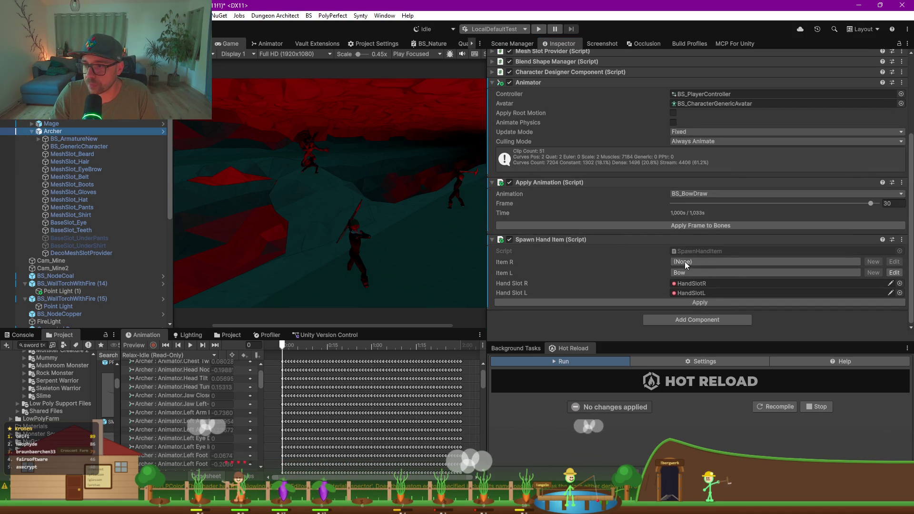
pyautogui.click(49, 117)
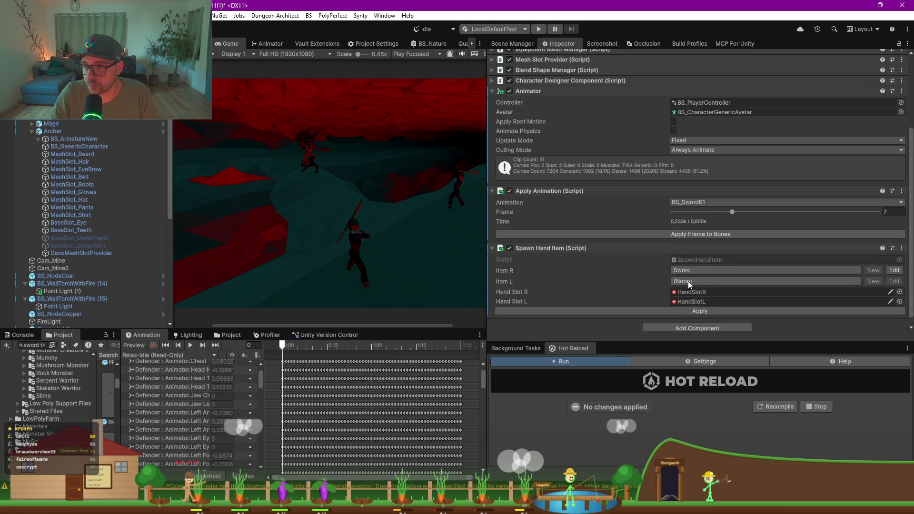
pyautogui.click(78, 269)
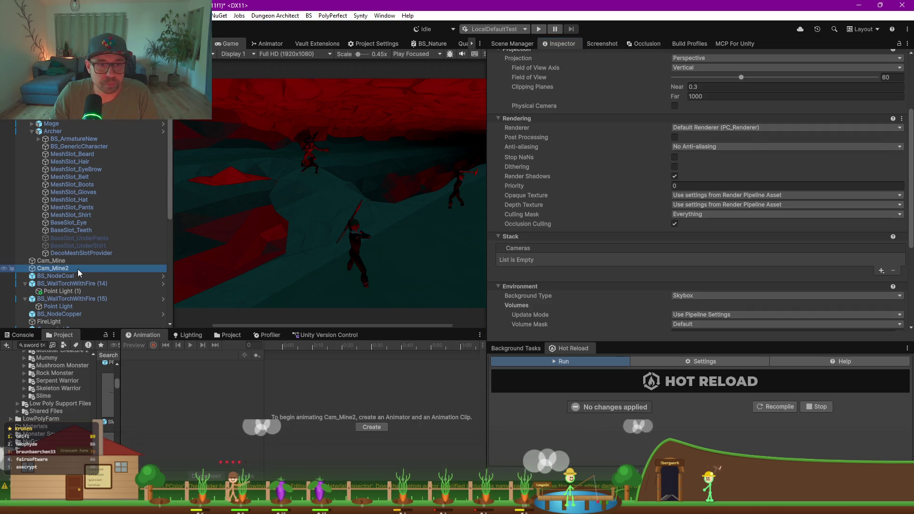
pyautogui.click(61, 133)
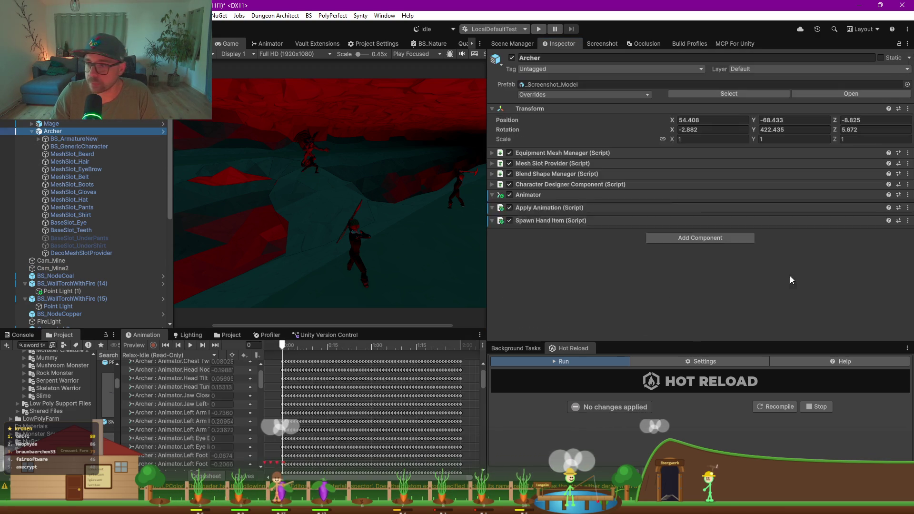
# - Set the Archer's right-hand item to Arrow
pyautogui.scroll(-3, 724, 284)
pyautogui.click(684, 264)
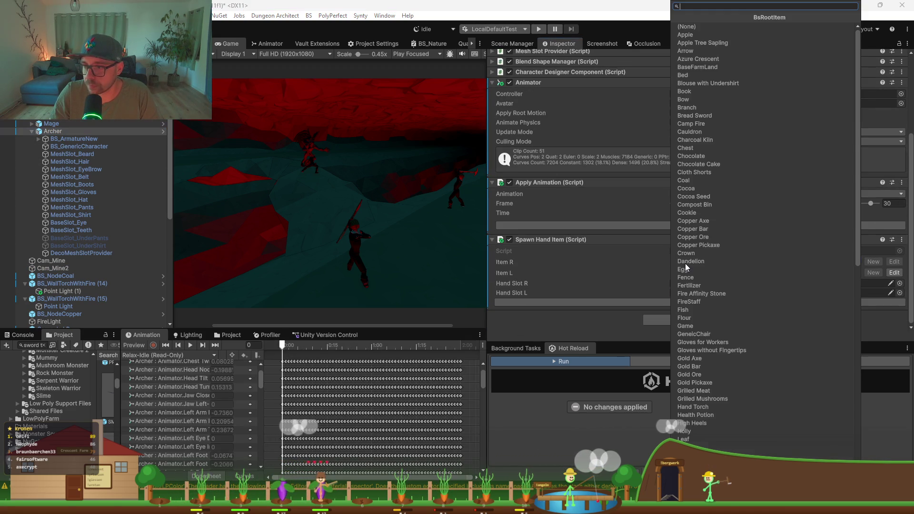
pyautogui.write('arro')
pyautogui.press('Return')
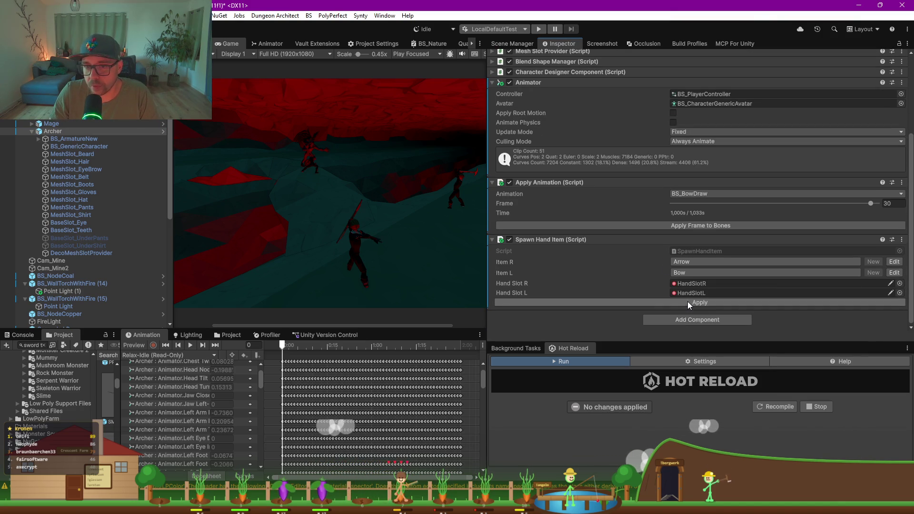
pyautogui.scroll(2, 385, 229)
pyautogui.scroll(1, 385, 229)
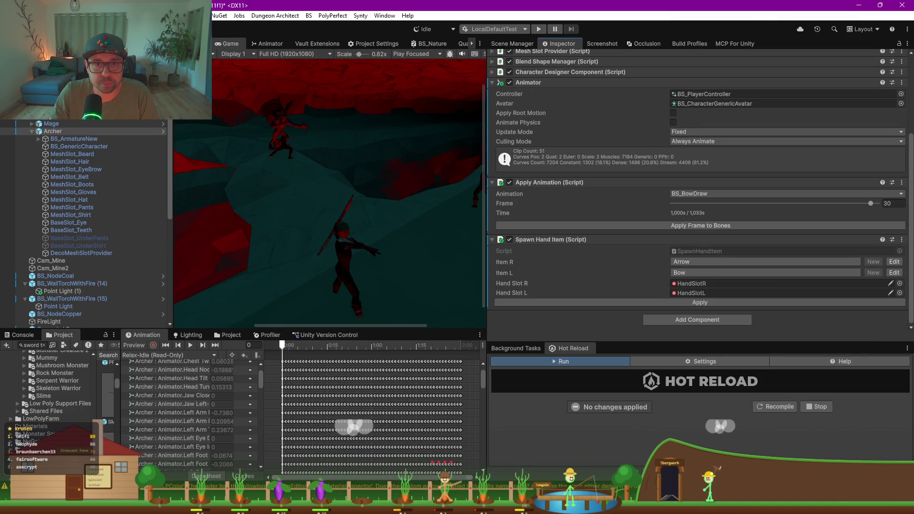
# - In the Scene view, find the spawned bow and nudge the Arrow_Orc slightly along X
pyautogui.hotkey('ctrl', '1')
pyautogui.click(699, 294)
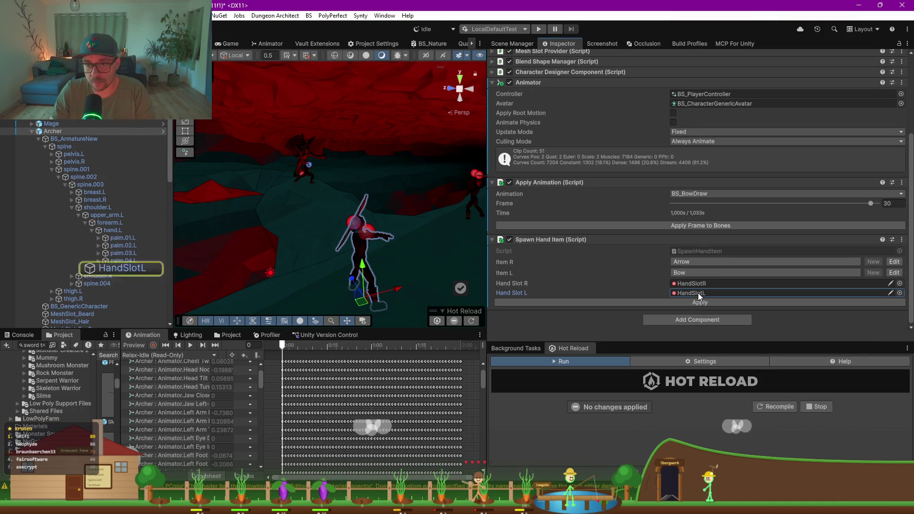
pyautogui.click(100, 268)
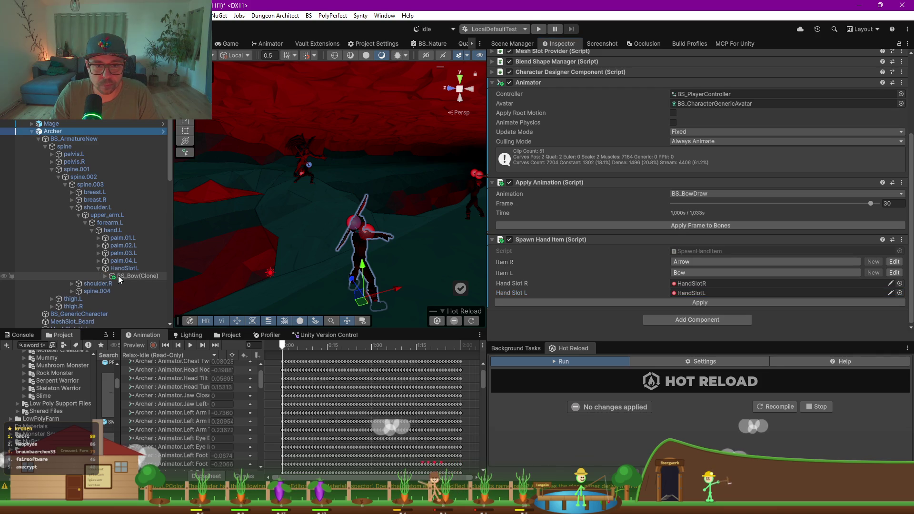
pyautogui.doubleClick(122, 276)
pyautogui.moveTo(348, 208)
pyautogui.mouseDown()
pyautogui.moveTo(150, 212)
pyautogui.moveTo(188, 243)
pyautogui.moveTo(318, 242)
pyautogui.moveTo(395, 223)
pyautogui.moveTo(384, 224)
pyautogui.moveTo(408, 234)
pyautogui.moveTo(373, 215)
pyautogui.moveTo(370, 193)
pyautogui.mouseUp()
pyautogui.click(302, 233)
pyautogui.moveTo(351, 277)
pyautogui.mouseDown()
pyautogui.moveTo(349, 257)
pyautogui.moveTo(301, 267)
pyautogui.moveTo(213, 238)
pyautogui.moveTo(343, 250)
pyautogui.moveTo(441, 243)
pyautogui.moveTo(624, 253)
pyautogui.moveTo(273, 336)
pyautogui.mouseUp()
# - Rotate SM_Prop_Bow_Rigged_01 to about -38 on Y to fit the draw pose
pyautogui.moveTo(409, 330); pyautogui.dragTo(409, 450)
pyautogui.moveTo(312, 306)
pyautogui.mouseDown()
pyautogui.moveTo(428, 327)
pyautogui.moveTo(291, 359)
pyautogui.moveTo(460, 407)
pyautogui.moveTo(400, 334)
pyautogui.mouseUp()
pyautogui.click(289, 359)
pyautogui.scroll(5, 373, 315)
pyautogui.moveTo(346, 237)
pyautogui.mouseDown()
pyautogui.moveTo(368, 253)
pyautogui.moveTo(364, 235)
pyautogui.mouseUp()
pyautogui.click(370, 303)
pyautogui.hotkey('ctrl', 'z')
pyautogui.scroll(3, 90, 278)
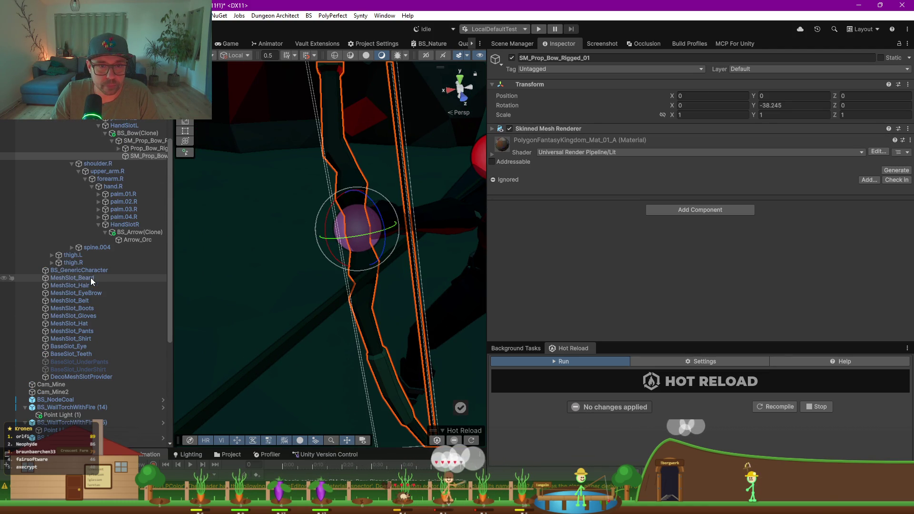
# - Select the bow's parent objects in BS_Bow(Clone) and tilt the bow about -44 on X
pyautogui.click(127, 142)
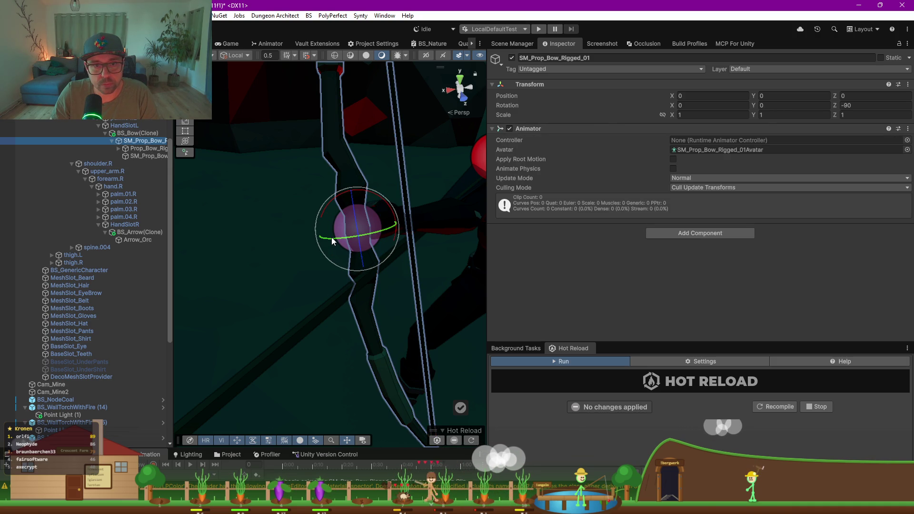
pyautogui.click(137, 134)
pyautogui.moveTo(332, 239); pyautogui.dragTo(348, 242)
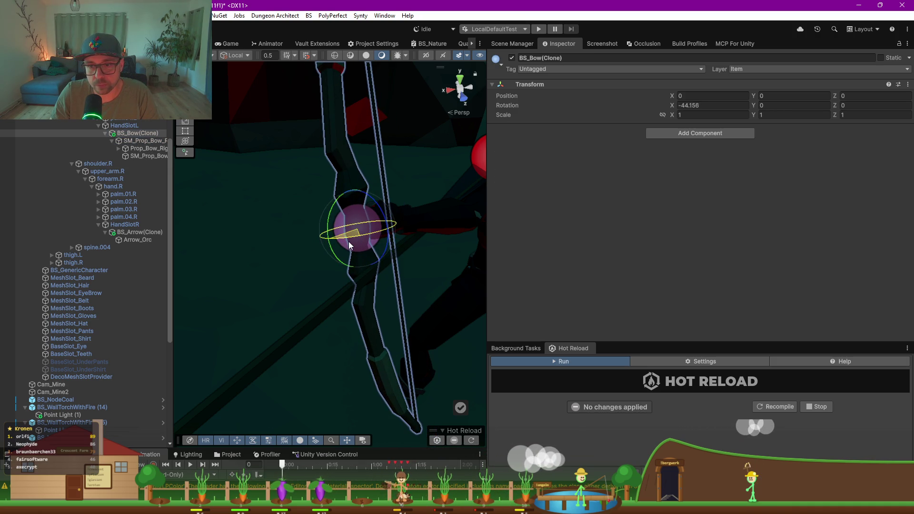
pyautogui.click(162, 249)
pyautogui.click(133, 156)
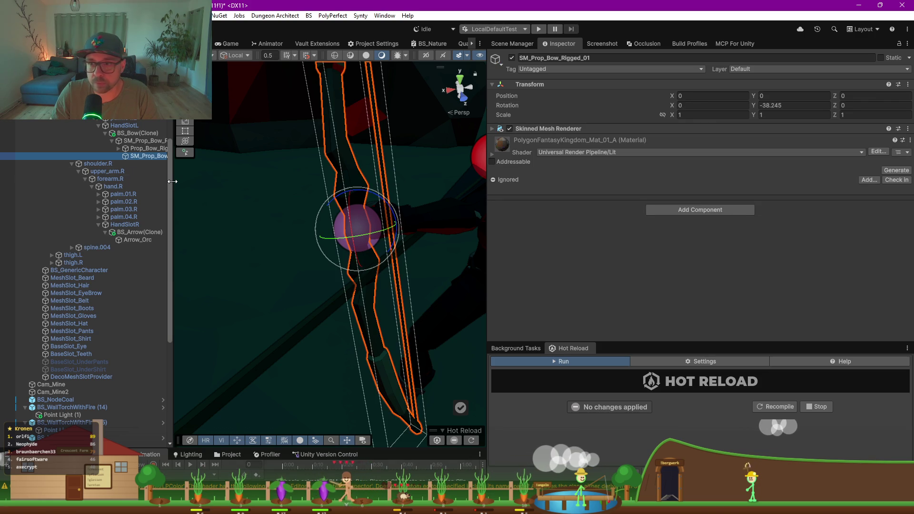
# - Expand Prop_Bow_Rigged_01 to show Prop_Bow_01, then inspect SM_Prop_Bow_Rigged_01's Animator
pyautogui.moveTo(176, 182); pyautogui.dragTo(235, 188)
pyautogui.moveTo(324, 229)
pyautogui.mouseDown()
pyautogui.moveTo(497, 225)
pyautogui.moveTo(599, 207)
pyautogui.mouseUp()
pyautogui.click(162, 148)
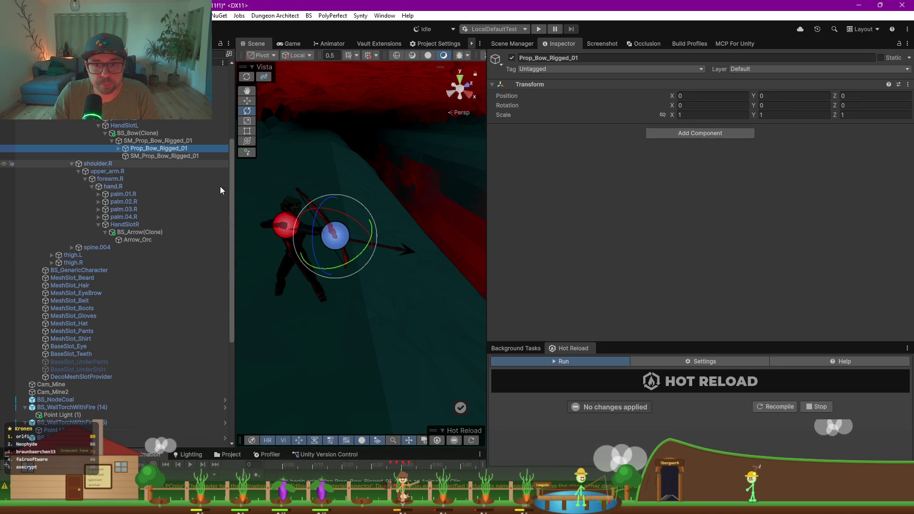
pyautogui.click(118, 148)
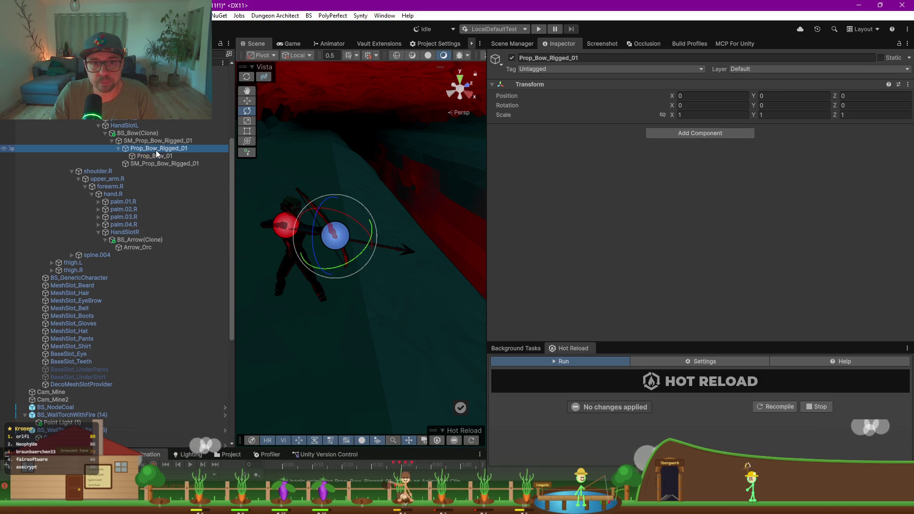
pyautogui.click(165, 158)
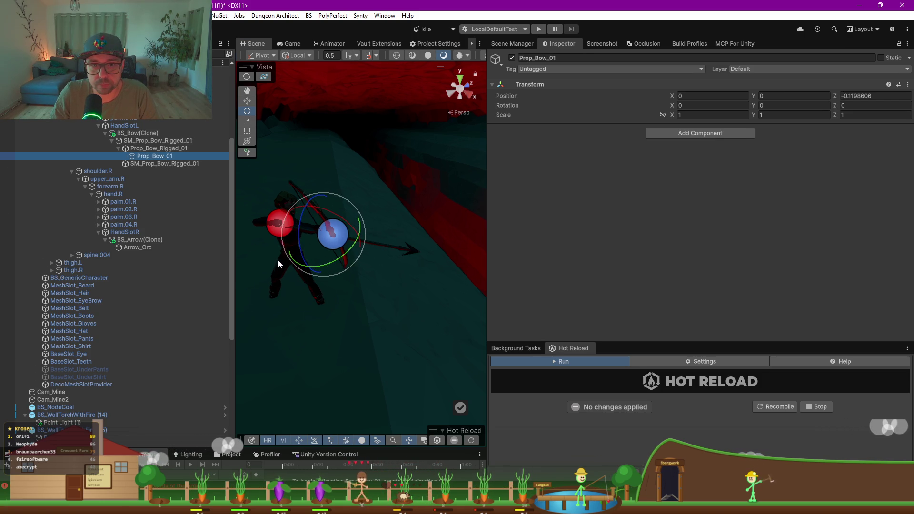
pyautogui.click(145, 141)
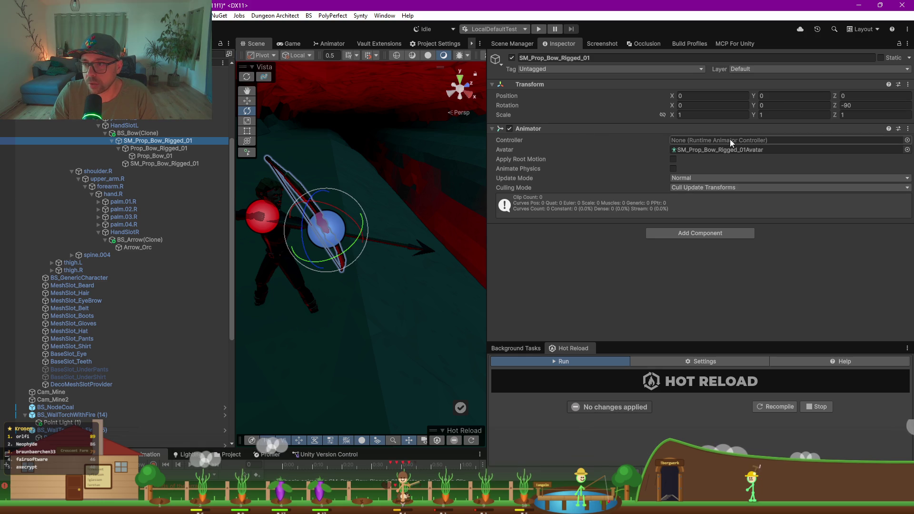
# - Add an Apply Animation component to SM_Prop_Bow_Rigged_01
pyautogui.click(686, 241)
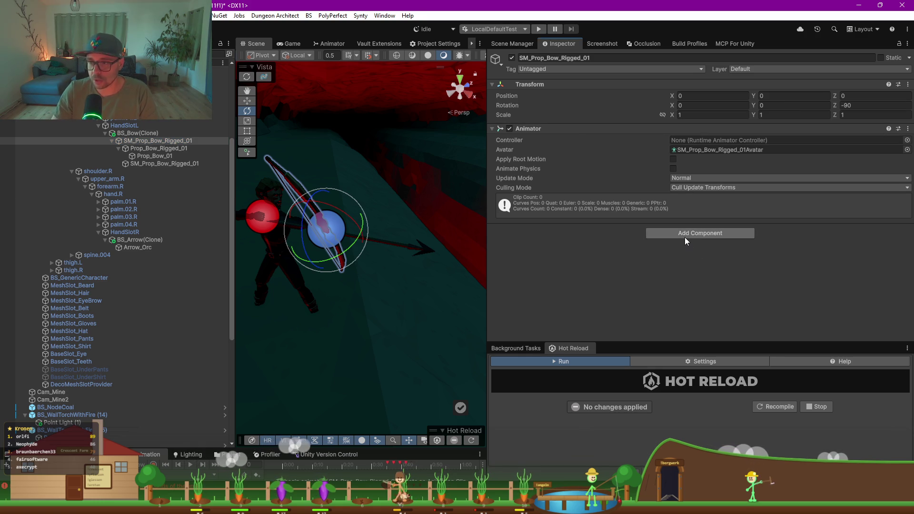
pyautogui.click(685, 237)
pyautogui.write('apply')
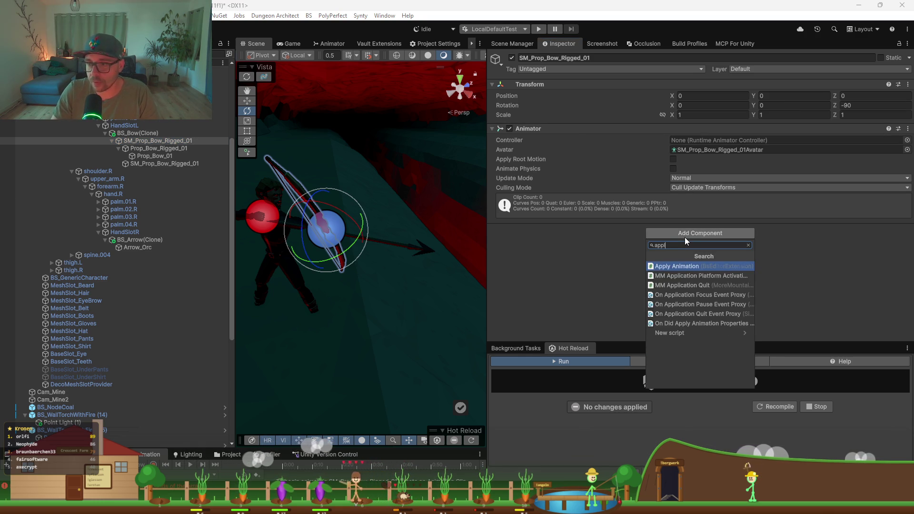
pyautogui.press('Return')
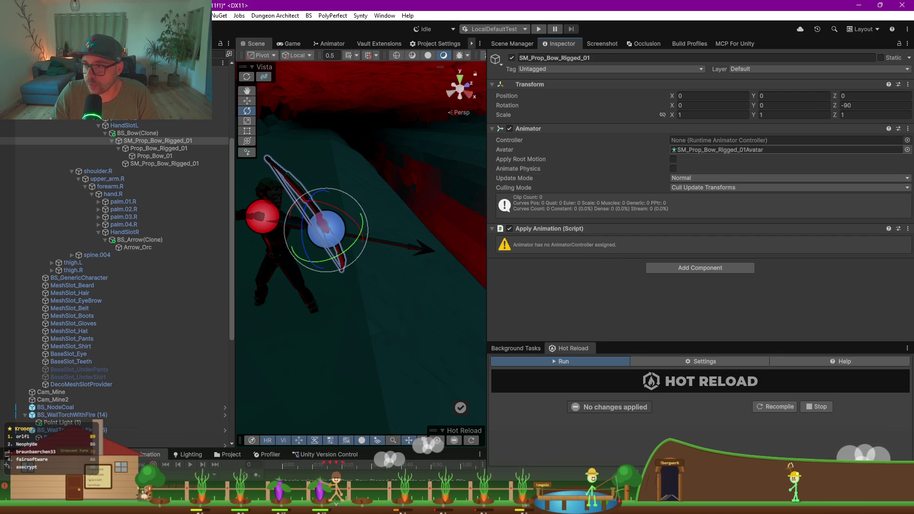
# - Search the Animator Controller picker for a bow controller, then close it without choosing
pyautogui.click(907, 140)
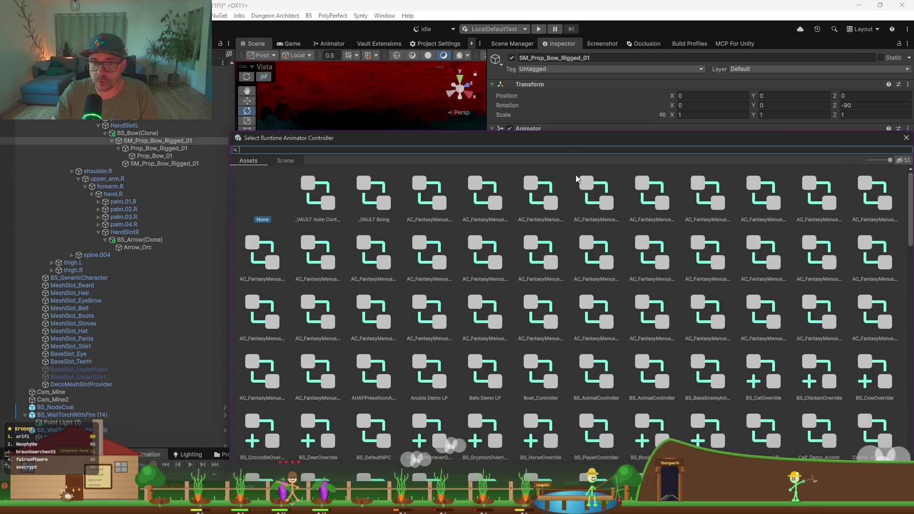
pyautogui.write('bow')
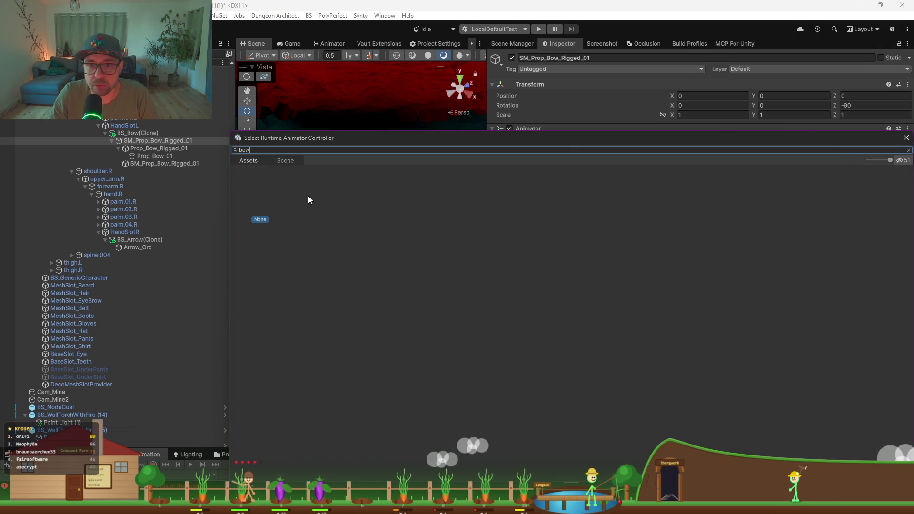
pyautogui.press('BackSpace')
pyautogui.press('BackSpace')
pyautogui.press('BackSpace')
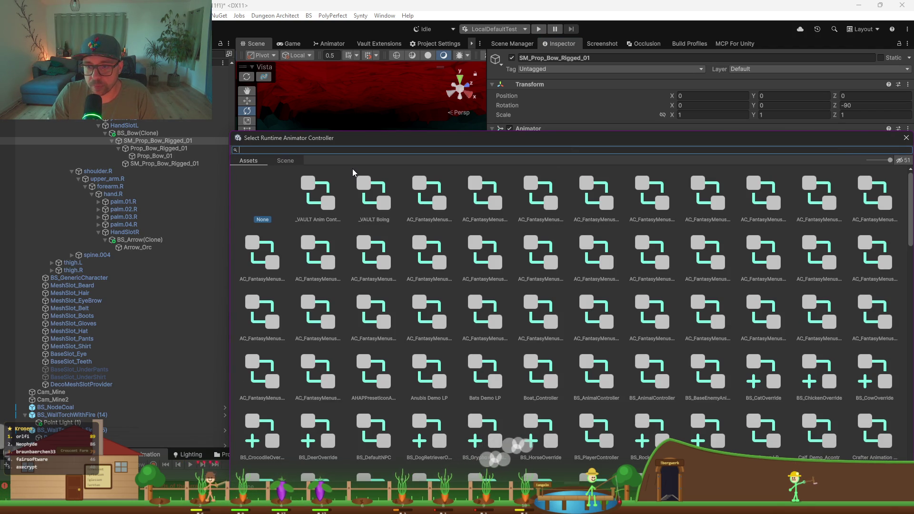
pyautogui.press('Escape')
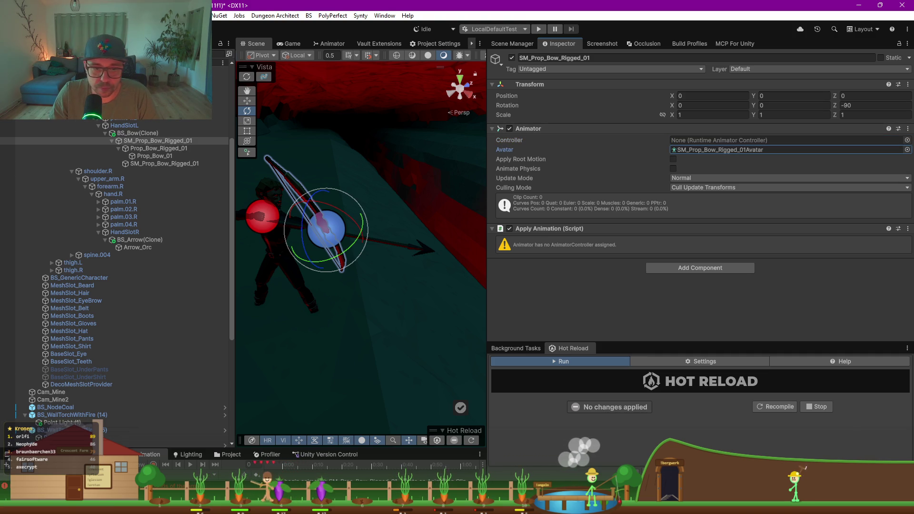
# - Enlarge the Project panel and locate the bow's avatar and Prop_Bow_Rigged model assets
pyautogui.moveTo(57, 449); pyautogui.dragTo(57, 253)
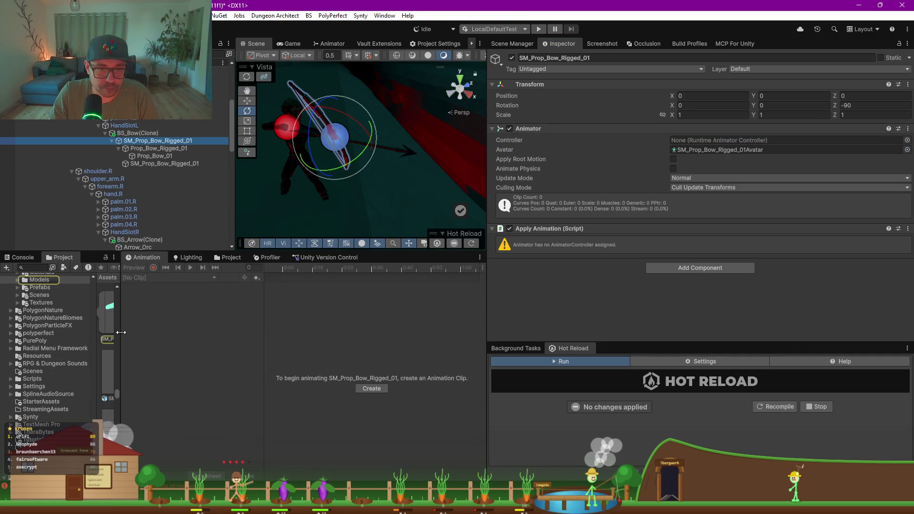
pyautogui.moveTo(121, 335); pyautogui.dragTo(351, 333)
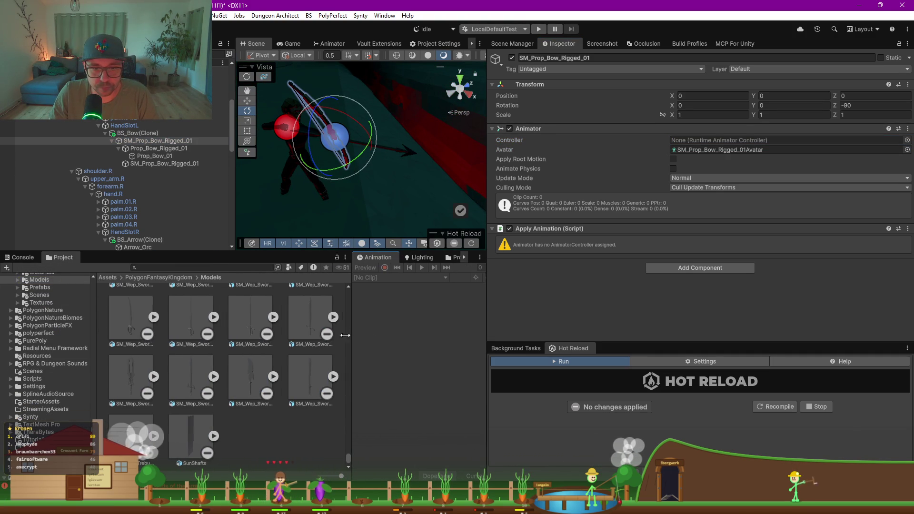
pyautogui.click(728, 150)
pyautogui.click(193, 376)
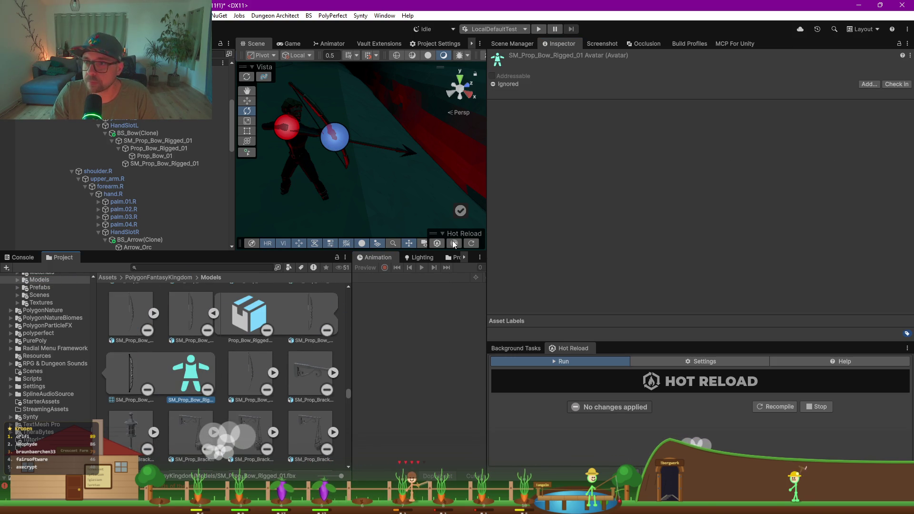
pyautogui.click(231, 328)
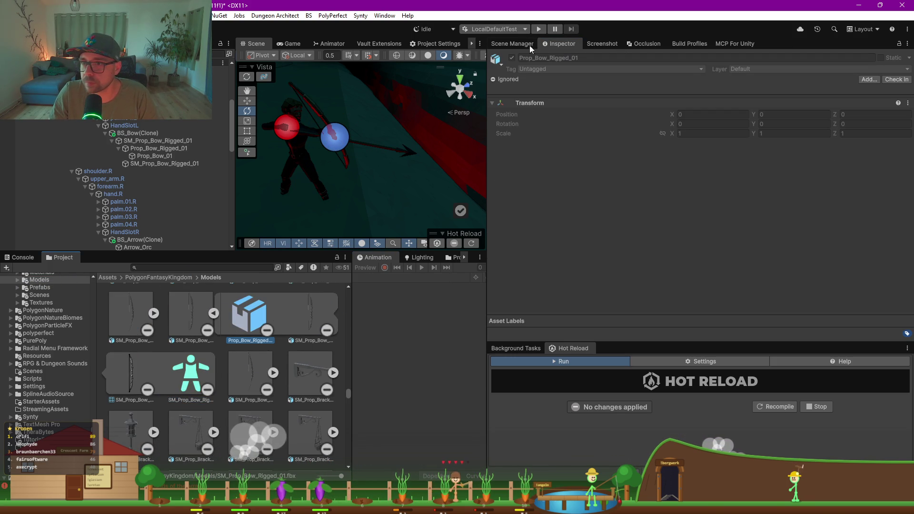
# - Check a bow model's Animation import settings and its asset postprocessors list
pyautogui.click(182, 319)
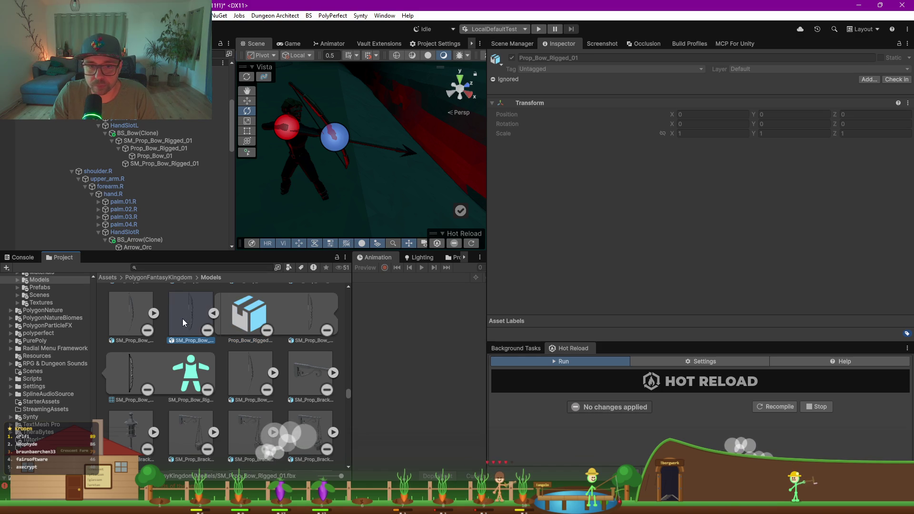
pyautogui.click(716, 109)
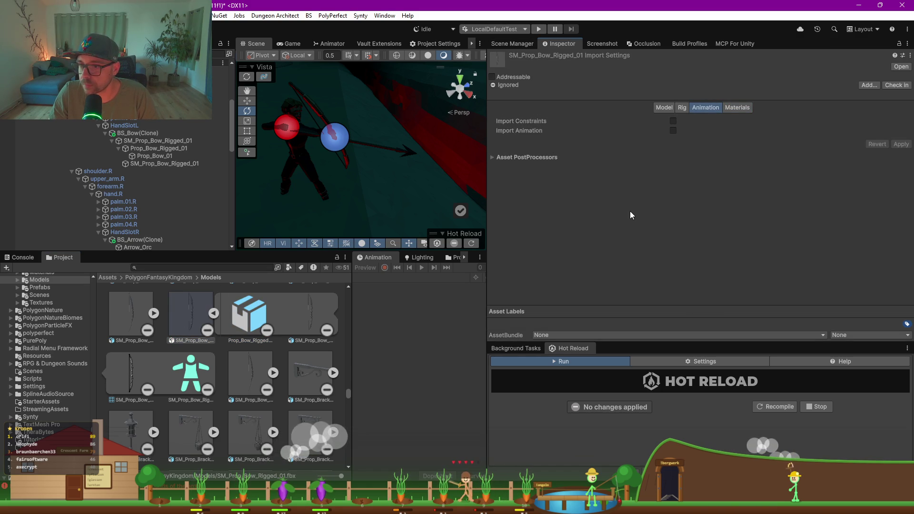
pyautogui.click(516, 157)
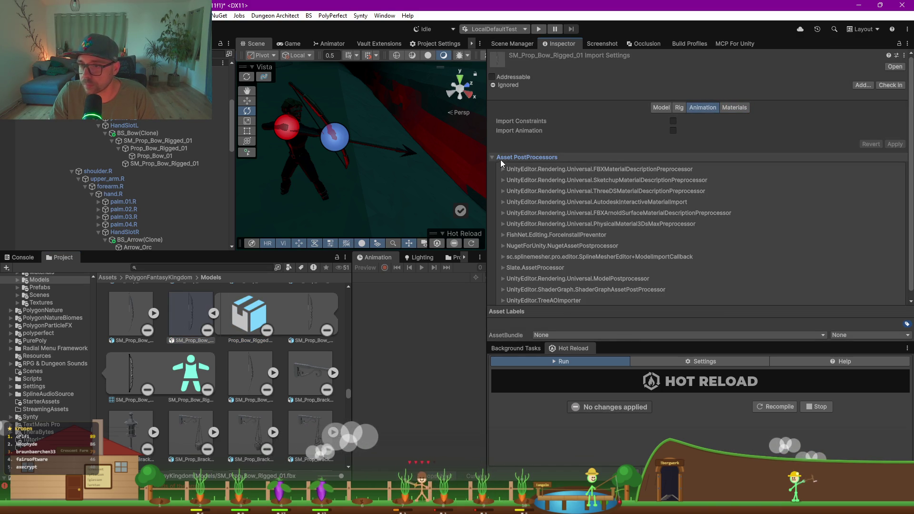
pyautogui.click(501, 158)
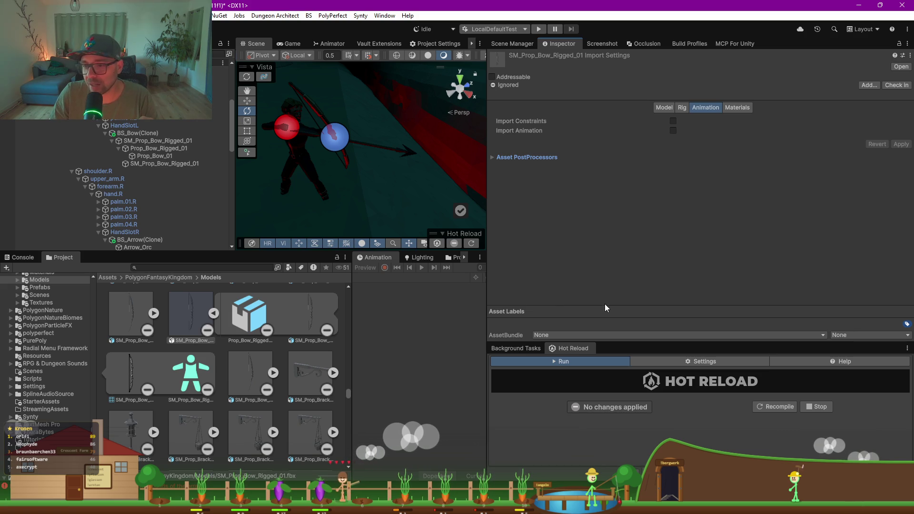
pyautogui.moveTo(611, 343); pyautogui.dragTo(611, 406)
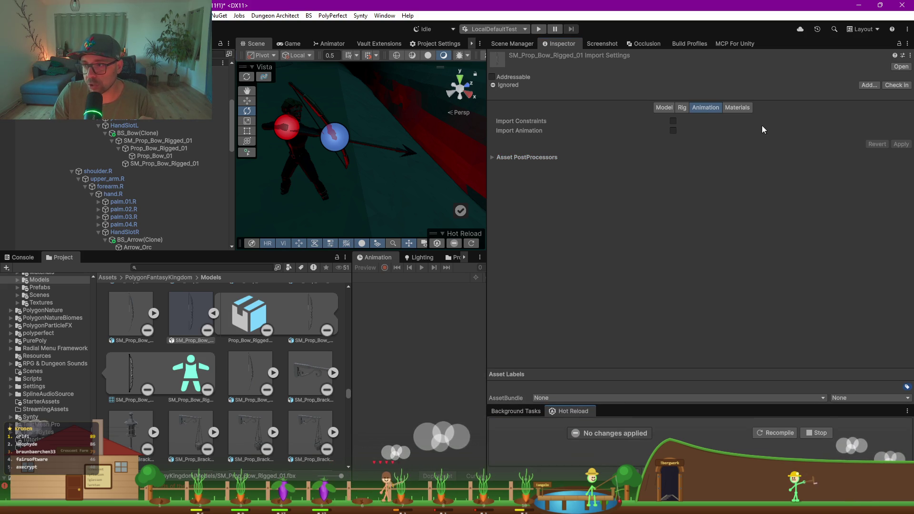
pyautogui.scroll(2, 174, 352)
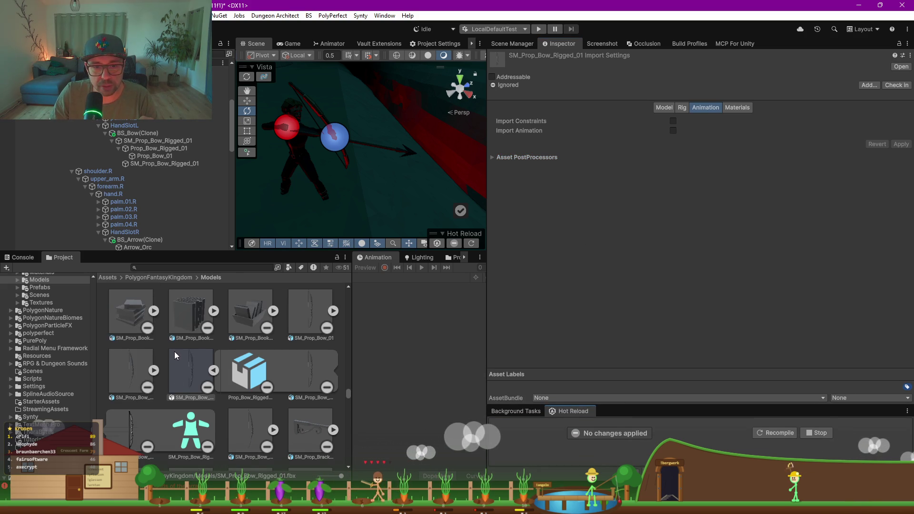
# - Compare SM_Prop_Bow_02, SM_Prop_Bow_01 and SM_Prop_Bow_Rigged_02, reviewing Rig, Model and Materials settings
pyautogui.click(144, 374)
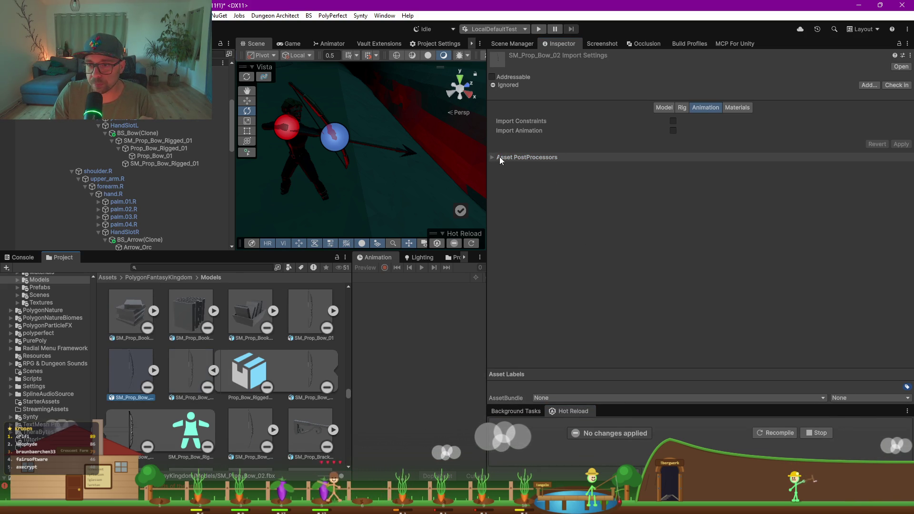
pyautogui.click(499, 156)
pyautogui.click(304, 308)
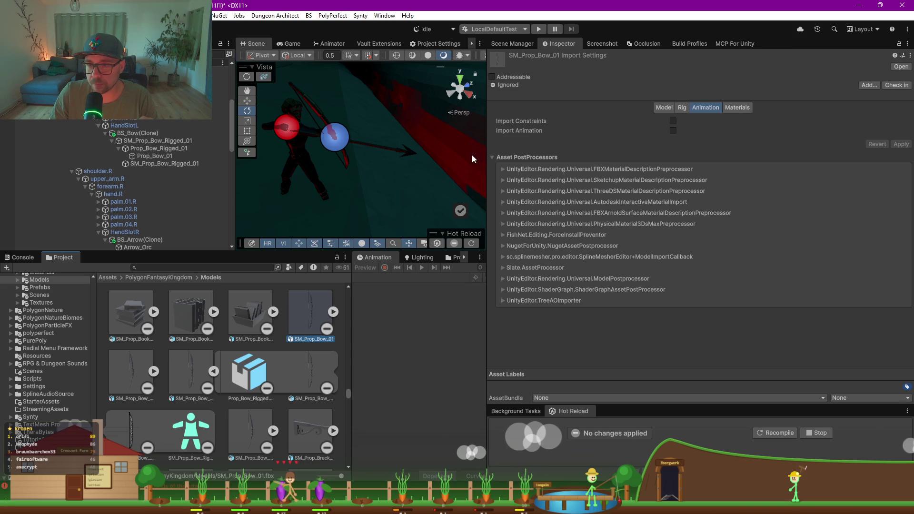
pyautogui.click(212, 371)
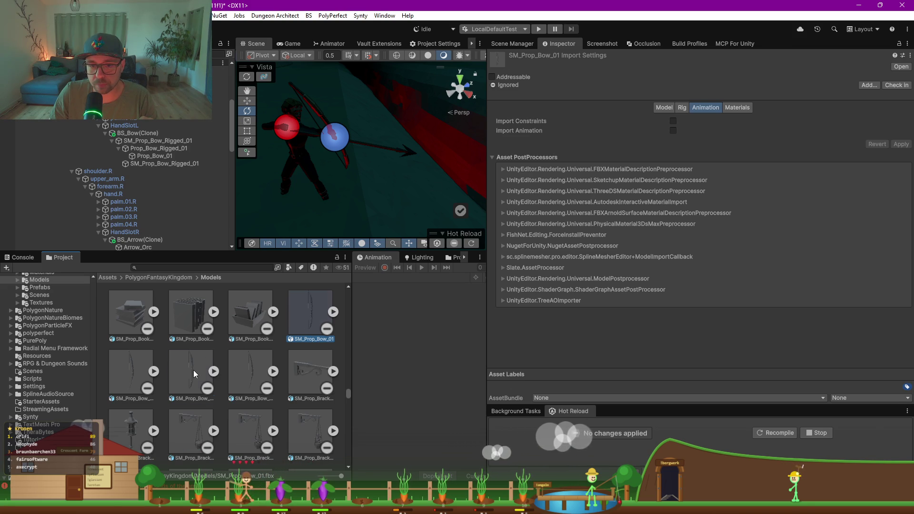
pyautogui.click(243, 372)
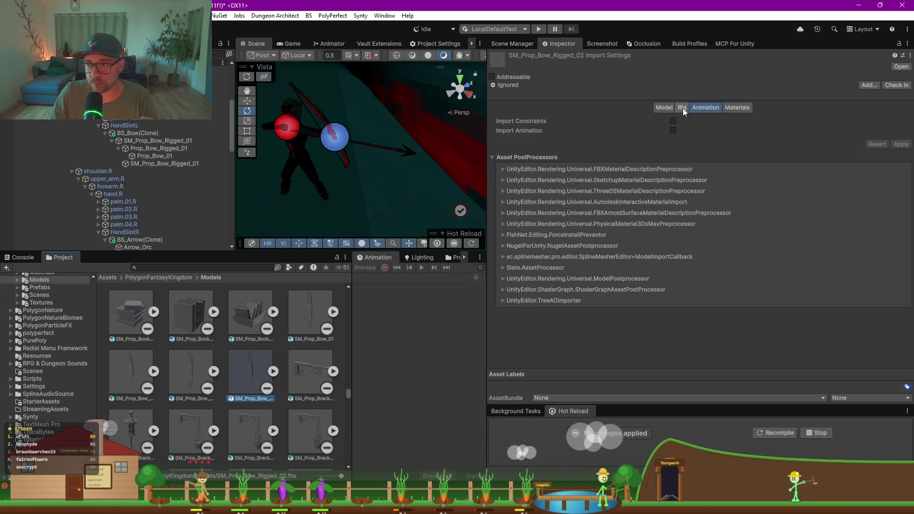
pyautogui.click(682, 107)
pyautogui.click(667, 106)
pyautogui.click(734, 107)
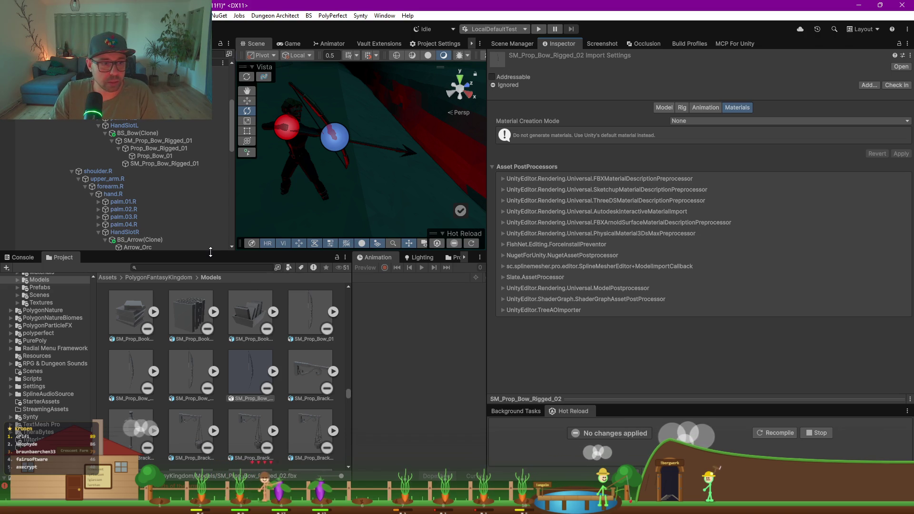
pyautogui.moveTo(209, 253); pyautogui.dragTo(210, 383)
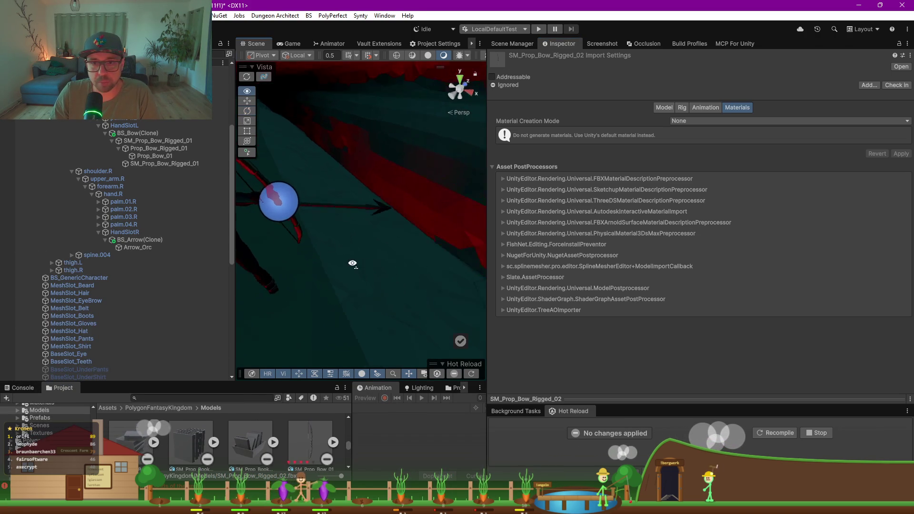
# - Widen the Game view, then return to the Scene view and select the Archer
pyautogui.press('e')
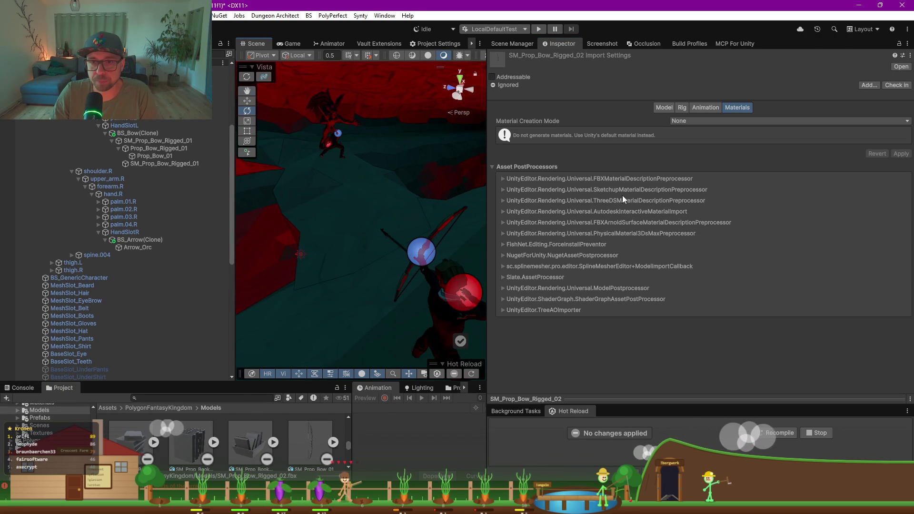
pyautogui.click(292, 44)
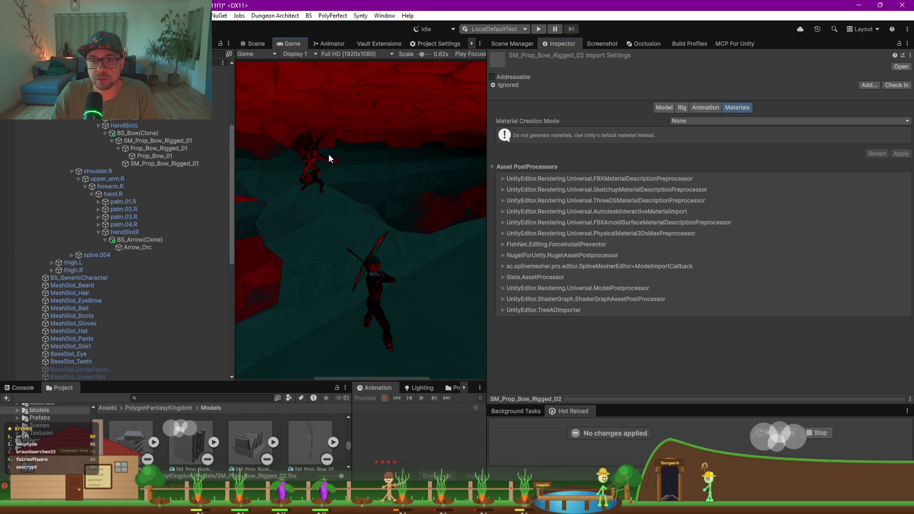
pyautogui.moveTo(234, 171); pyautogui.dragTo(46, 191)
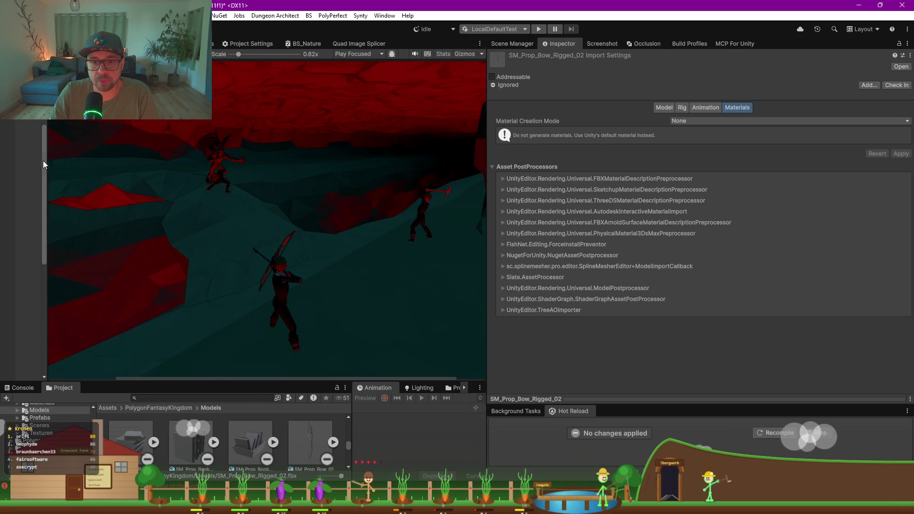
pyautogui.moveTo(484, 260); pyautogui.dragTo(768, 257)
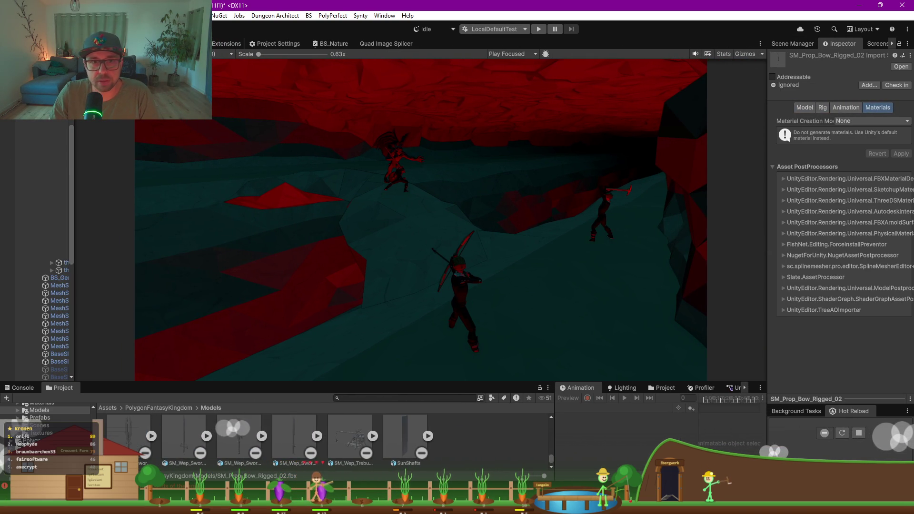
pyautogui.hotkey('ctrl', '1')
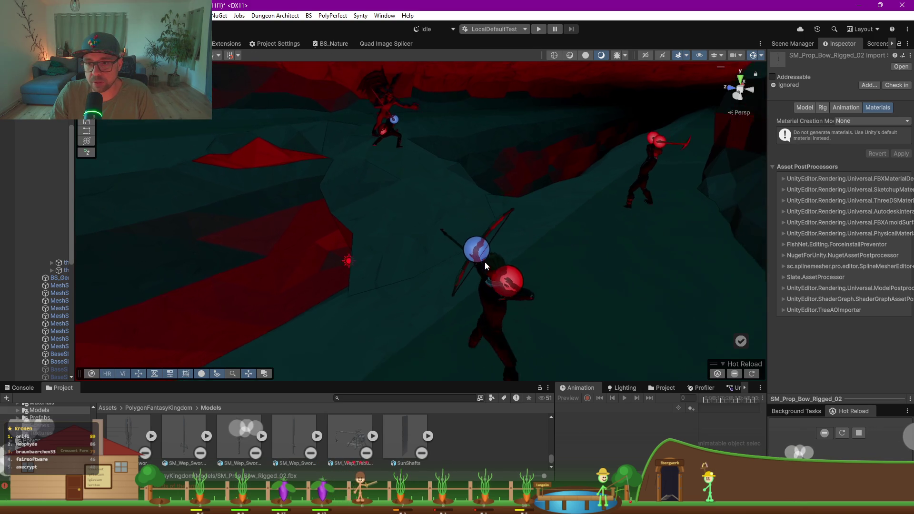
pyautogui.click(469, 296)
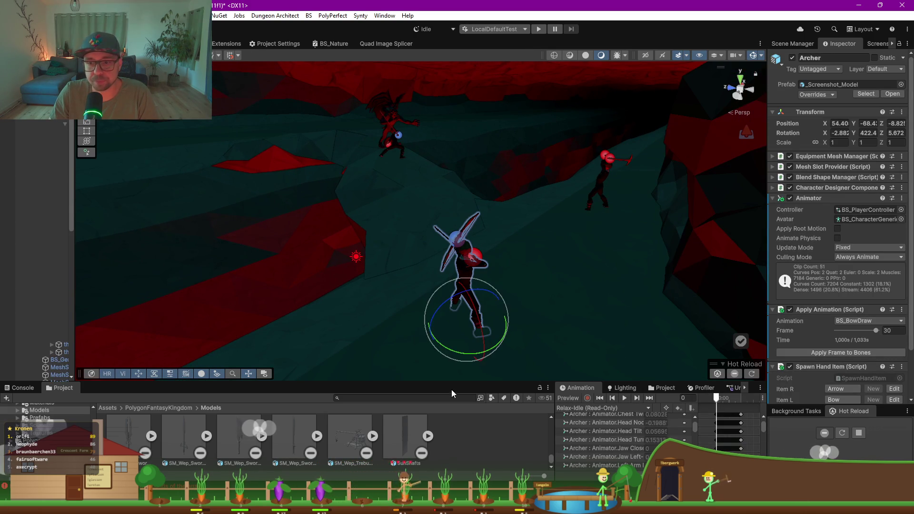
# - Select the Mage and move it toward the camera to about X 57.59, Z -10.72
pyautogui.moveTo(436, 347)
pyautogui.mouseDown()
pyautogui.moveTo(564, 288)
pyautogui.moveTo(717, 288)
pyautogui.moveTo(585, 215)
pyautogui.mouseUp()
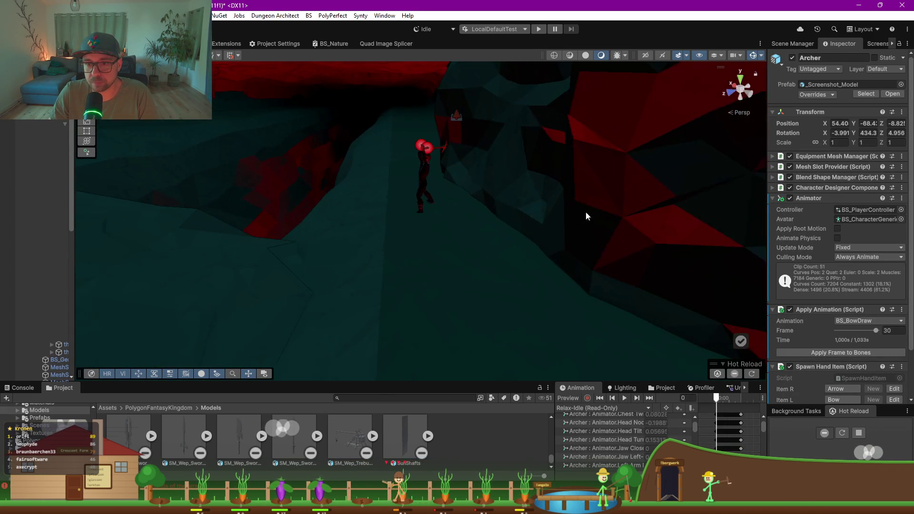
pyautogui.click(431, 198)
pyautogui.click(435, 210)
pyautogui.press('w')
pyautogui.moveTo(428, 218); pyautogui.dragTo(434, 293)
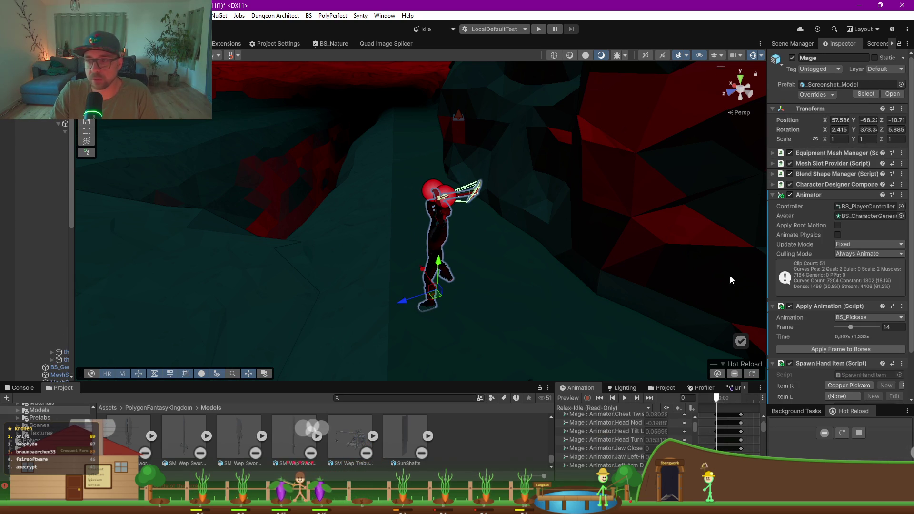
pyautogui.moveTo(766, 229); pyautogui.dragTo(557, 229)
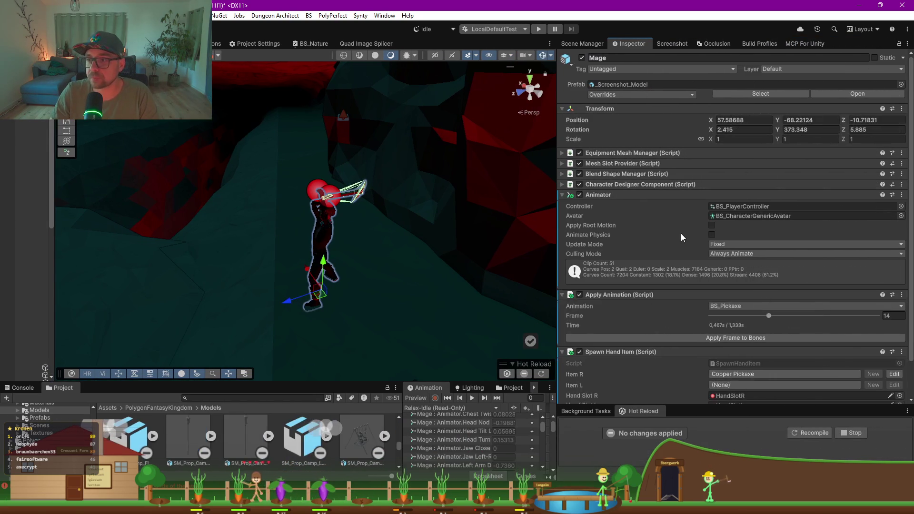
pyautogui.scroll(-2, 681, 234)
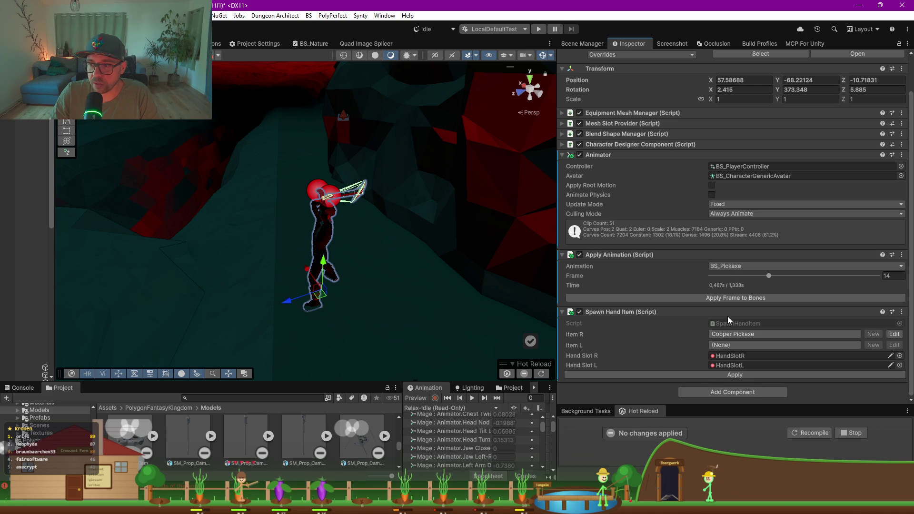
pyautogui.click(730, 332)
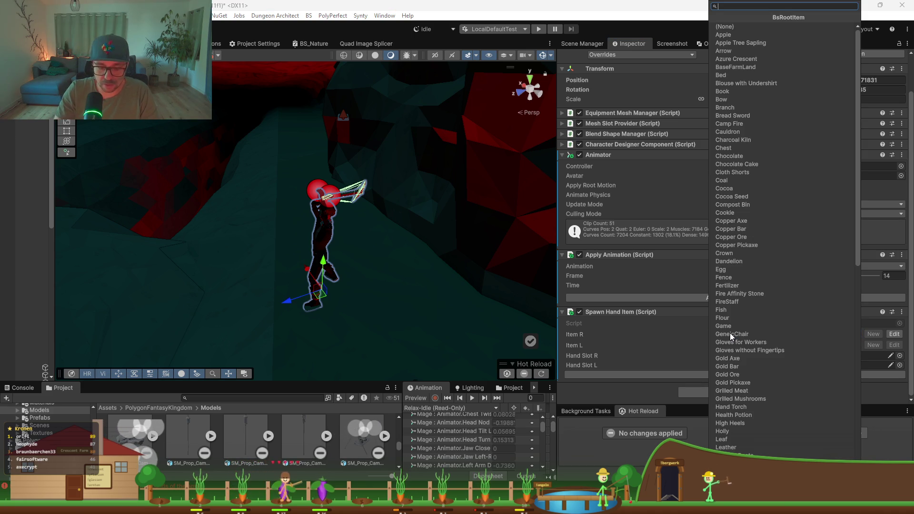
# - Set the Mage's right-hand item to FireStaff
pyautogui.write('sta')
pyautogui.press('Return')
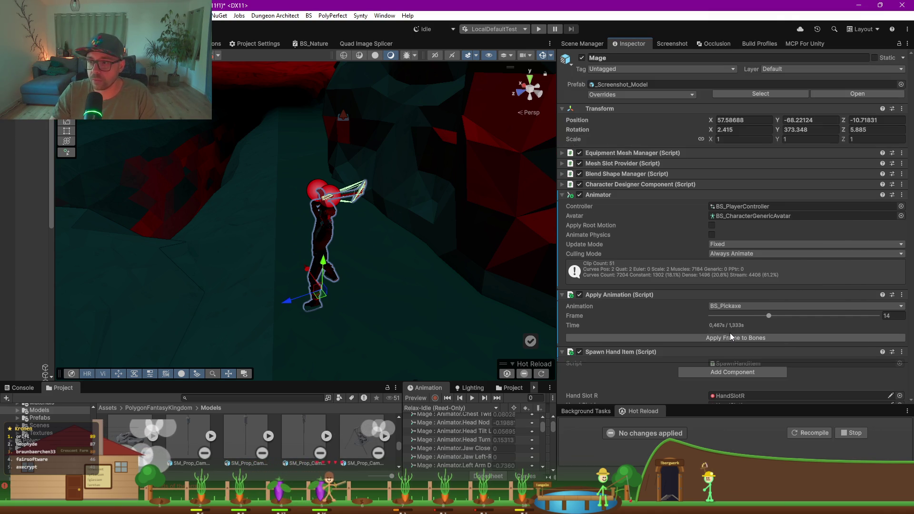
pyautogui.click(724, 338)
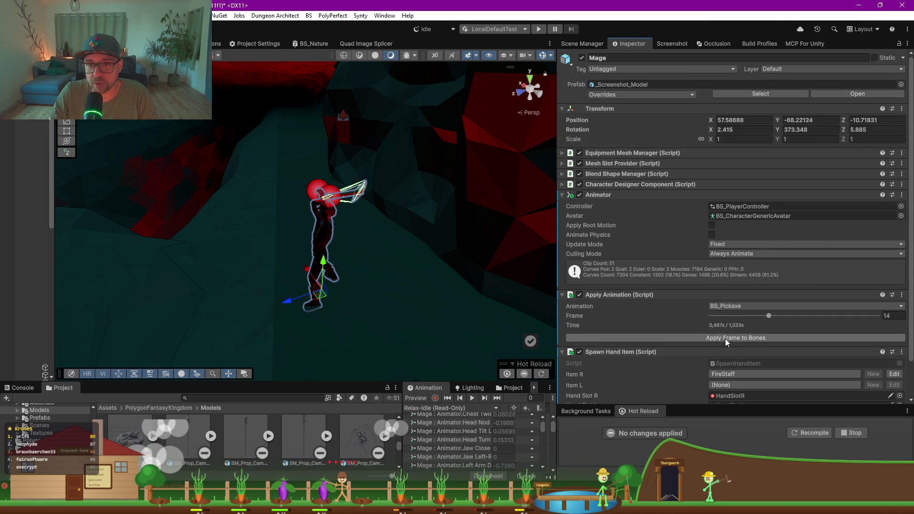
pyautogui.scroll(-2, 678, 310)
# - Pose the Mage with the BS_StaffEnd animation instead of the pickaxe pose
pyautogui.click(731, 267)
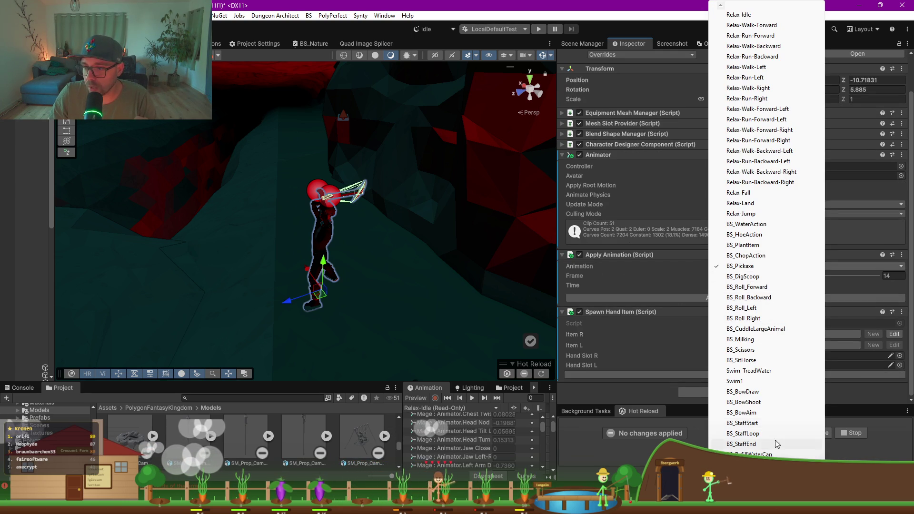
pyautogui.click(742, 444)
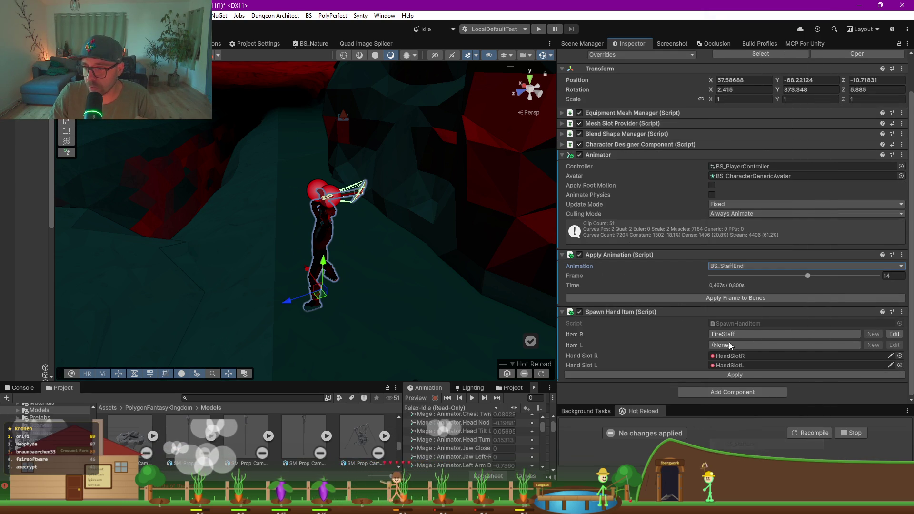
pyautogui.click(721, 298)
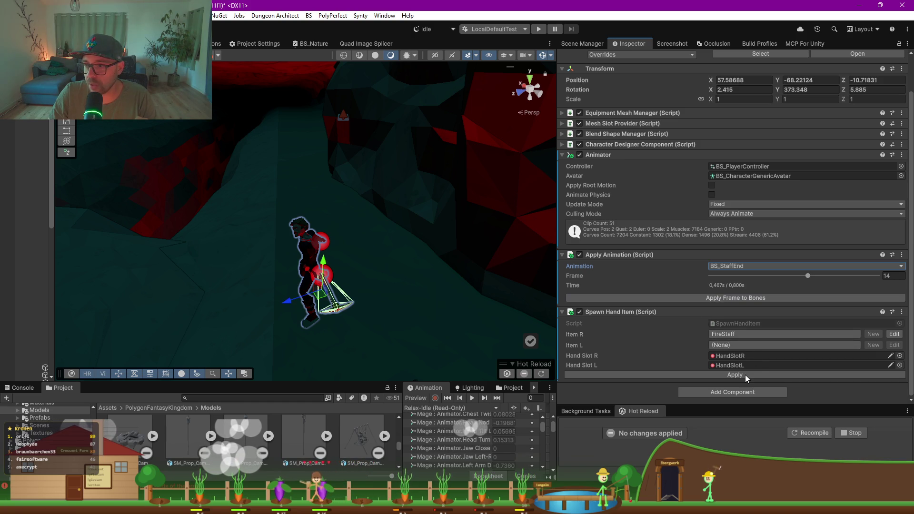
pyautogui.moveTo(308, 297)
pyautogui.mouseDown()
pyautogui.moveTo(347, 316)
pyautogui.moveTo(455, 316)
pyautogui.moveTo(455, 309)
pyautogui.moveTo(189, 292)
pyautogui.moveTo(203, 277)
pyautogui.mouseUp()
pyautogui.moveTo(103, 282); pyautogui.dragTo(449, 293)
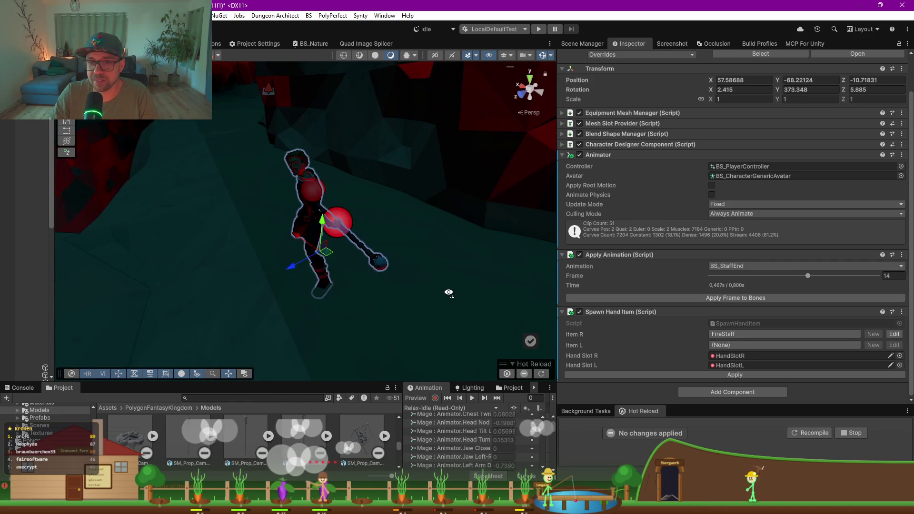
pyautogui.click(721, 297)
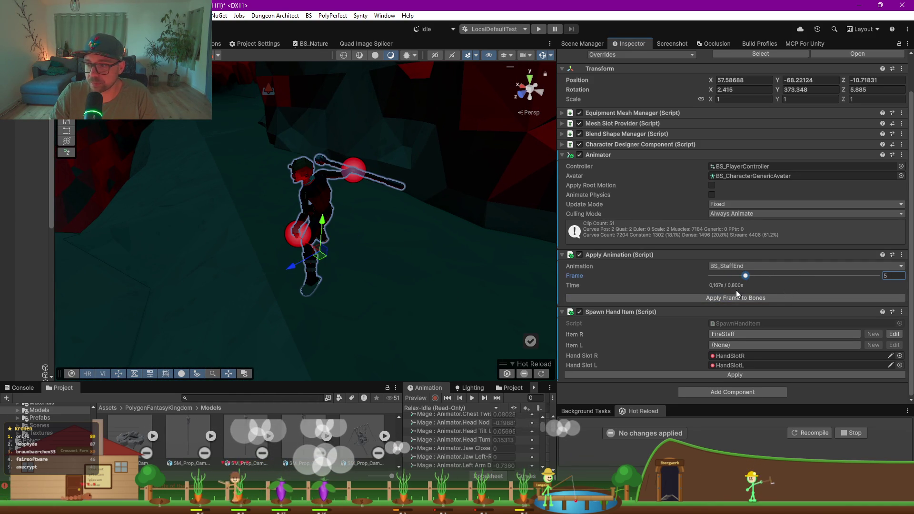
# - Try BS_StaffEnd frames on the Mage, settle on frame 13, and shift it to about Z -11.39
pyautogui.click(735, 298)
pyautogui.click(759, 279)
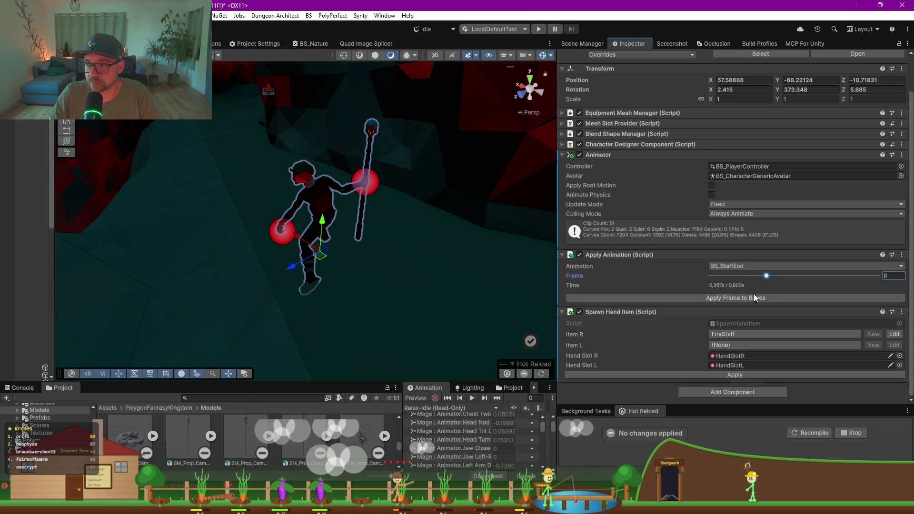
pyautogui.click(754, 298)
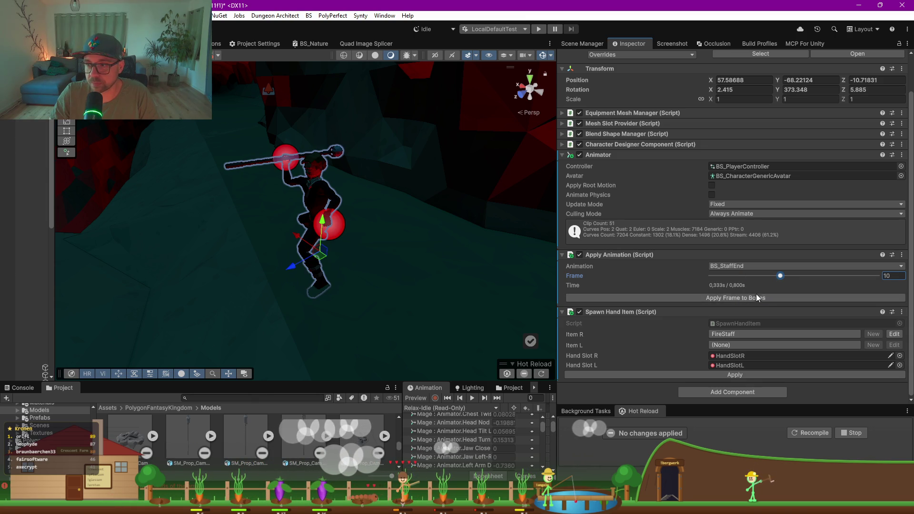
pyautogui.click(756, 298)
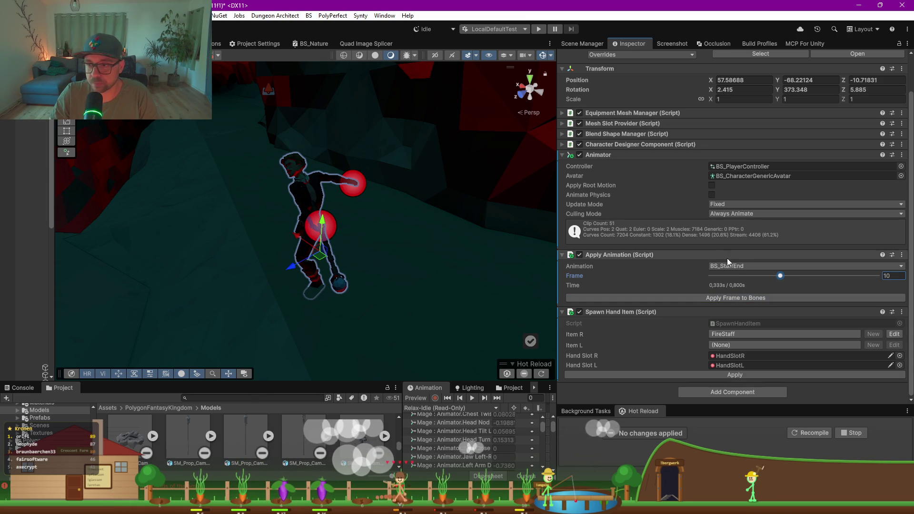
pyautogui.click(749, 298)
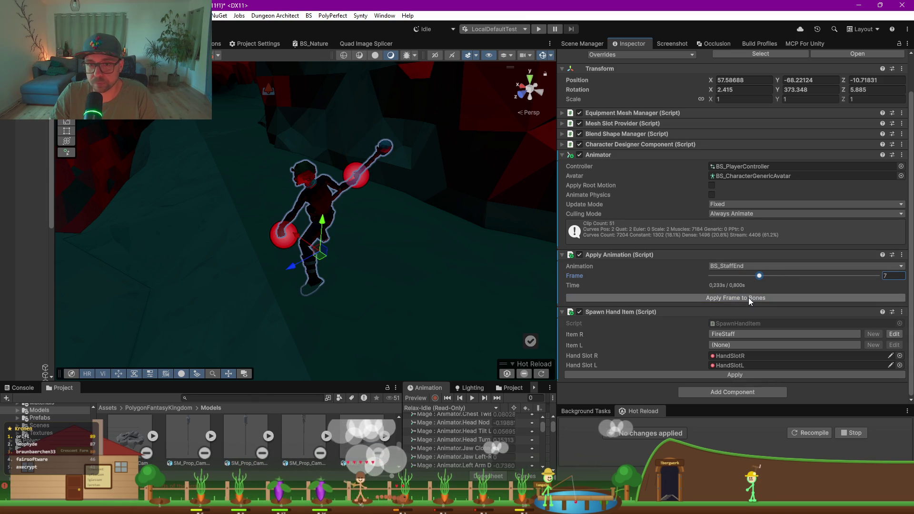
pyautogui.moveTo(362, 224); pyautogui.dragTo(298, 219)
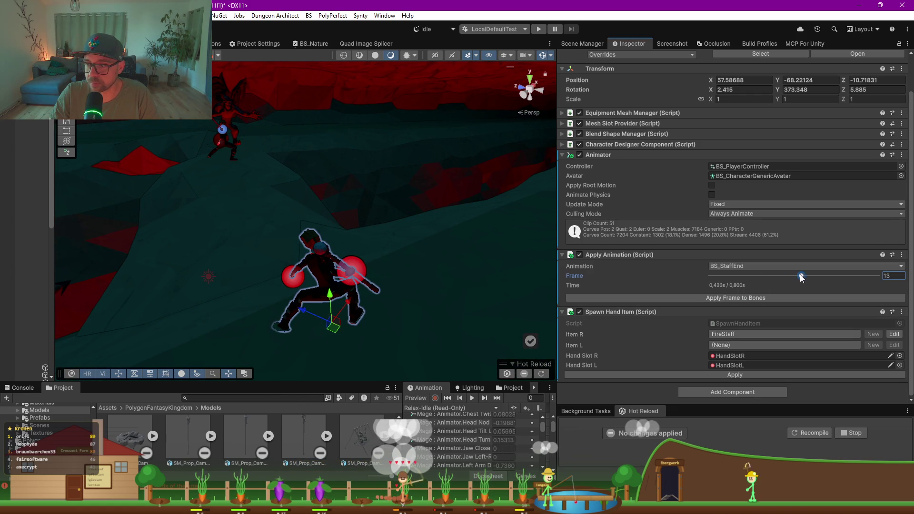
pyautogui.click(759, 298)
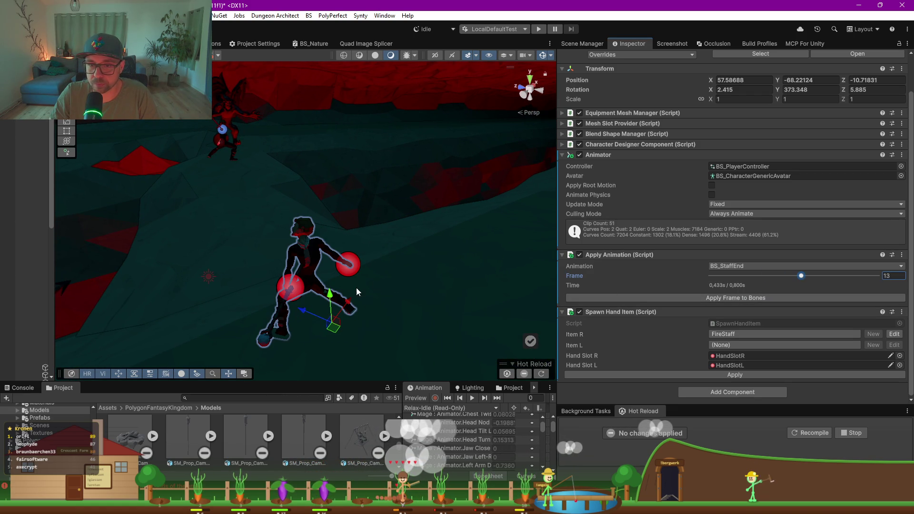
pyautogui.moveTo(342, 328); pyautogui.dragTo(379, 342)
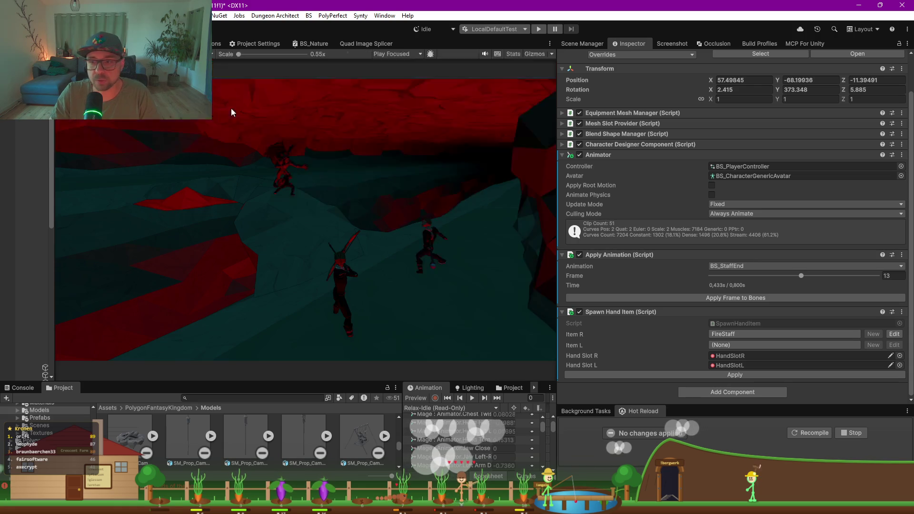
# - Dock the Game view beside the Scene view and enlarge it
pyautogui.hotkey('ctrl', '2')
pyautogui.moveTo(680, 407)
pyautogui.mouseDown()
pyautogui.moveTo(755, 402)
pyautogui.moveTo(724, 408)
pyautogui.mouseUp()
pyautogui.moveTo(721, 335); pyautogui.dragTo(693, 198)
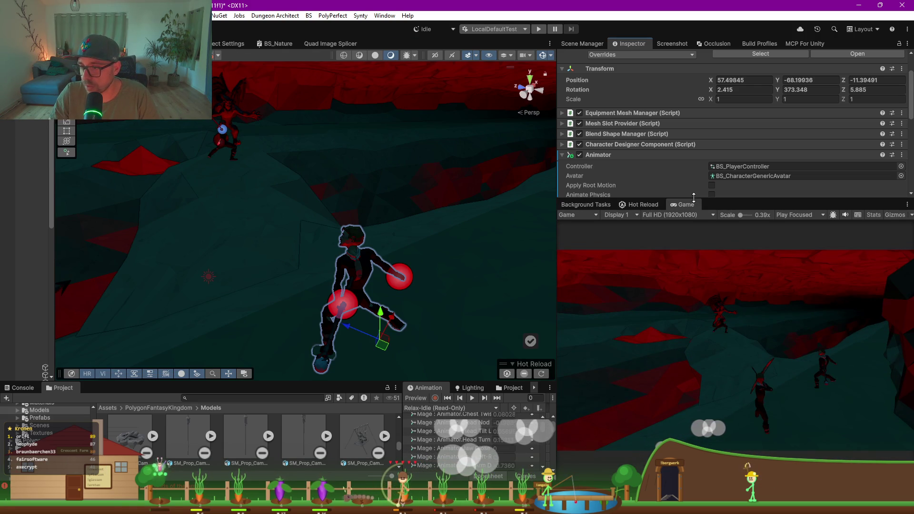
# - Search the Project for 'bs bal' and drag the BS_FireBall prefab into the Hierarchy
pyautogui.moveTo(327, 278)
pyautogui.mouseDown()
pyautogui.moveTo(384, 323)
pyautogui.moveTo(465, 316)
pyautogui.moveTo(214, 220)
pyautogui.mouseUp()
pyautogui.moveTo(52, 143); pyautogui.dragTo(230, 153)
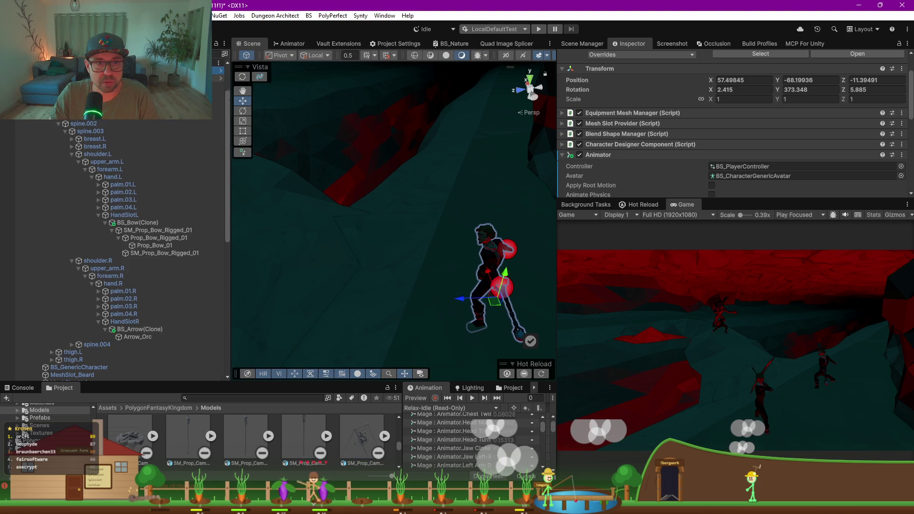
pyautogui.scroll(-10, 36, 139)
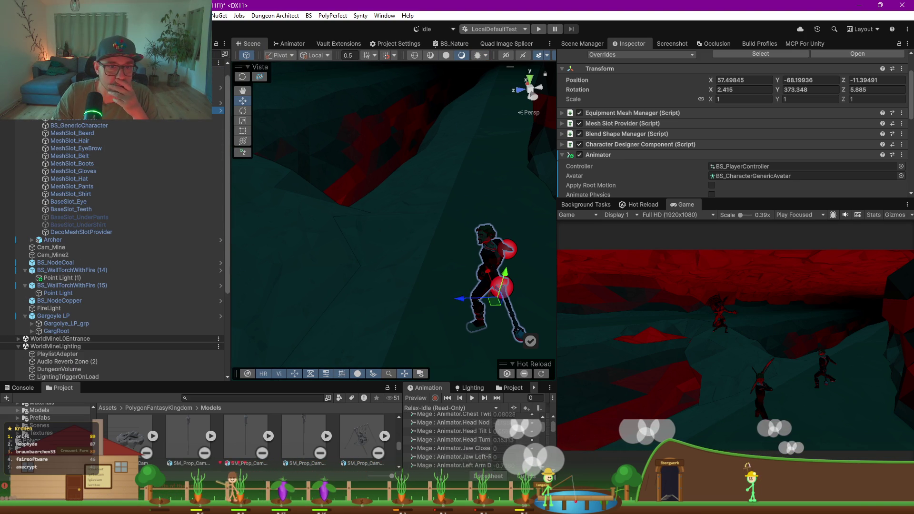
pyautogui.click(228, 399)
pyautogui.write('bs f')
pyautogui.press('BackSpace')
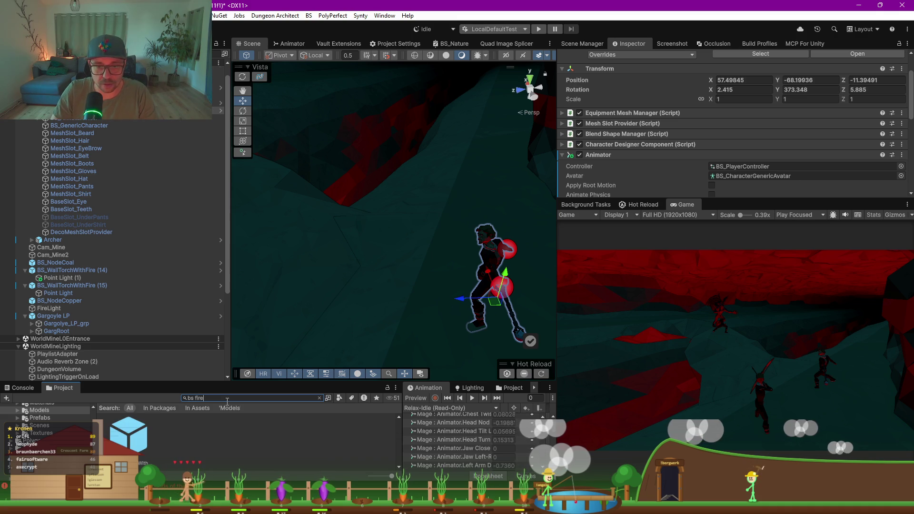
pyautogui.press('BackSpace')
pyautogui.press('BackSpace')
pyautogui.press('BackSpace')
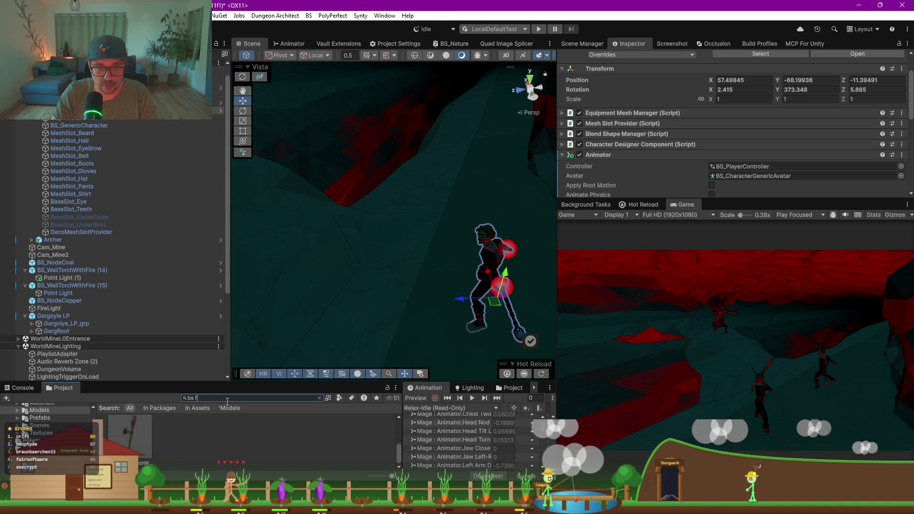
pyautogui.write('bal')
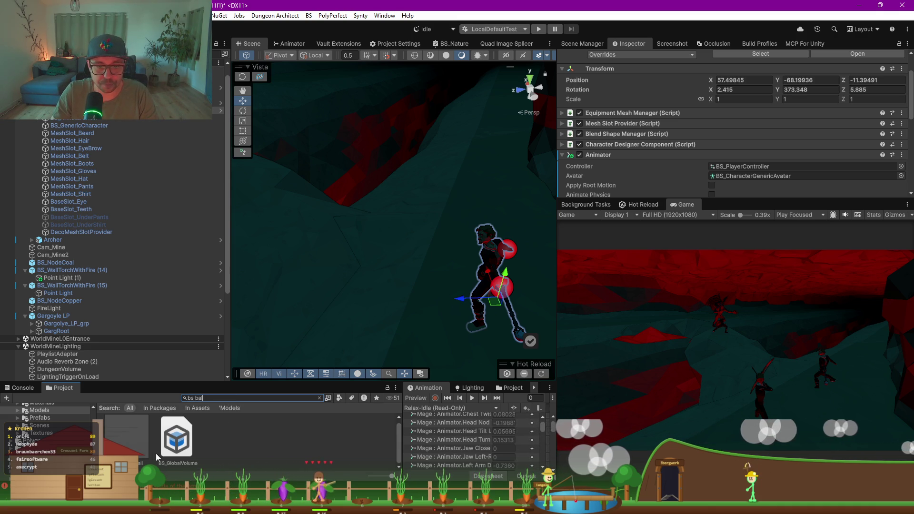
pyautogui.moveTo(135, 448)
pyautogui.mouseDown()
pyautogui.moveTo(110, 285)
pyautogui.moveTo(64, 120)
pyautogui.mouseUp()
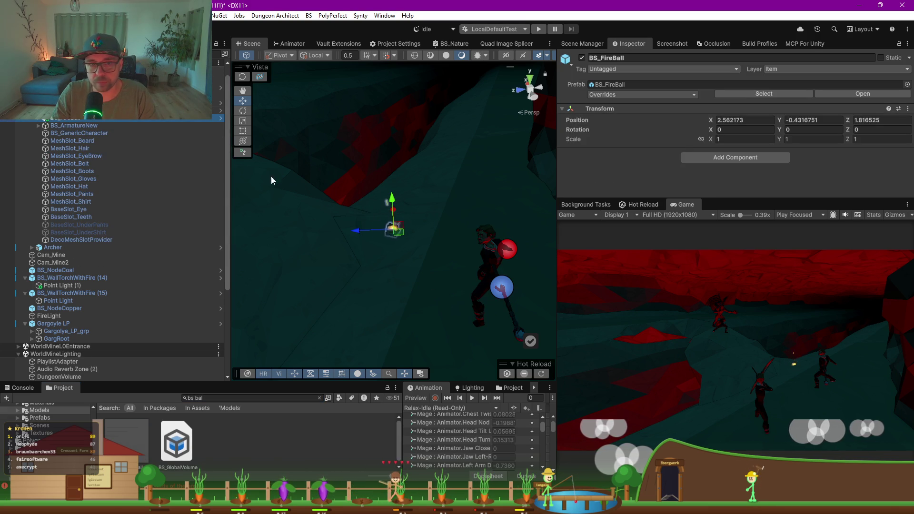
# - Zero the fireball's position, then push it out along Z and raise it to Y 0.877
pyautogui.click(743, 120)
pyautogui.write('0')
pyautogui.press('Tab')
pyautogui.write('0')
pyautogui.press('Tab')
pyautogui.write('0')
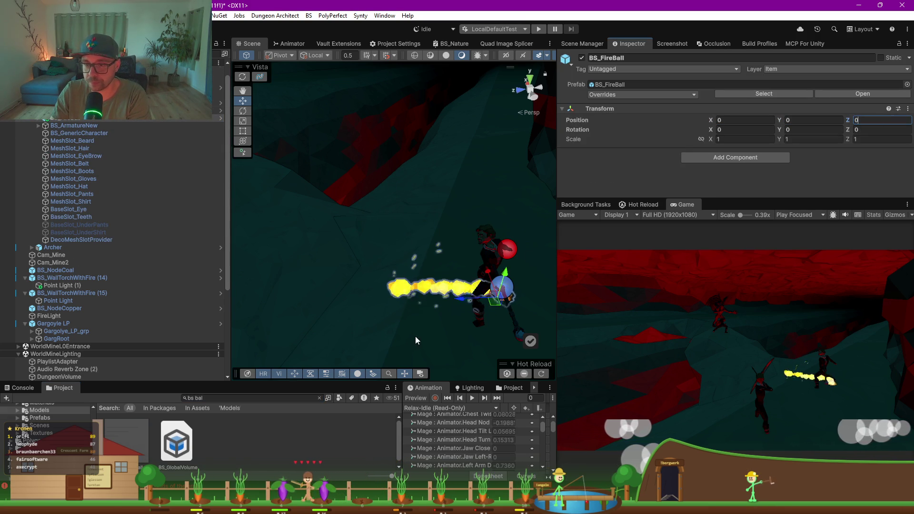
pyautogui.moveTo(455, 300)
pyautogui.mouseDown()
pyautogui.moveTo(336, 301)
pyautogui.moveTo(495, 259)
pyautogui.mouseUp()
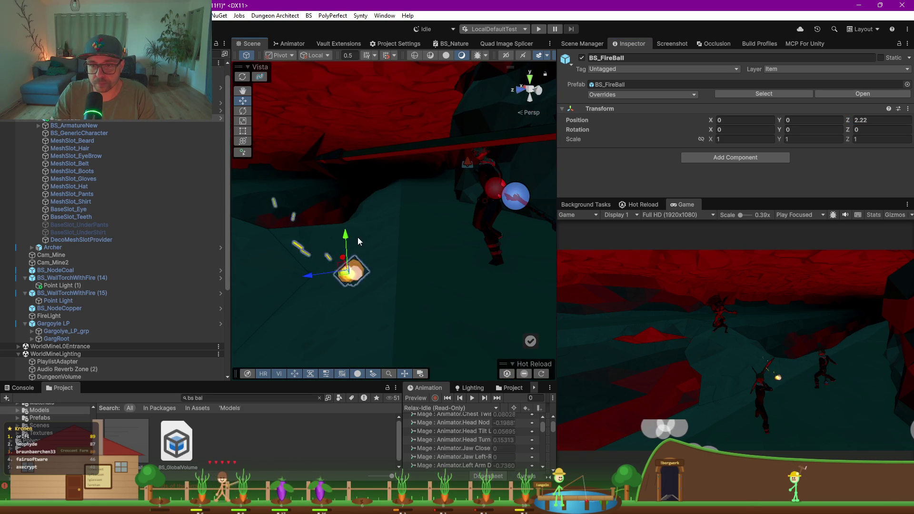
pyautogui.moveTo(348, 239)
pyautogui.mouseDown()
pyautogui.moveTo(347, 160)
pyautogui.moveTo(360, 206)
pyautogui.mouseUp()
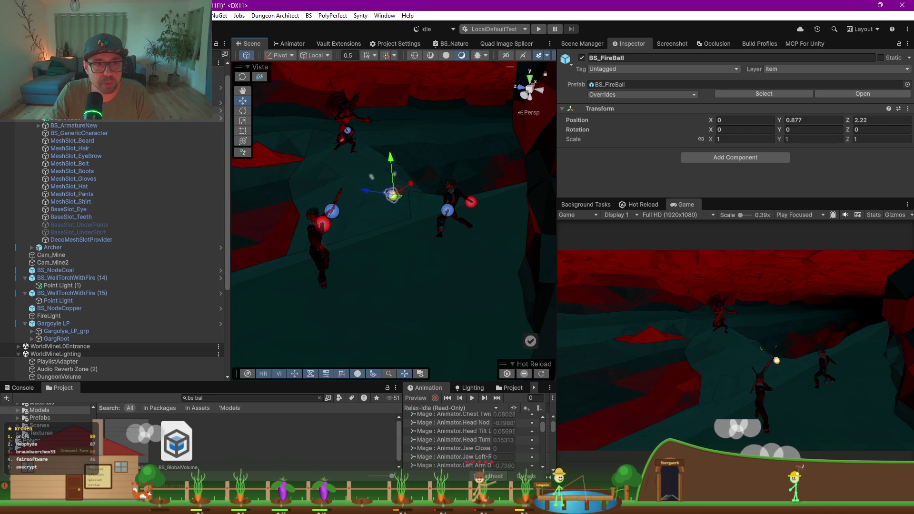
# - Rotate the right-hand mage to a new facing
pyautogui.click(456, 227)
pyautogui.press('e')
pyautogui.moveTo(466, 250); pyautogui.dragTo(410, 250)
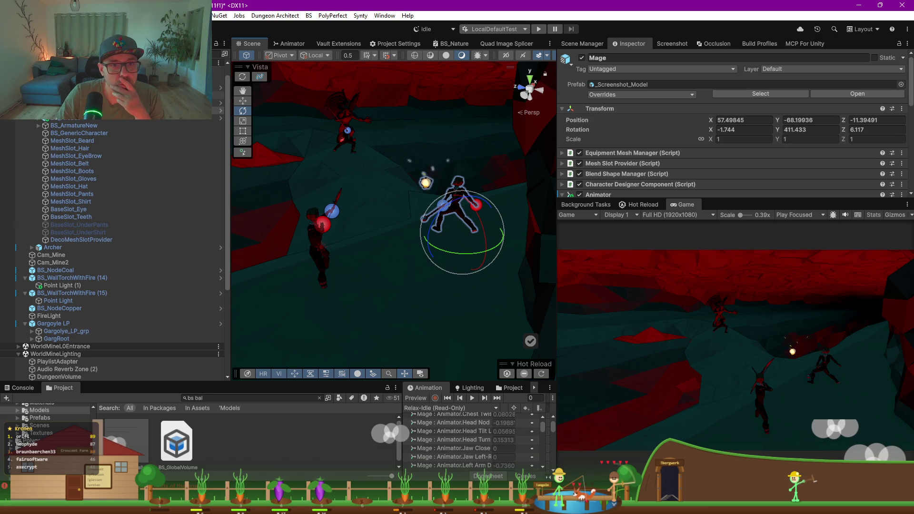
# - Select the mage's fireball in the Hierarchy, then the screenshot maker object
pyautogui.click(81, 148)
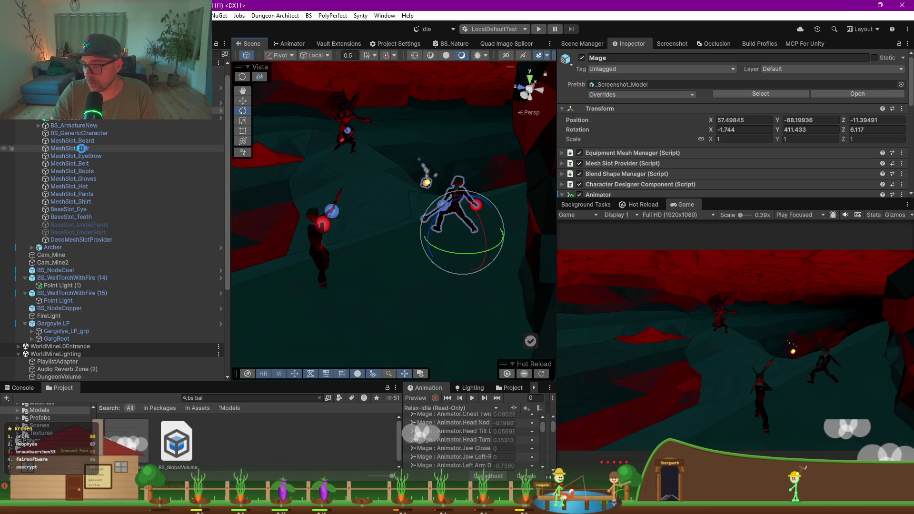
pyautogui.click(76, 118)
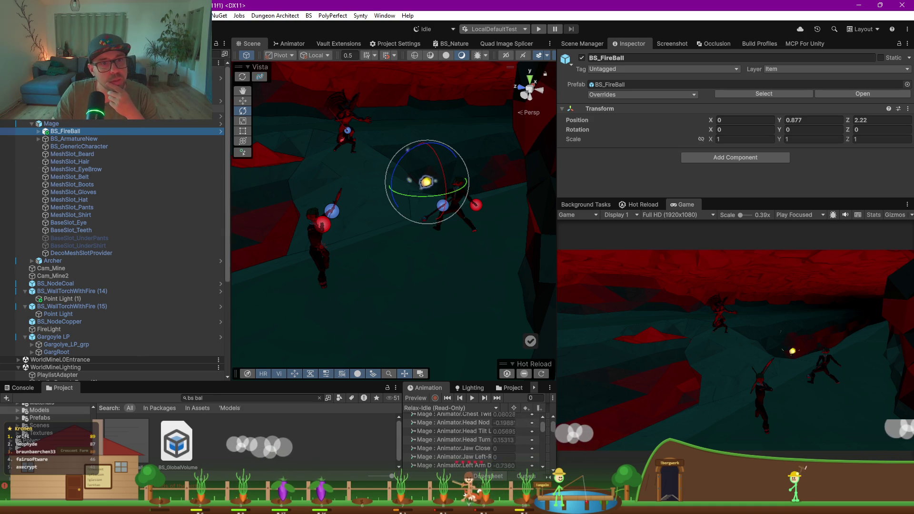
pyautogui.scroll(-5, 44, 119)
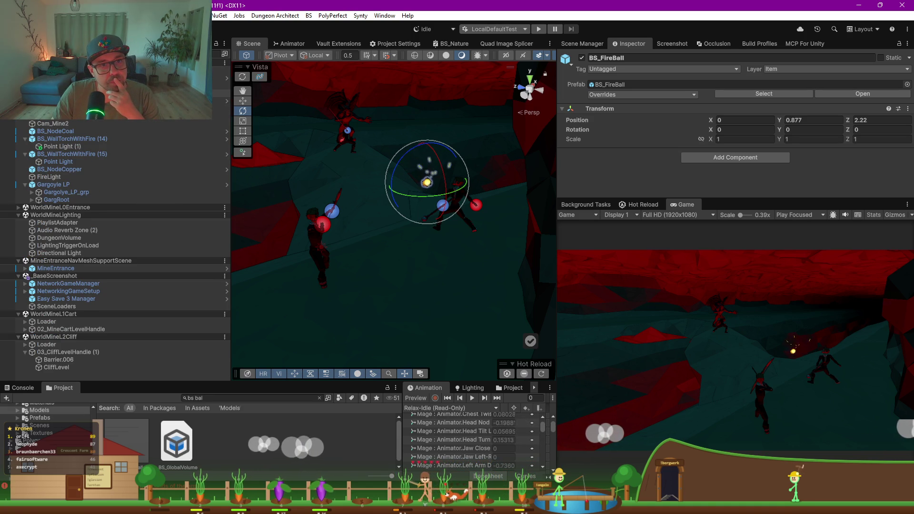
pyautogui.scroll(-1, 114, 238)
pyautogui.click(58, 86)
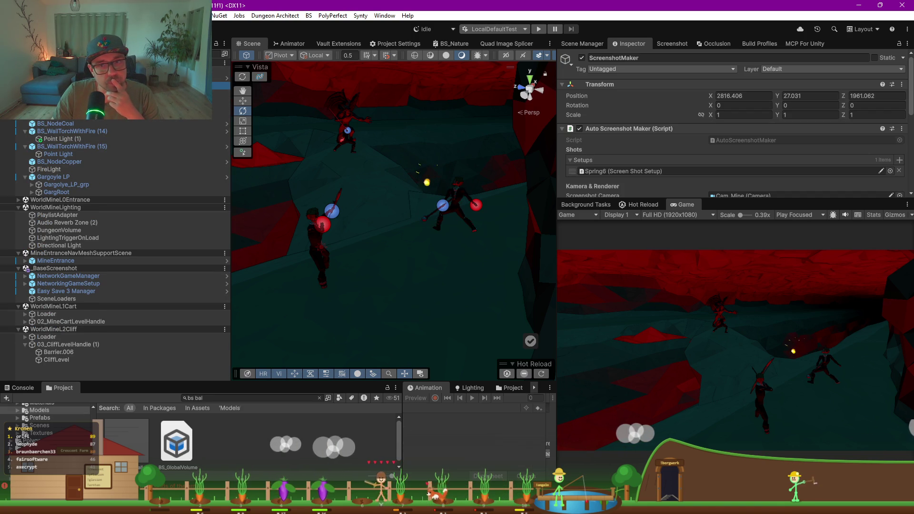
# - Turn off global lighting on the screenshot maker and duplicate it
pyautogui.moveTo(686, 199)
pyautogui.mouseDown()
pyautogui.moveTo(735, 291)
pyautogui.moveTo(735, 365)
pyautogui.mouseUp()
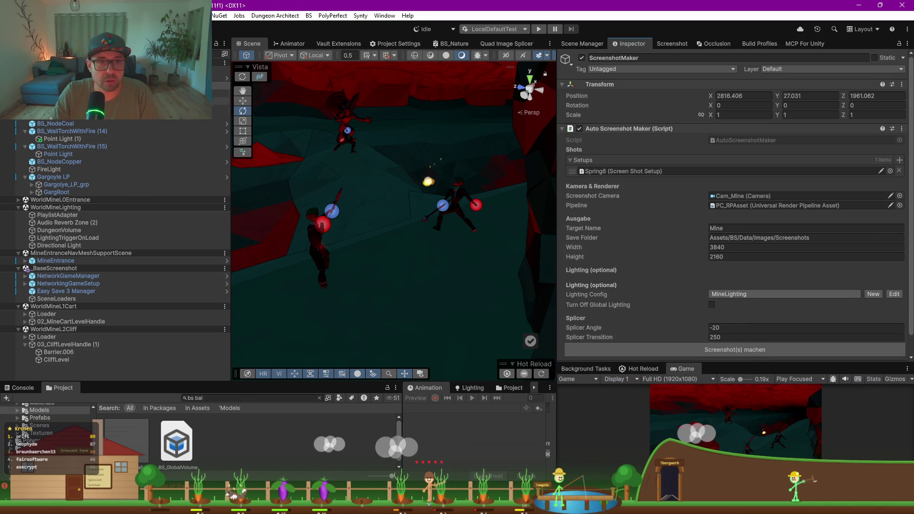
pyautogui.click(713, 305)
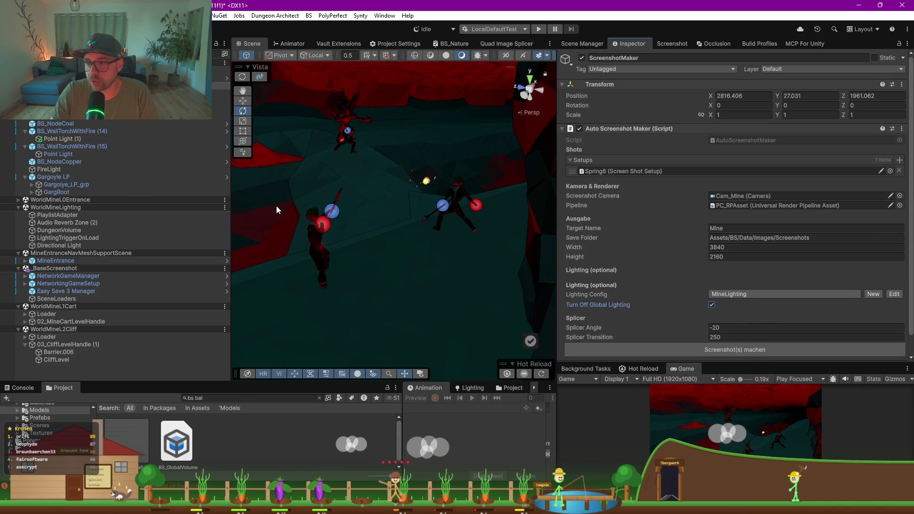
pyautogui.click(119, 86)
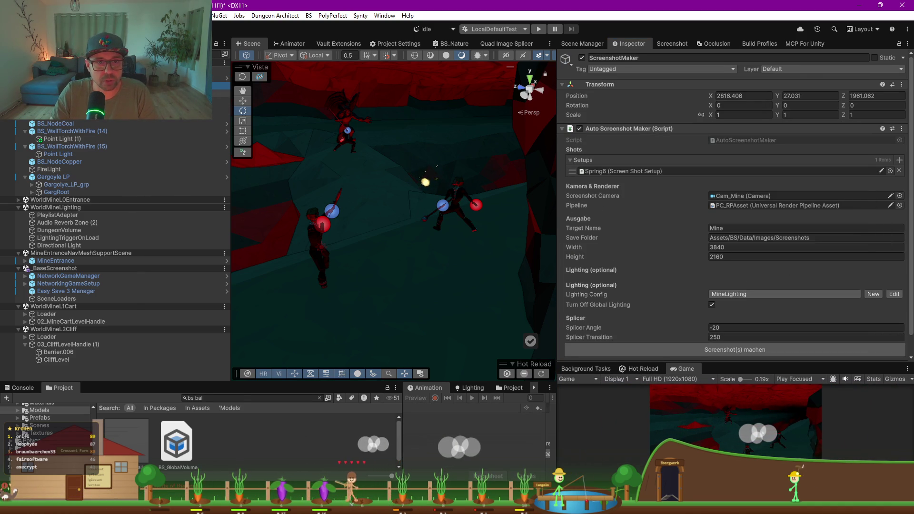
pyautogui.hotkey('ctrl', 'd')
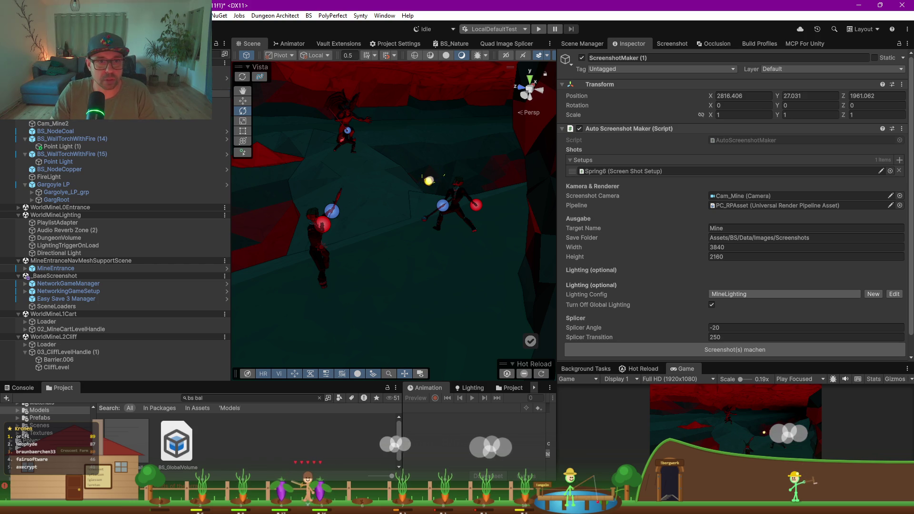
# - Make Cam_Mine2 the Screenshot Camera of the duplicated screenshot maker
pyautogui.click(119, 115)
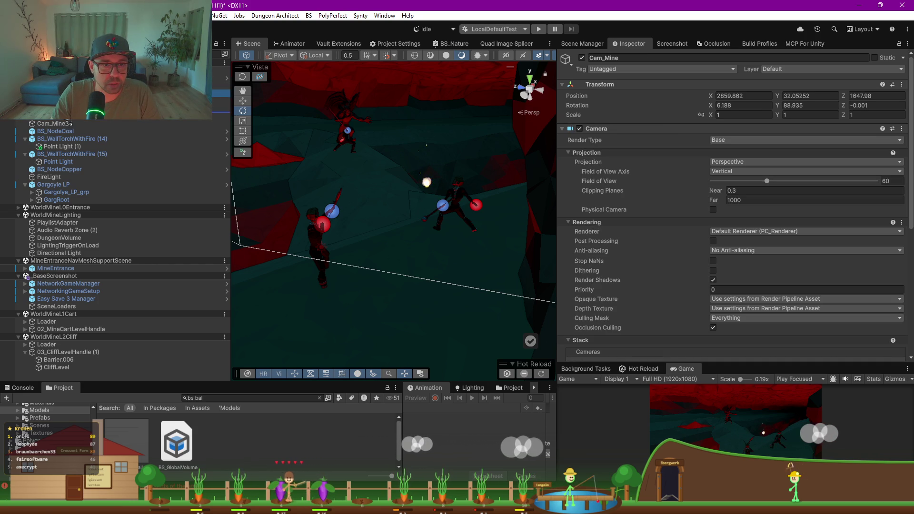
pyautogui.scroll(-1, 66, 123)
pyautogui.scroll(7, 114, 215)
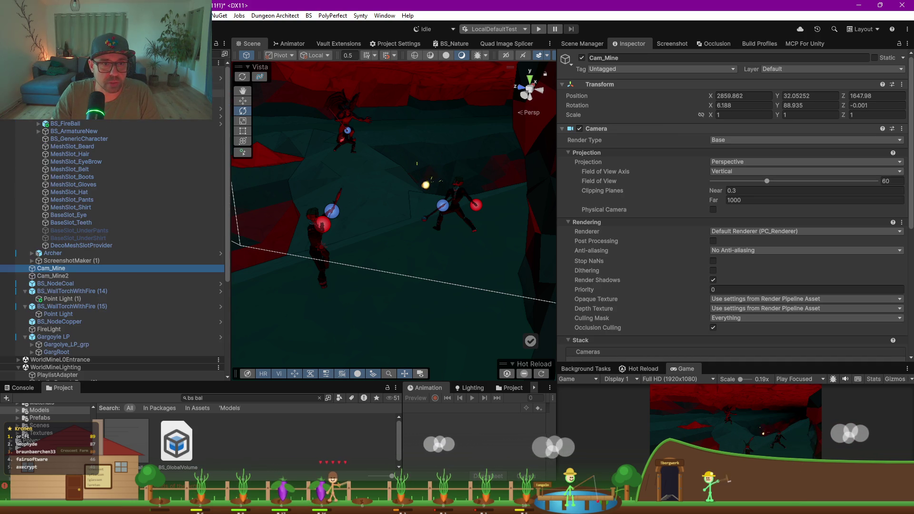
pyautogui.scroll(-6, 28, 133)
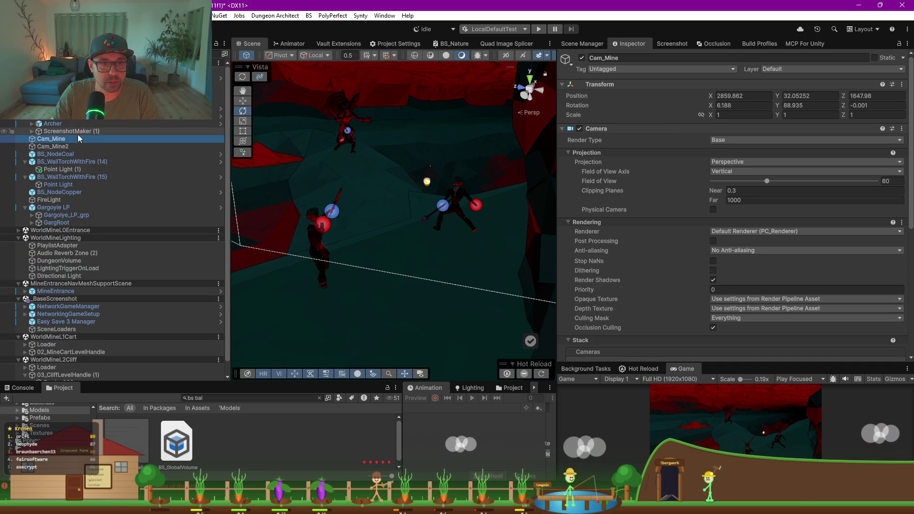
pyautogui.moveTo(34, 139)
pyautogui.mouseDown()
pyautogui.moveTo(52, 150)
pyautogui.moveTo(89, 143)
pyautogui.mouseUp()
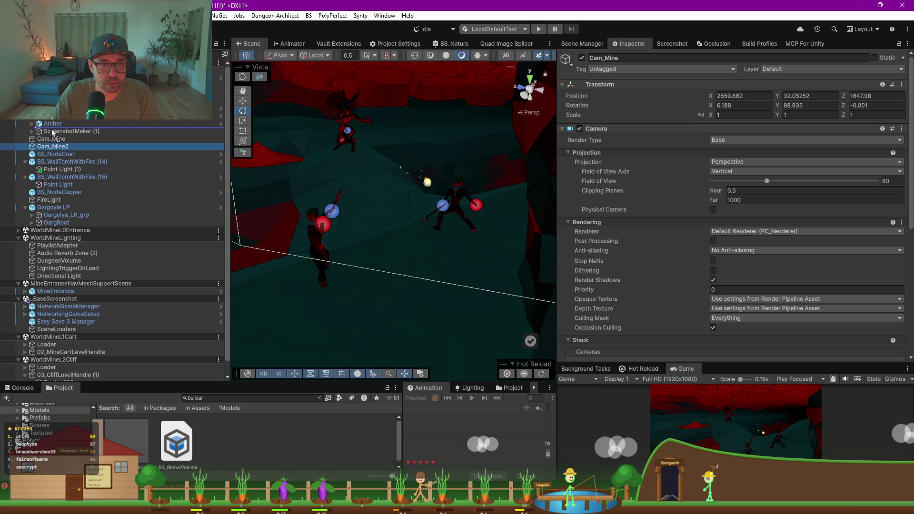
pyautogui.click(32, 139)
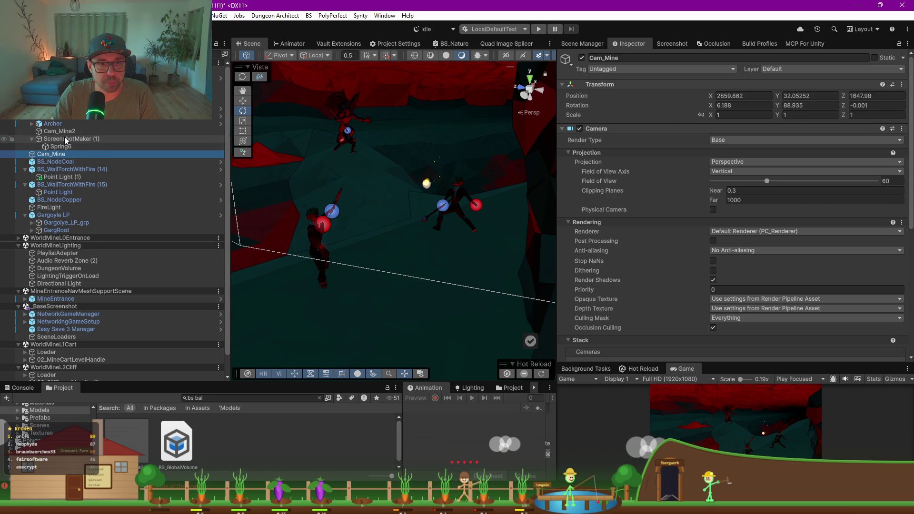
pyautogui.click(64, 138)
pyautogui.moveTo(64, 132)
pyautogui.mouseDown()
pyautogui.moveTo(571, 190)
pyautogui.moveTo(738, 197)
pyautogui.mouseUp()
# - Take the 3840×2160 screenshot and check the console log
pyautogui.click(730, 351)
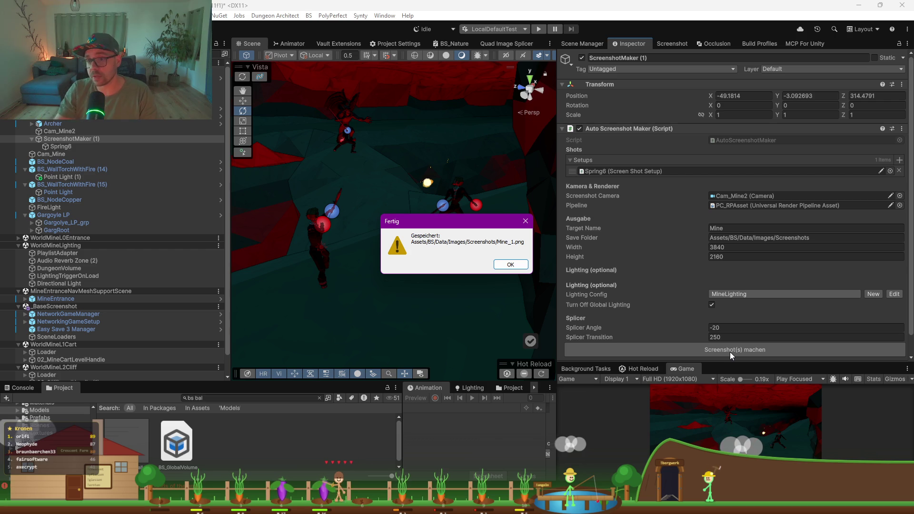
pyautogui.click(509, 265)
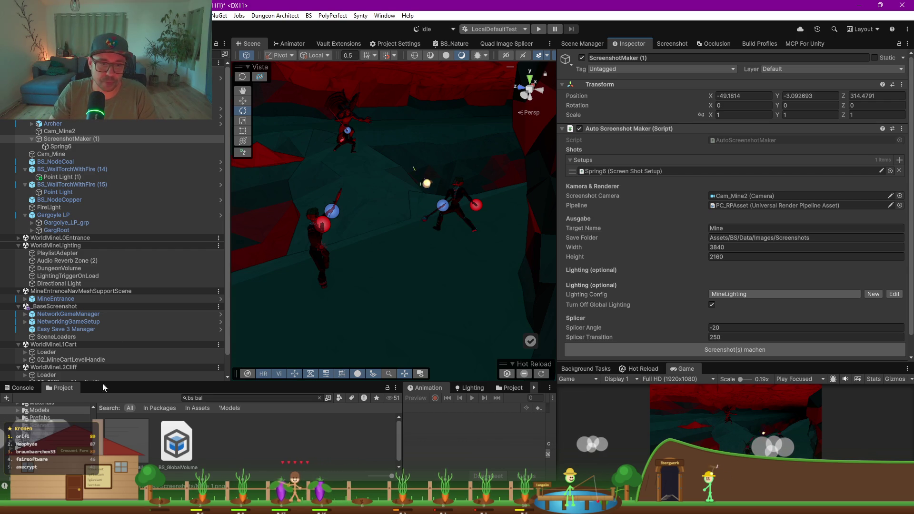
pyautogui.click(26, 388)
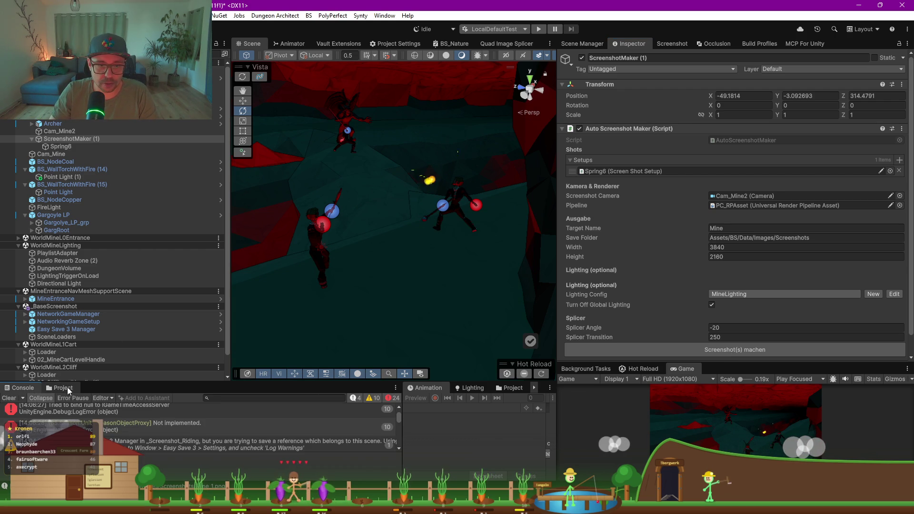
pyautogui.click(61, 388)
# - Open Mine_1.png from the Screenshots folder in an image viewer
pyautogui.moveTo(143, 386); pyautogui.dragTo(138, 274)
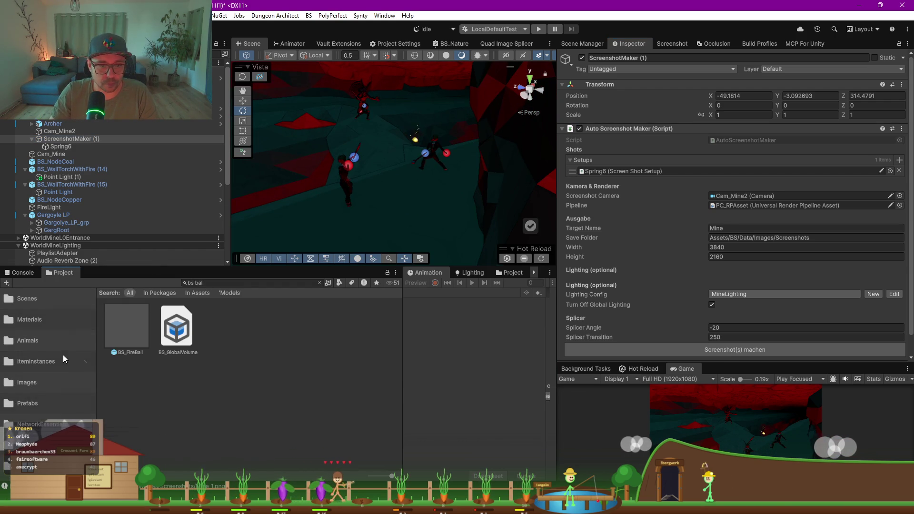
pyautogui.click(21, 384)
pyautogui.click(259, 389)
pyautogui.doubleClick(260, 389)
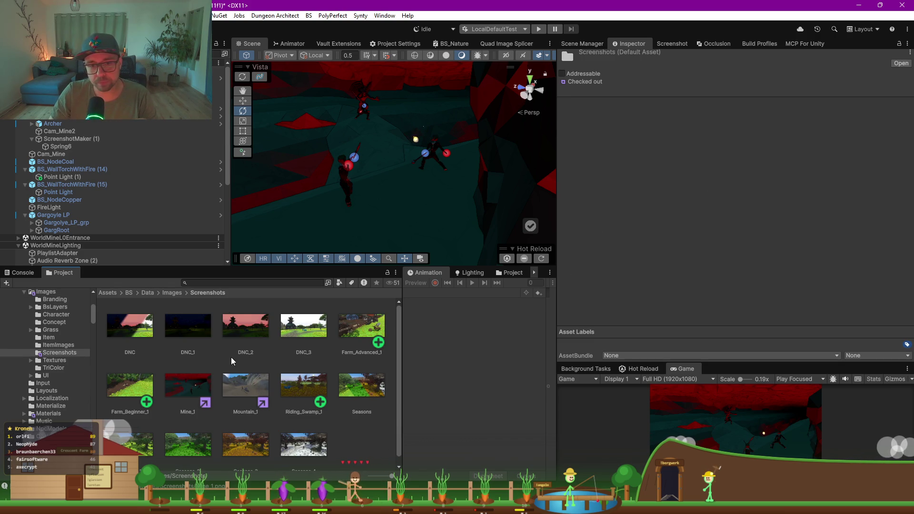
pyautogui.doubleClick(195, 382)
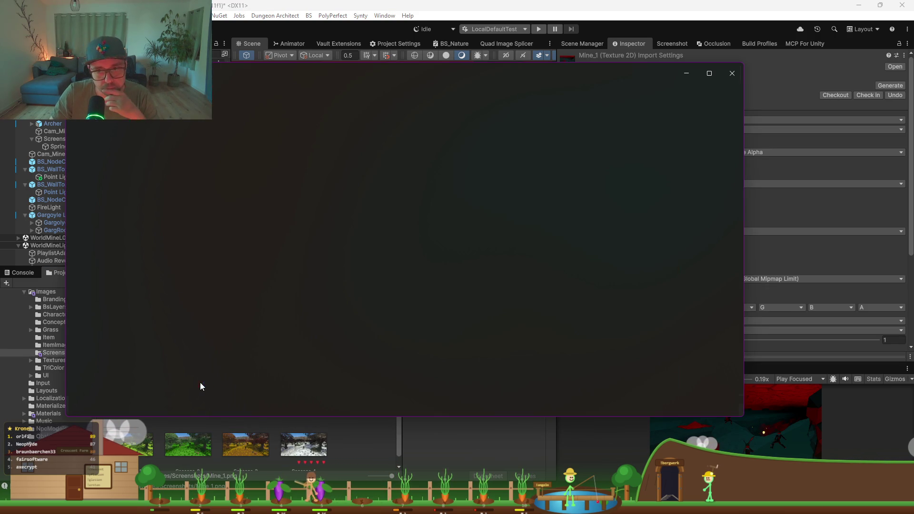
# - Maximize Mine_1.png and zoom and pan over the mages, fireball and red demon
pyautogui.click(709, 73)
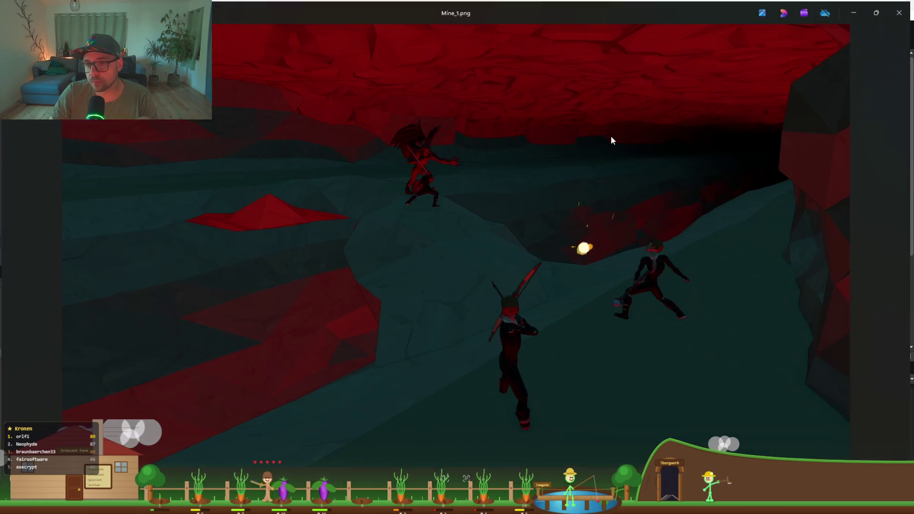
pyautogui.scroll(5, 666, 290)
pyautogui.moveTo(708, 293)
pyautogui.mouseDown()
pyautogui.moveTo(551, 300)
pyautogui.moveTo(502, 202)
pyautogui.mouseUp()
pyautogui.scroll(1, 502, 202)
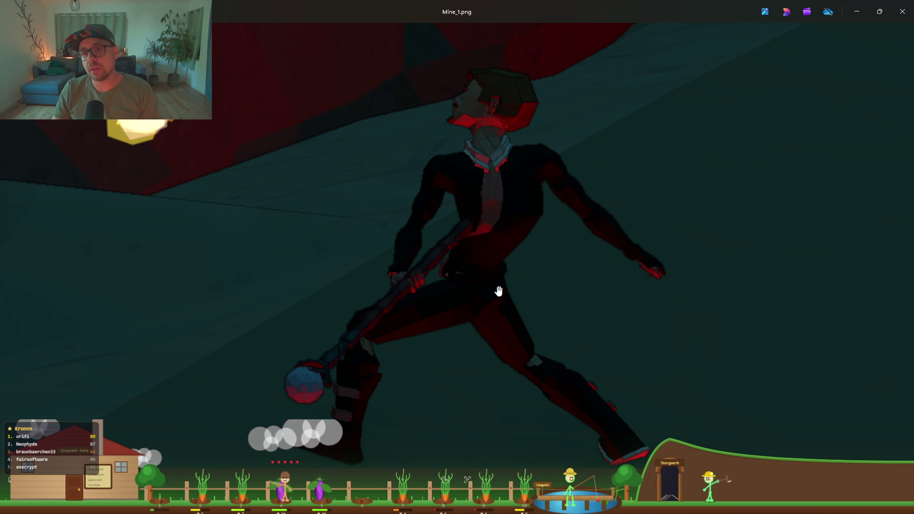
pyautogui.scroll(-1, 497, 286)
pyautogui.scroll(-2, 417, 326)
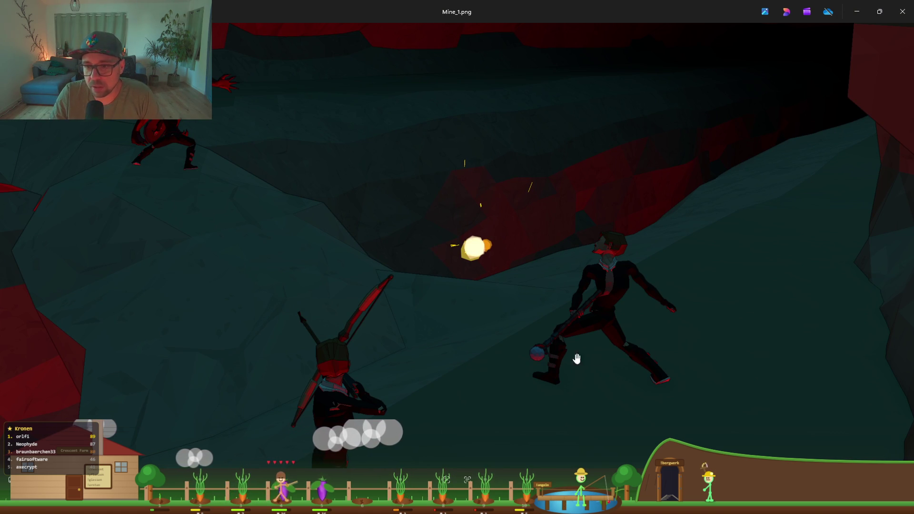
pyautogui.moveTo(577, 359); pyautogui.dragTo(587, 279)
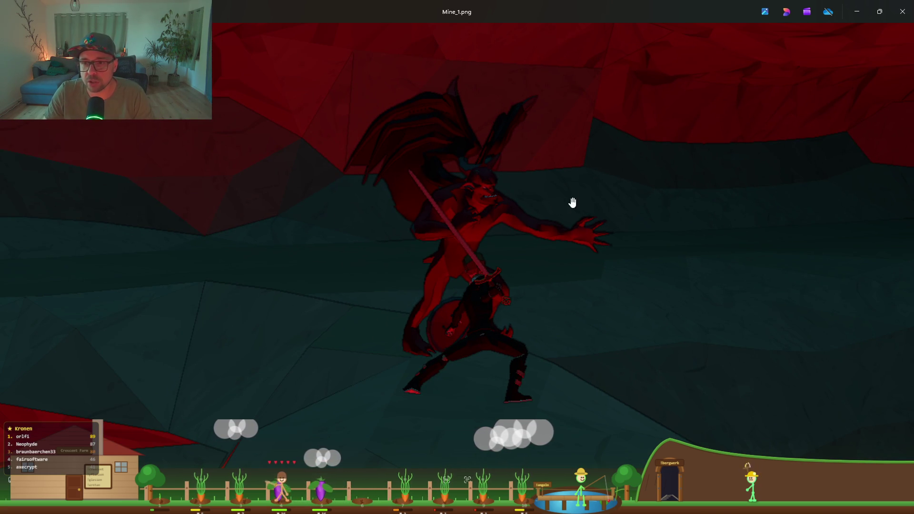
pyautogui.moveTo(532, 260); pyautogui.dragTo(446, 276)
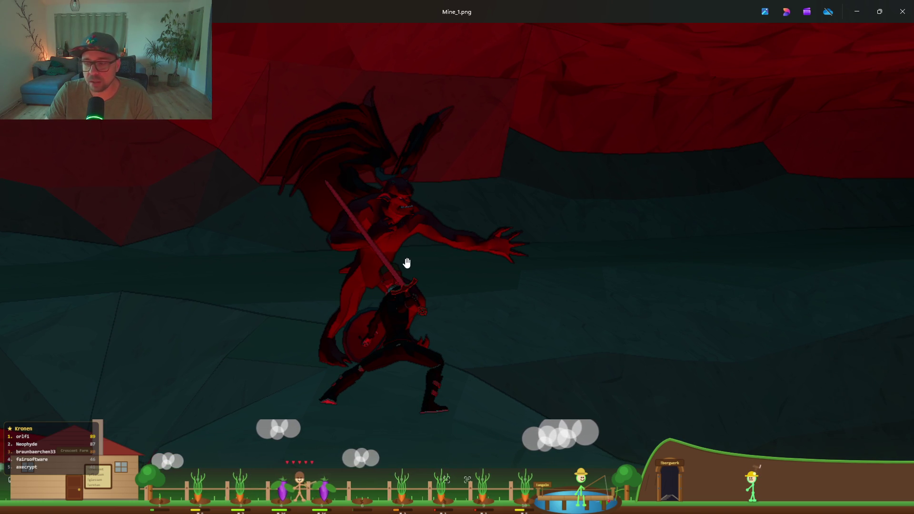
pyautogui.scroll(-3, 394, 265)
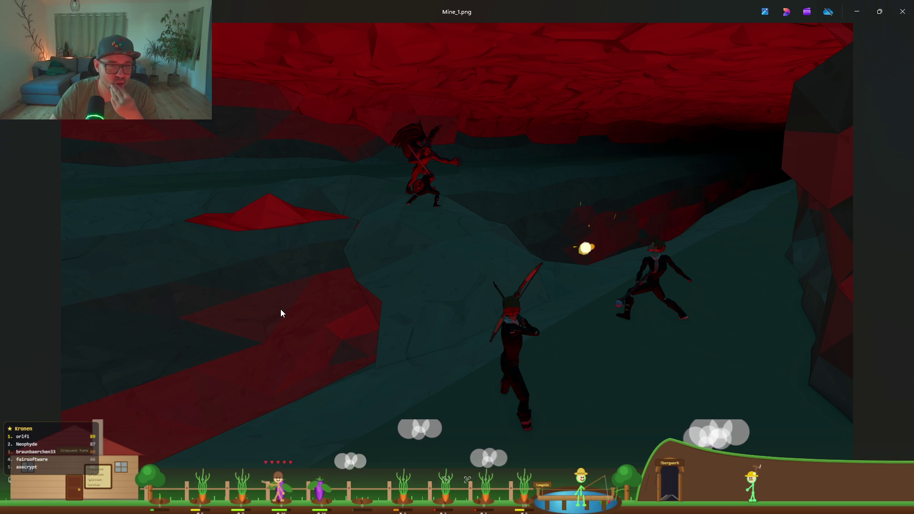
pyautogui.click(865, 4)
# - Search the project for 'lava' and open the FX_Lava_Bubbles_01 prefab
pyautogui.click(209, 284)
pyautogui.write('va')
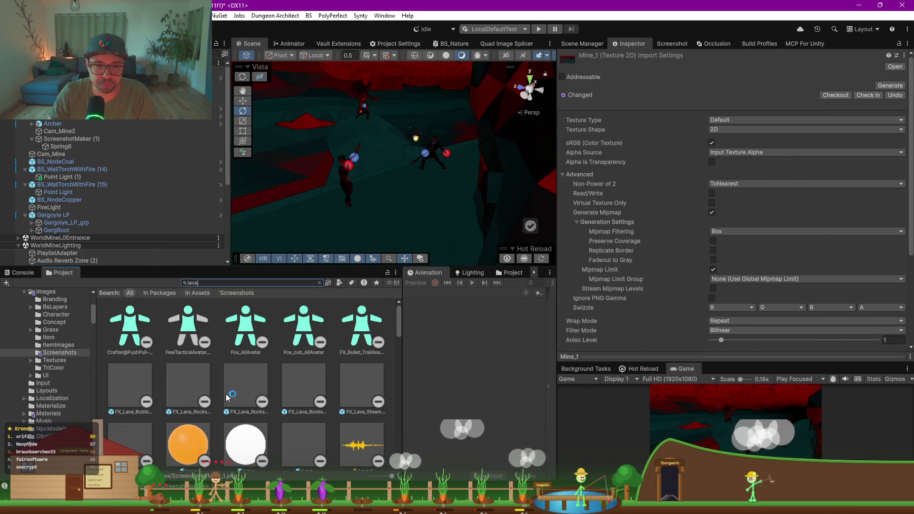
pyautogui.scroll(-5, 226, 399)
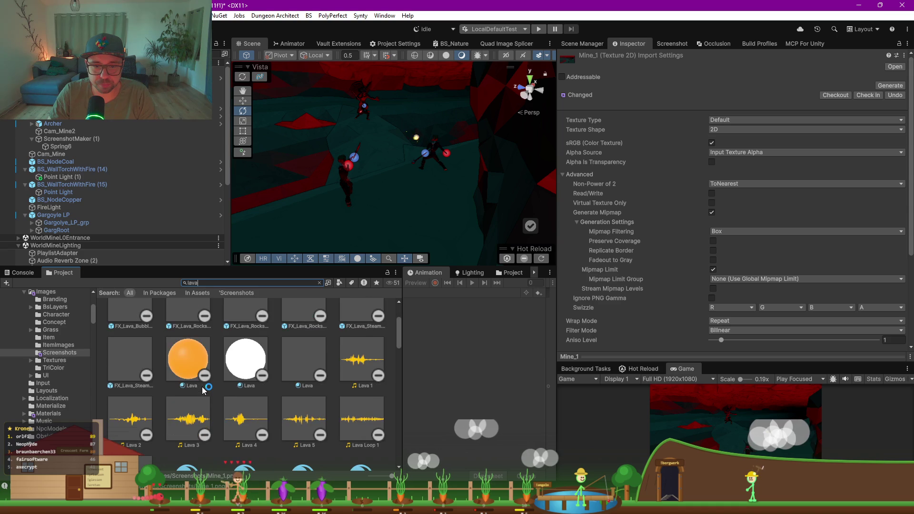
pyautogui.scroll(5, 257, 396)
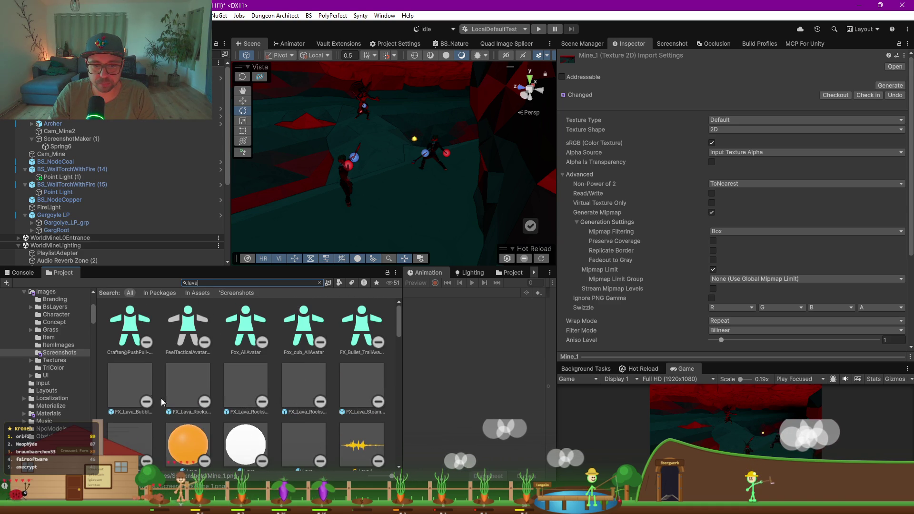
pyautogui.click(137, 388)
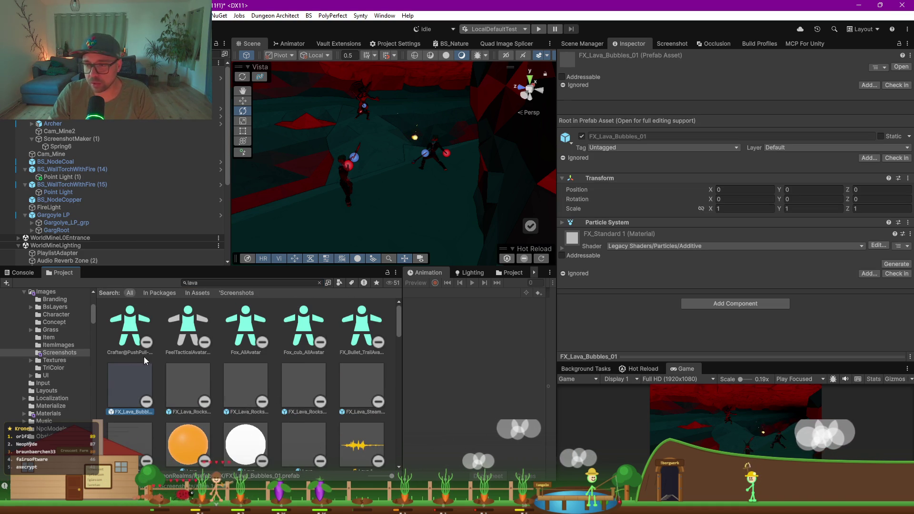
pyautogui.doubleClick(122, 387)
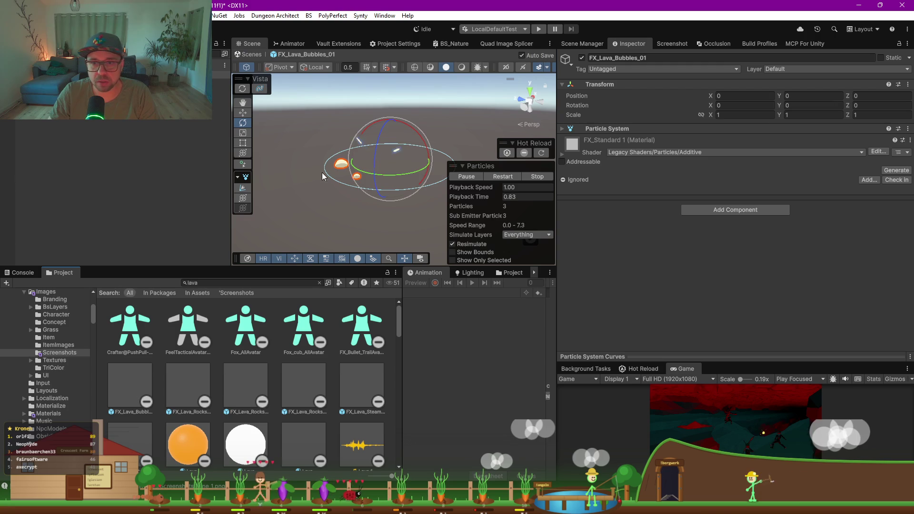
# - Inspect the orange, particle-shader and white Lava materials and FX_Lava_Rocks_Still_01
pyautogui.scroll(-2, 181, 385)
pyautogui.click(180, 384)
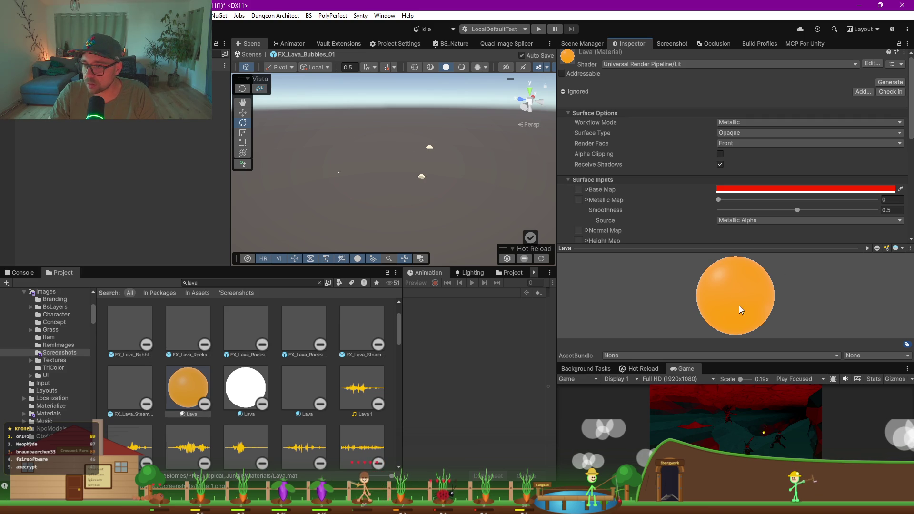
pyautogui.click(301, 370)
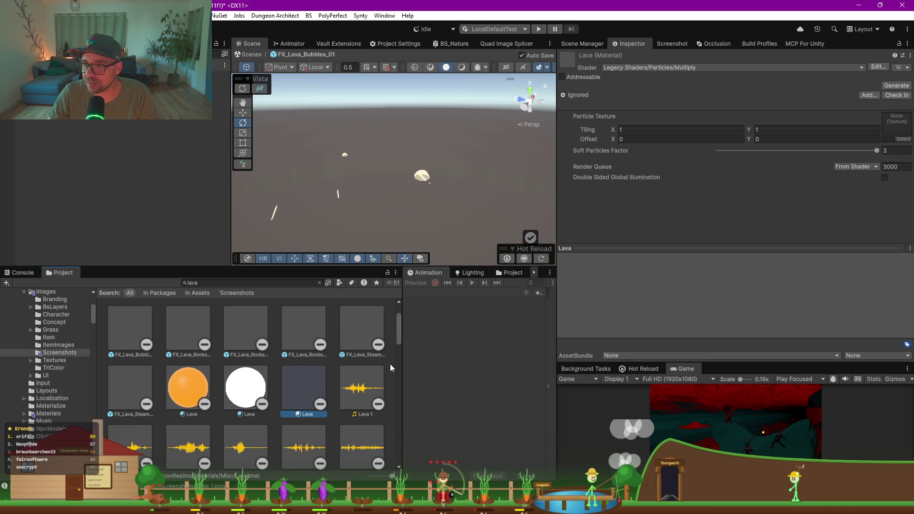
pyautogui.click(244, 393)
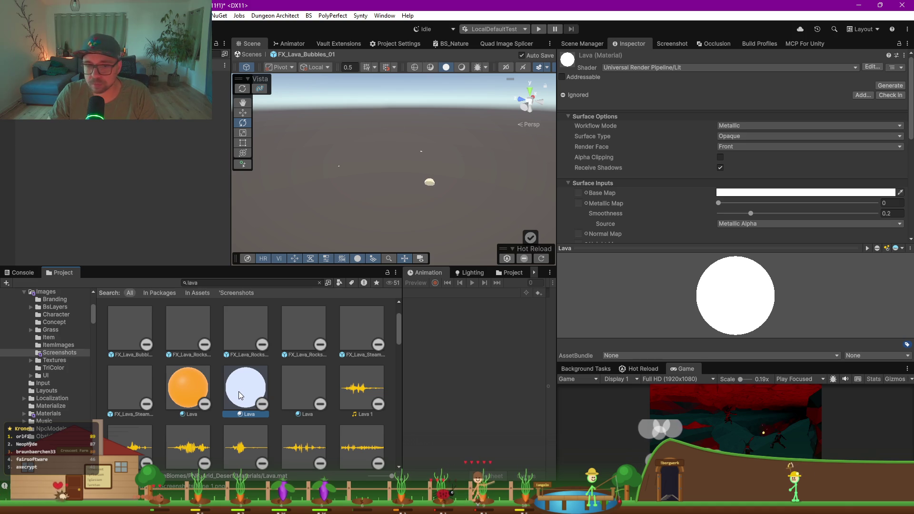
pyautogui.click(247, 335)
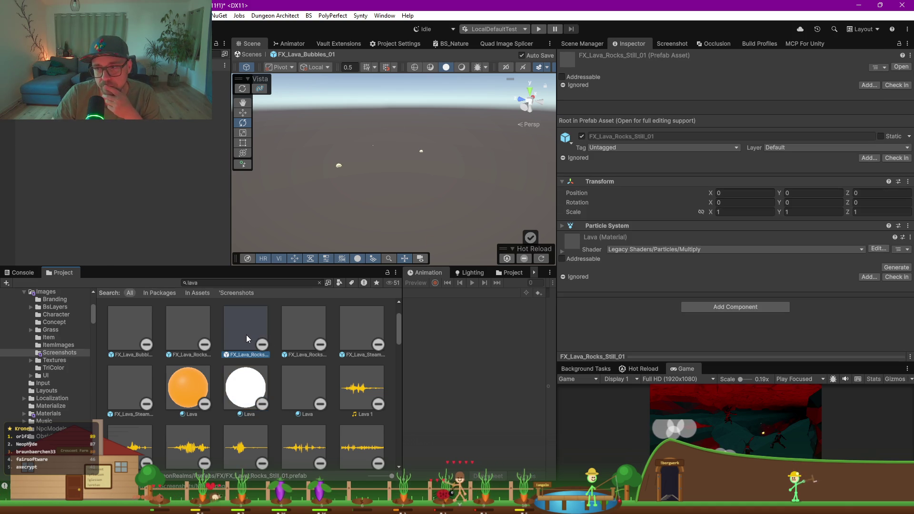
pyautogui.scroll(-5, 249, 341)
pyautogui.scroll(-15, 244, 396)
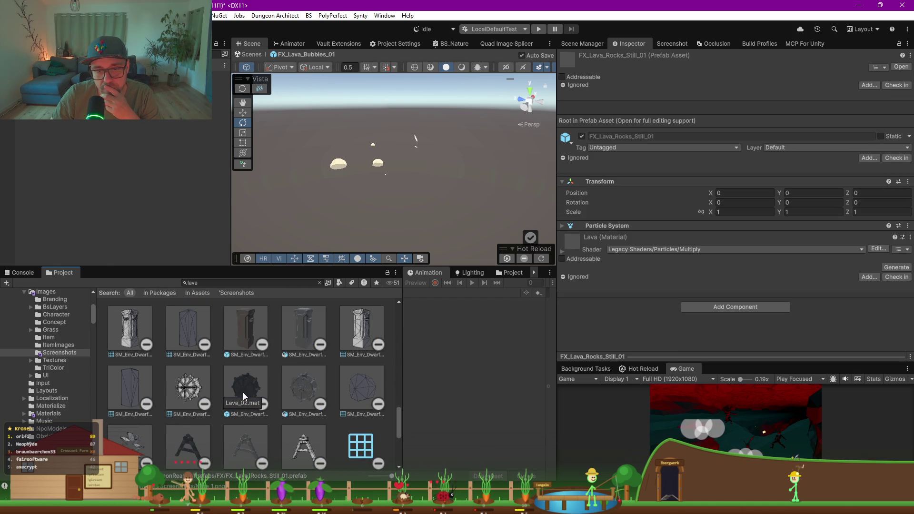
pyautogui.scroll(-10, 245, 398)
# - Open the SM_Env_Lava_Plane_01 prefab for editing and clear the selection
pyautogui.click(187, 433)
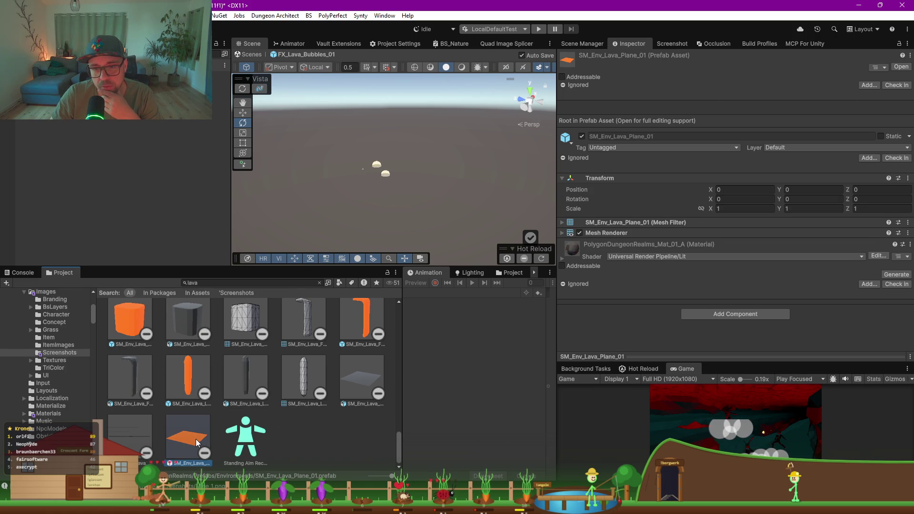
pyautogui.doubleClick(195, 438)
pyautogui.scroll(2, 429, 182)
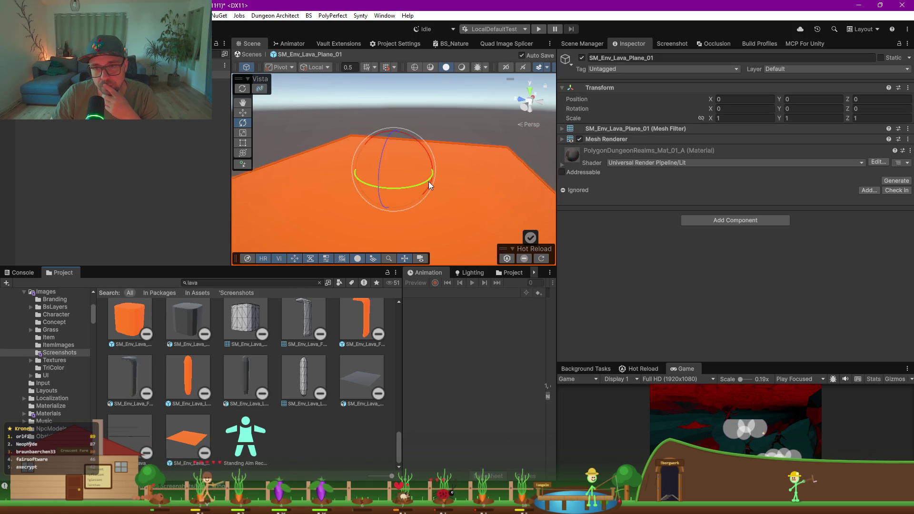
pyautogui.scroll(-4, 429, 181)
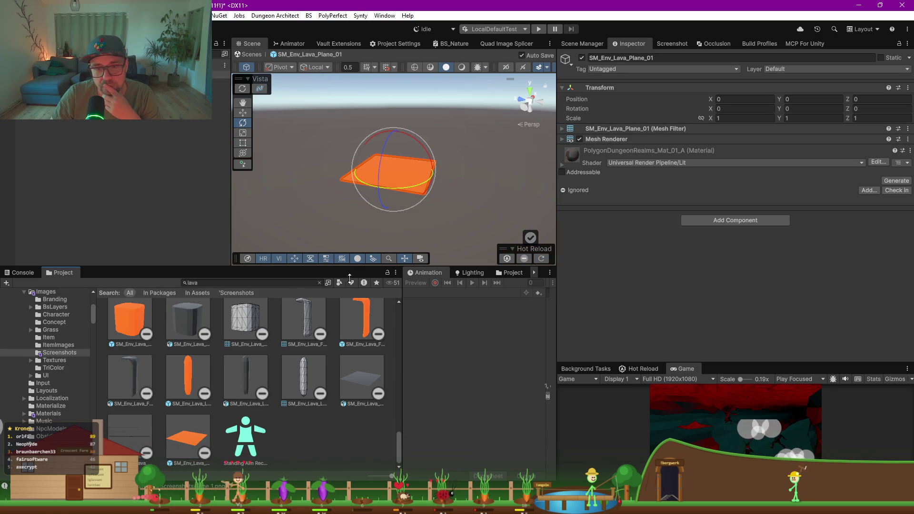
pyautogui.scroll(10, 212, 363)
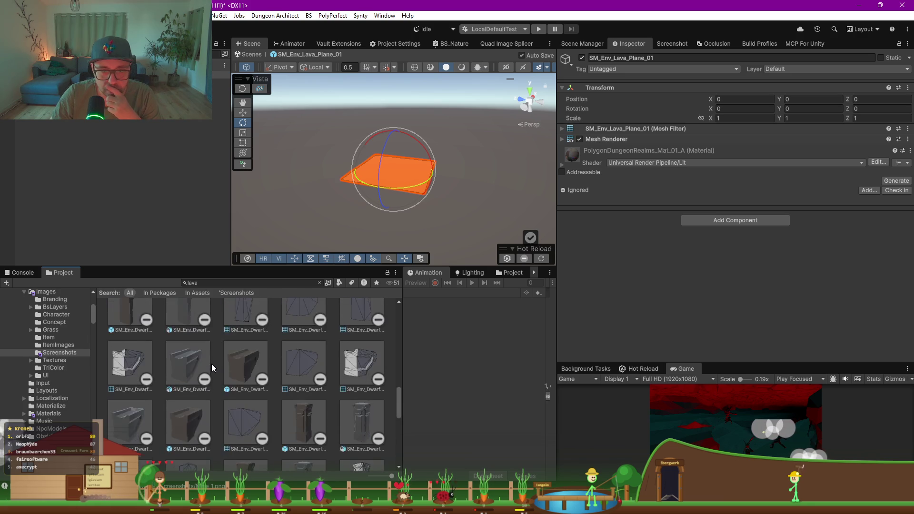
pyautogui.scroll(2, 211, 361)
pyautogui.click(122, 137)
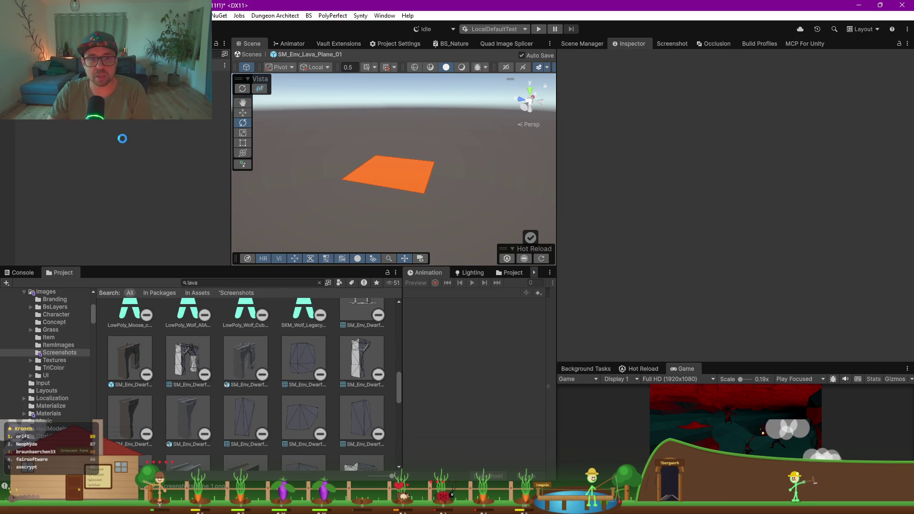
# - Open the Scene Manager, widen it to browse the scene list, then narrow it again
pyautogui.click(593, 45)
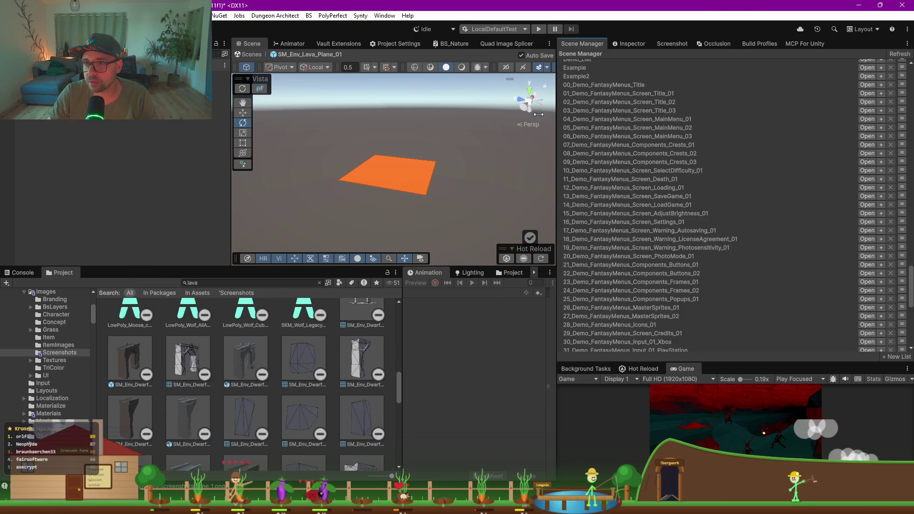
pyautogui.moveTo(559, 116); pyautogui.dragTo(446, 134)
pyautogui.scroll(-5, 539, 110)
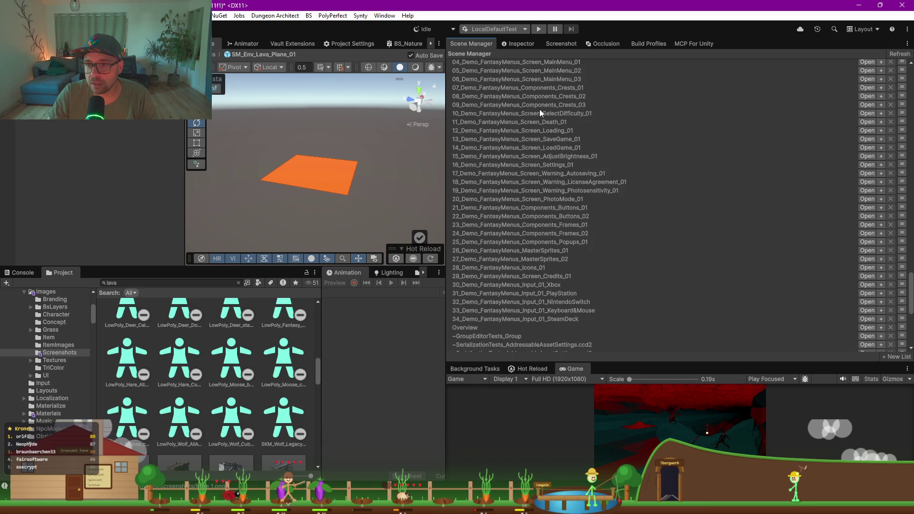
pyautogui.scroll(-5, 539, 110)
pyautogui.scroll(5, 539, 110)
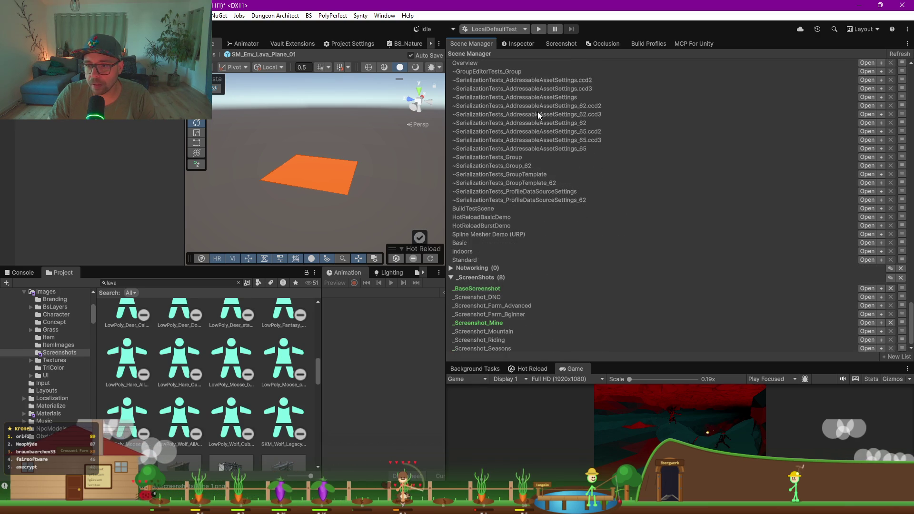
pyautogui.scroll(5, 543, 155)
pyautogui.scroll(10, 544, 155)
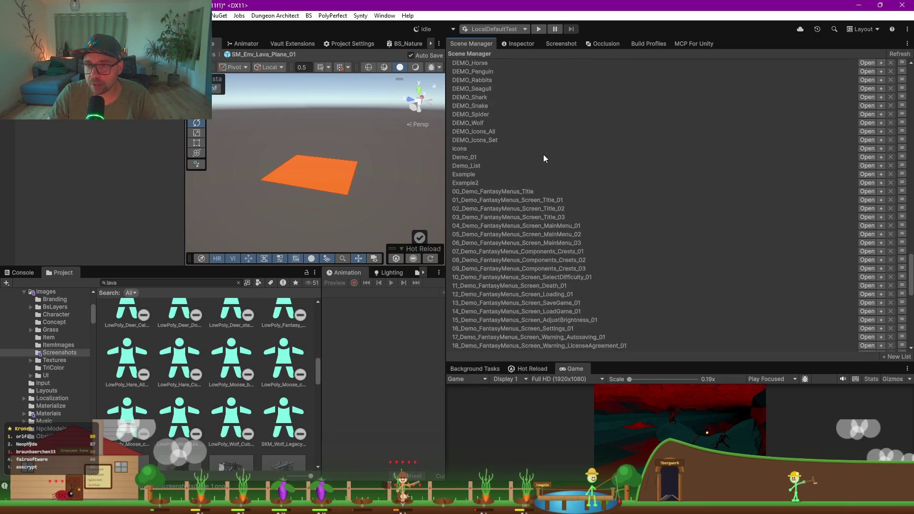
pyautogui.scroll(5, 498, 215)
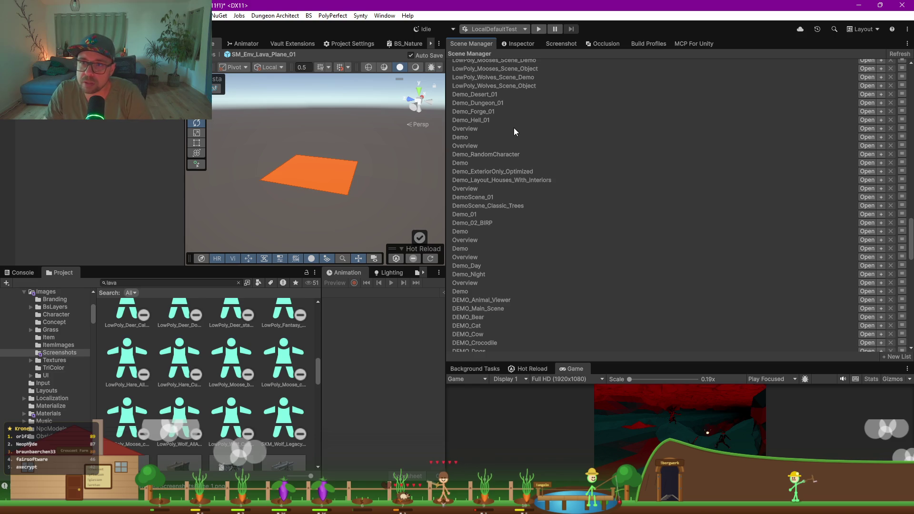
pyautogui.scroll(3, 513, 127)
pyautogui.scroll(6, 484, 138)
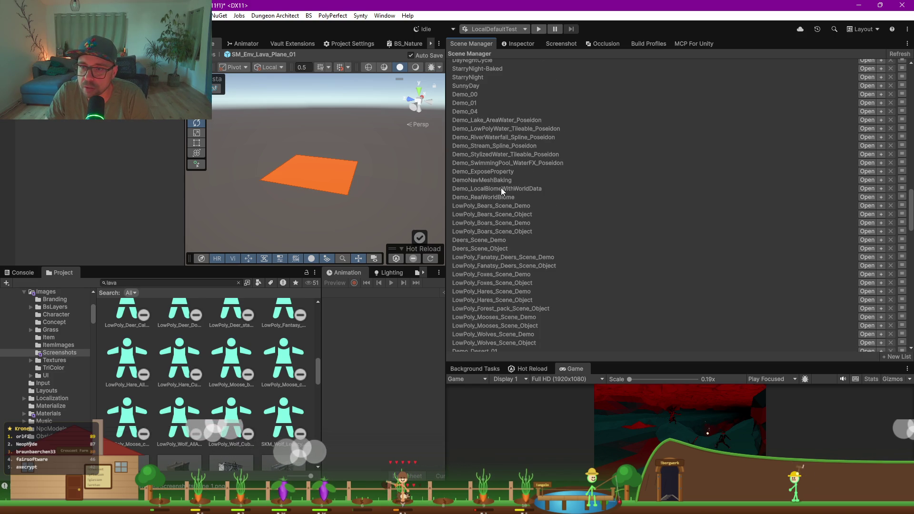
pyautogui.scroll(6, 490, 166)
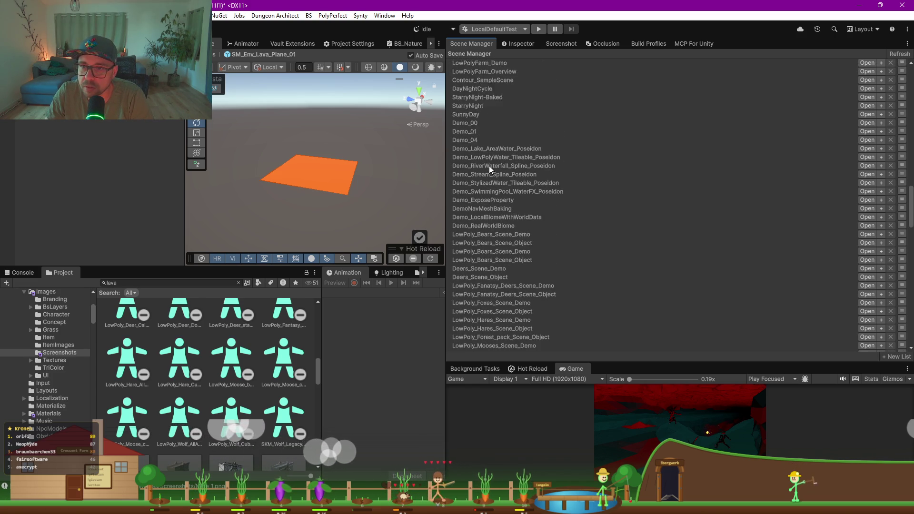
pyautogui.scroll(9, 499, 245)
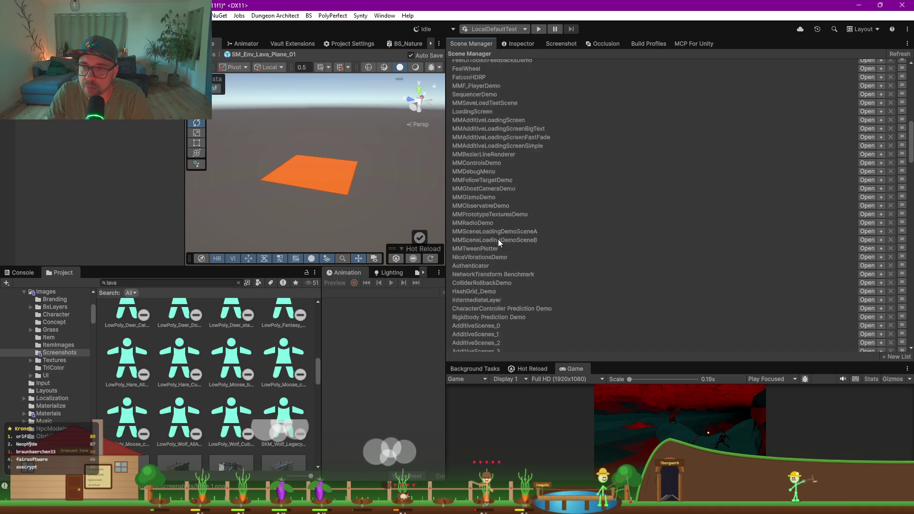
pyautogui.scroll(6, 498, 239)
pyautogui.scroll(3, 479, 177)
pyautogui.scroll(9, 478, 181)
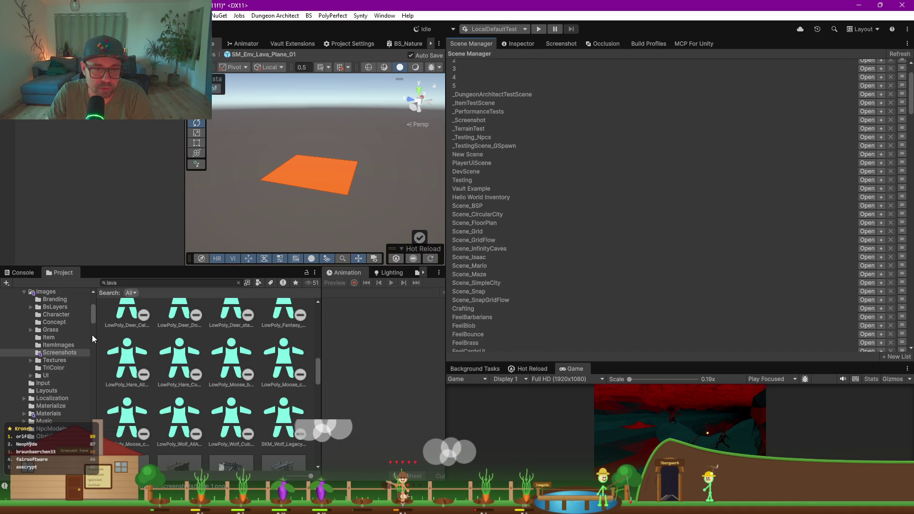
pyautogui.moveTo(449, 211); pyautogui.dragTo(661, 210)
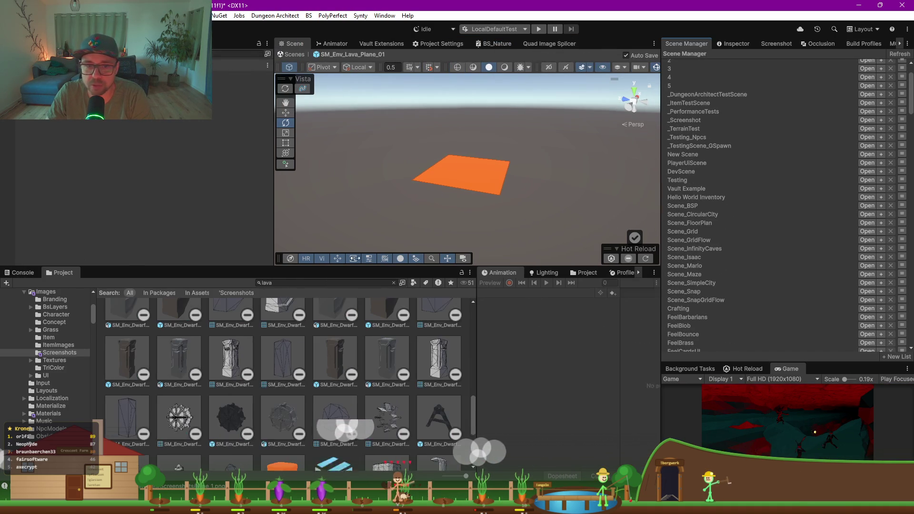
# - Clear the 'lava' search in the Project window
pyautogui.scroll(-5, 97, 353)
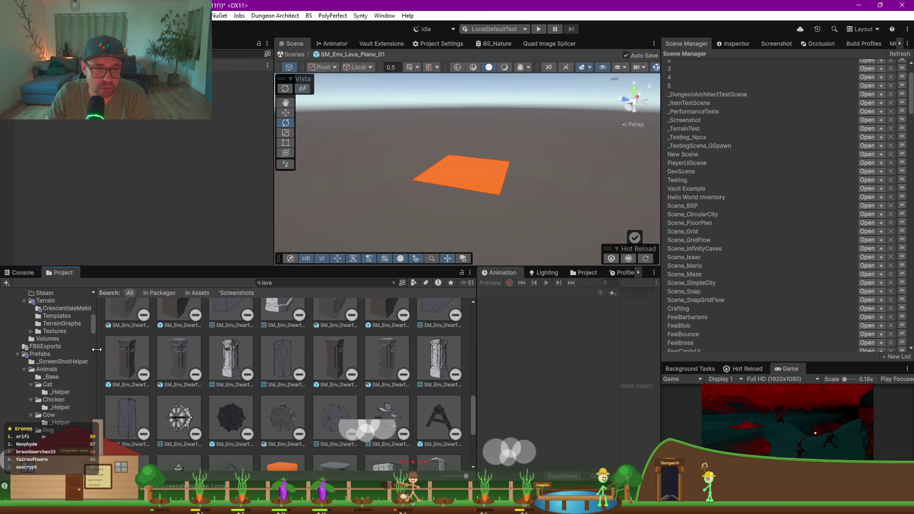
pyautogui.moveTo(98, 349); pyautogui.dragTo(117, 348)
pyautogui.scroll(2, 256, 369)
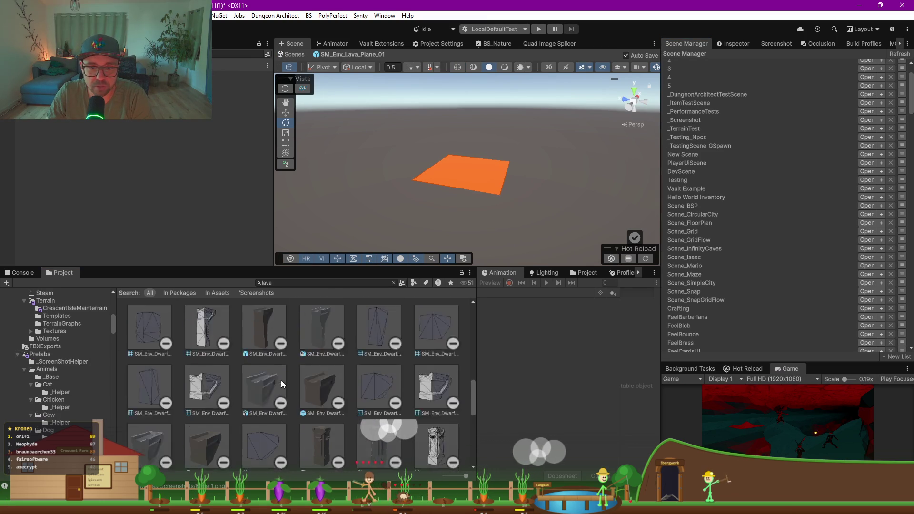
pyautogui.scroll(-4, 258, 390)
pyautogui.click(261, 391)
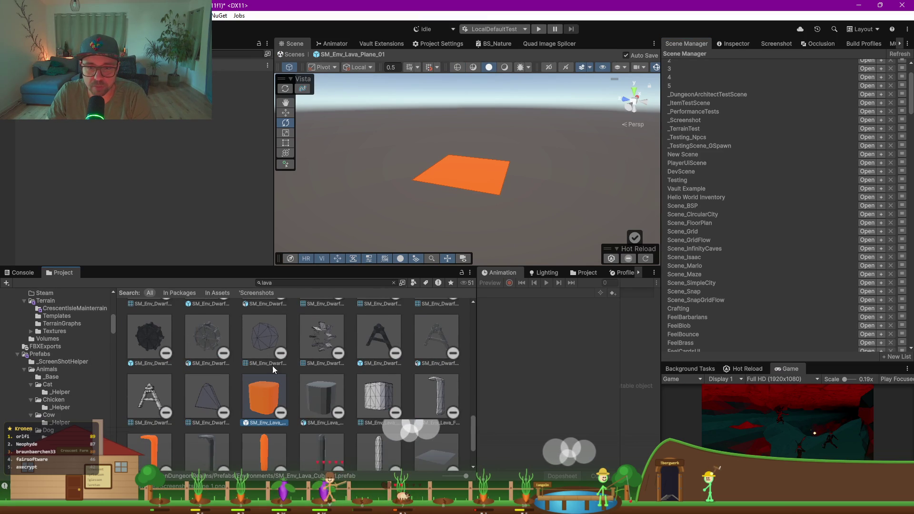
pyautogui.click(393, 283)
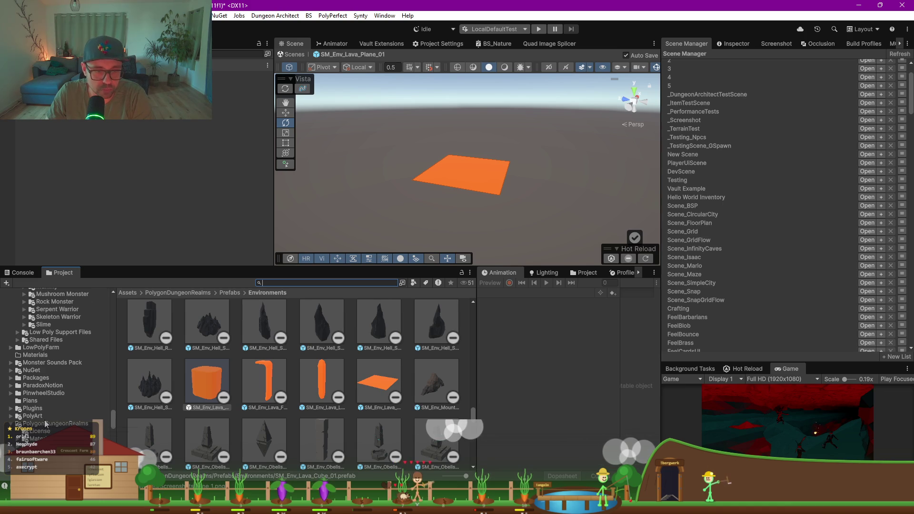
# - Open Demo_Hell_01 from PolygonDungeonRealms > Scenes
pyautogui.scroll(-3, 45, 423)
pyautogui.scroll(-3, 57, 414)
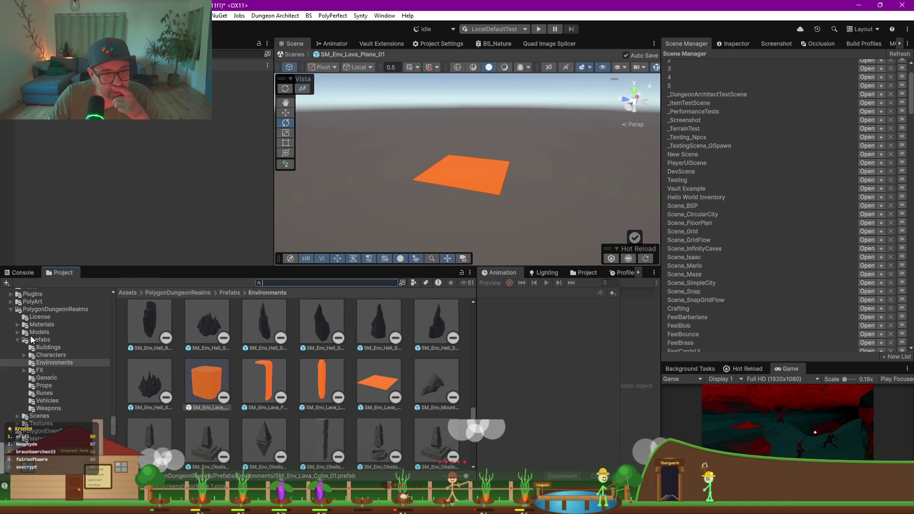
pyautogui.click(51, 424)
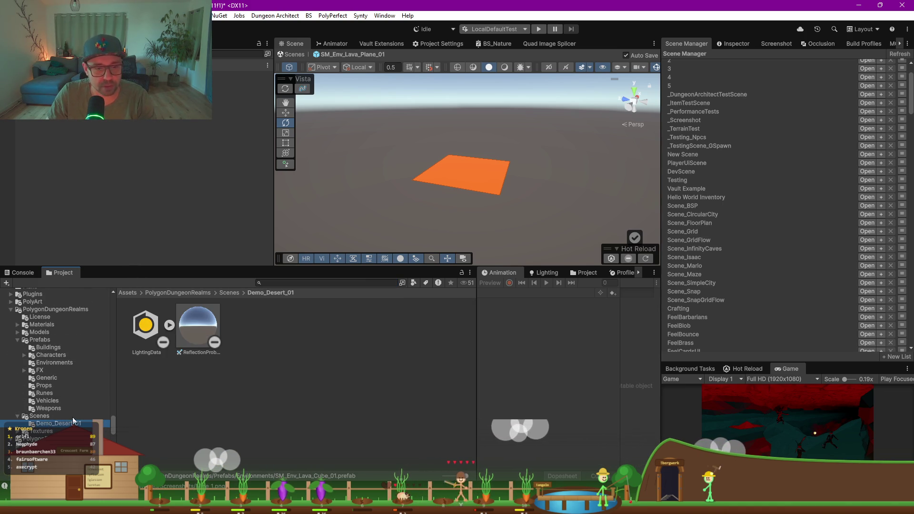
pyautogui.click(39, 417)
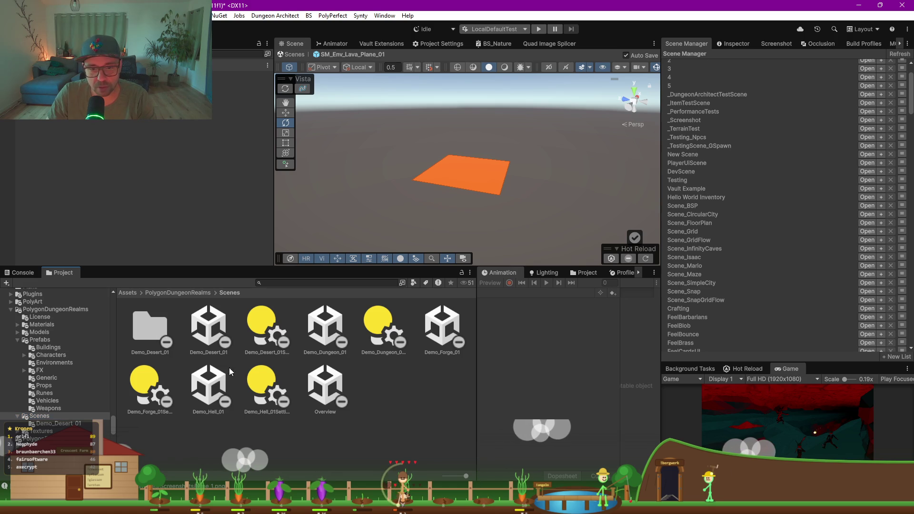
pyautogui.doubleClick(210, 395)
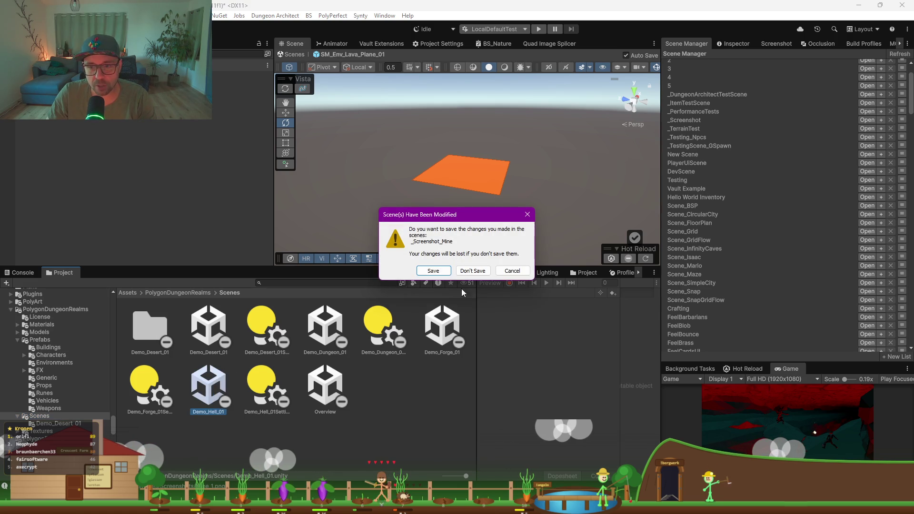
# - Save _Screenshot_Mine and orbit over Demo_Hell_01's lava floor once it loads
pyautogui.click(432, 269)
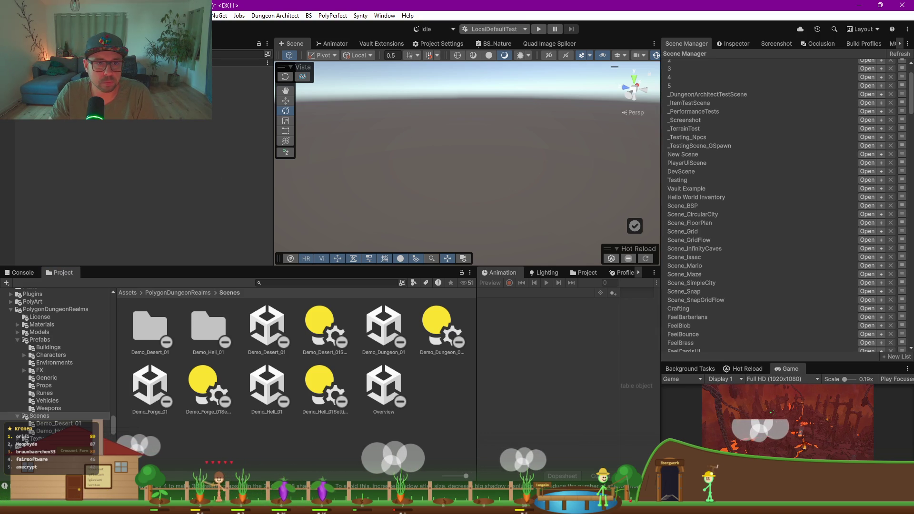
pyautogui.moveTo(533, 238)
pyautogui.mouseDown()
pyautogui.moveTo(557, 221)
pyautogui.moveTo(409, 234)
pyautogui.moveTo(626, 172)
pyautogui.moveTo(511, 155)
pyautogui.mouseUp()
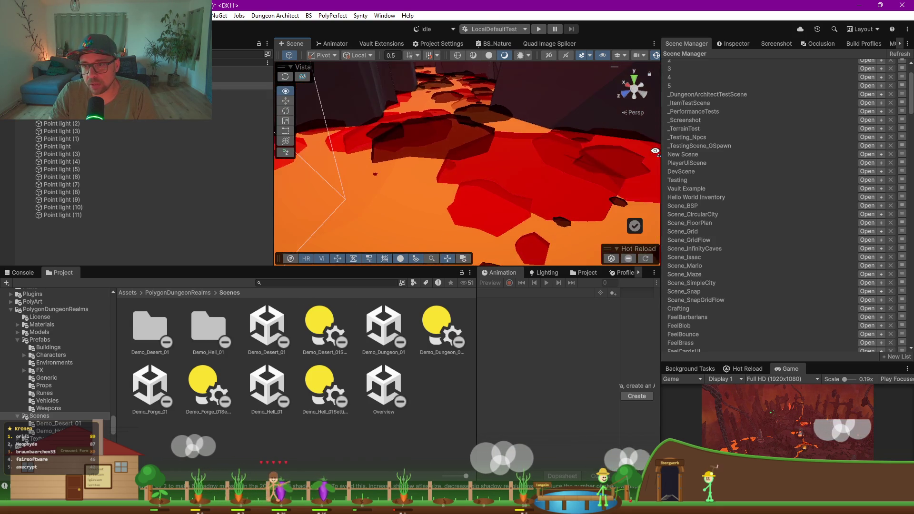
# - Select a floor lava-rock effect and make the Hierarchy panel taller
pyautogui.click(510, 155)
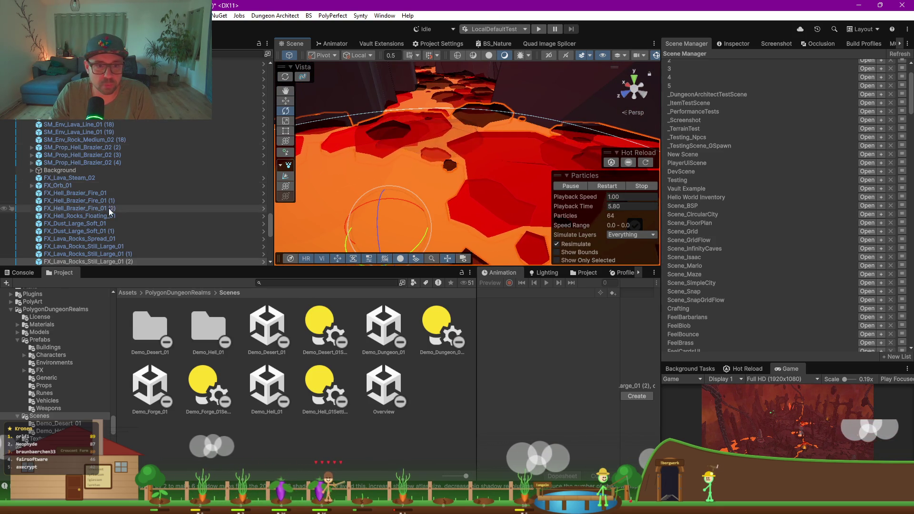
pyautogui.scroll(-3, 101, 212)
pyautogui.moveTo(169, 267); pyautogui.dragTo(166, 347)
pyautogui.moveTo(428, 200)
pyautogui.mouseDown()
pyautogui.moveTo(465, 184)
pyautogui.moveTo(604, 167)
pyautogui.moveTo(433, 152)
pyautogui.moveTo(438, 160)
pyautogui.mouseUp()
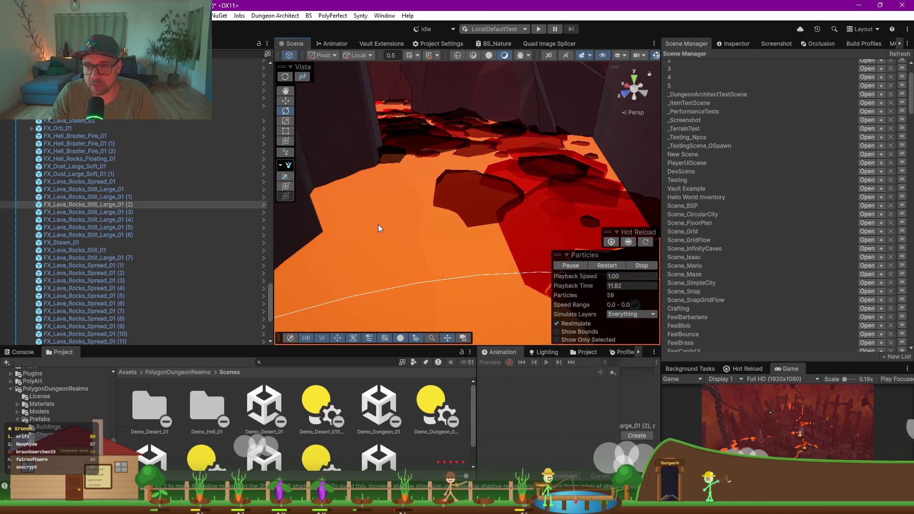
# - Orbit around the lava cave and frame the selected FX_Lava_Rocks_Still_Large_01 (2)
pyautogui.moveTo(381, 194)
pyautogui.mouseDown()
pyautogui.moveTo(465, 214)
pyautogui.moveTo(379, 231)
pyautogui.moveTo(443, 251)
pyautogui.moveTo(244, 230)
pyautogui.moveTo(242, 240)
pyautogui.moveTo(435, 235)
pyautogui.moveTo(481, 220)
pyautogui.moveTo(376, 241)
pyautogui.moveTo(353, 235)
pyautogui.mouseUp()
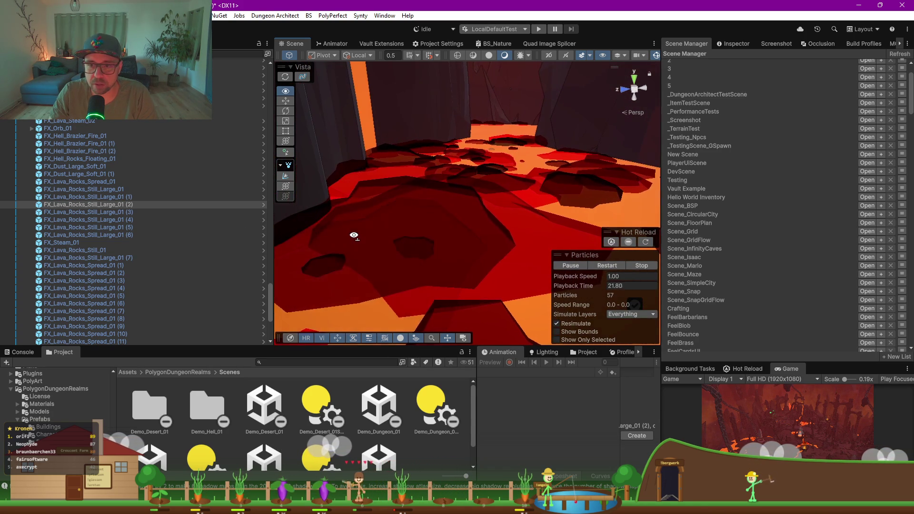
pyautogui.moveTo(418, 237)
pyautogui.mouseDown()
pyautogui.moveTo(484, 247)
pyautogui.moveTo(423, 235)
pyautogui.moveTo(447, 236)
pyautogui.moveTo(426, 238)
pyautogui.moveTo(404, 270)
pyautogui.moveTo(360, 294)
pyautogui.moveTo(316, 302)
pyautogui.moveTo(369, 302)
pyautogui.moveTo(343, 271)
pyautogui.moveTo(390, 210)
pyautogui.moveTo(486, 190)
pyautogui.moveTo(498, 168)
pyautogui.moveTo(414, 224)
pyautogui.moveTo(383, 220)
pyautogui.moveTo(361, 202)
pyautogui.moveTo(422, 198)
pyautogui.moveTo(422, 213)
pyautogui.moveTo(389, 191)
pyautogui.moveTo(362, 204)
pyautogui.moveTo(330, 251)
pyautogui.moveTo(317, 234)
pyautogui.moveTo(387, 198)
pyautogui.moveTo(533, 178)
pyautogui.moveTo(565, 184)
pyautogui.moveTo(563, 193)
pyautogui.mouseUp()
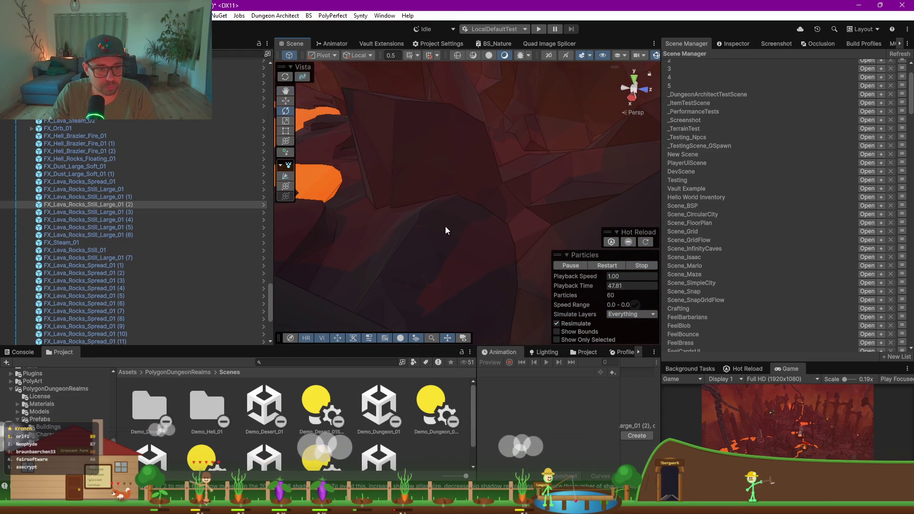
pyautogui.moveTo(424, 227)
pyautogui.mouseDown()
pyautogui.moveTo(477, 245)
pyautogui.moveTo(448, 209)
pyautogui.mouseUp()
pyautogui.moveTo(452, 211)
pyautogui.mouseDown()
pyautogui.moveTo(531, 228)
pyautogui.moveTo(746, 236)
pyautogui.mouseUp()
pyautogui.press('f')
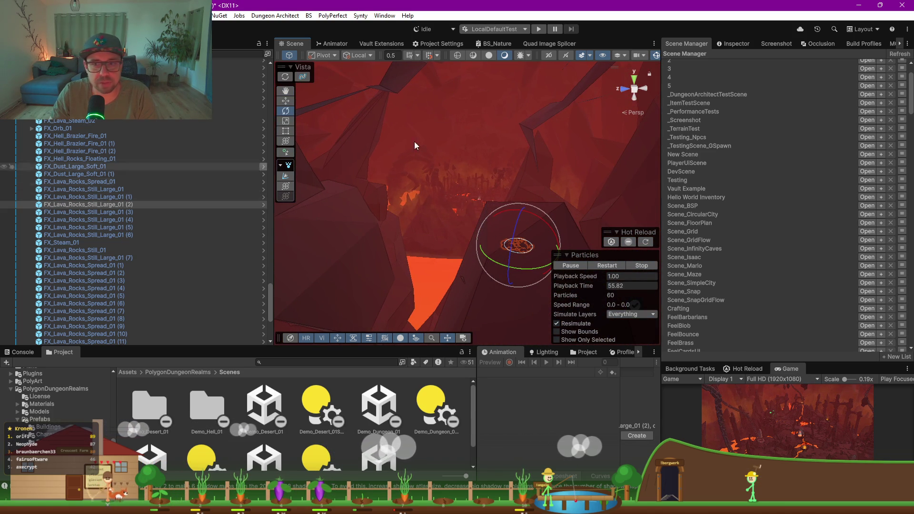
# - Filter the Hierarchy to the lava-rock object, then clear the search
pyautogui.scroll(2, 121, 173)
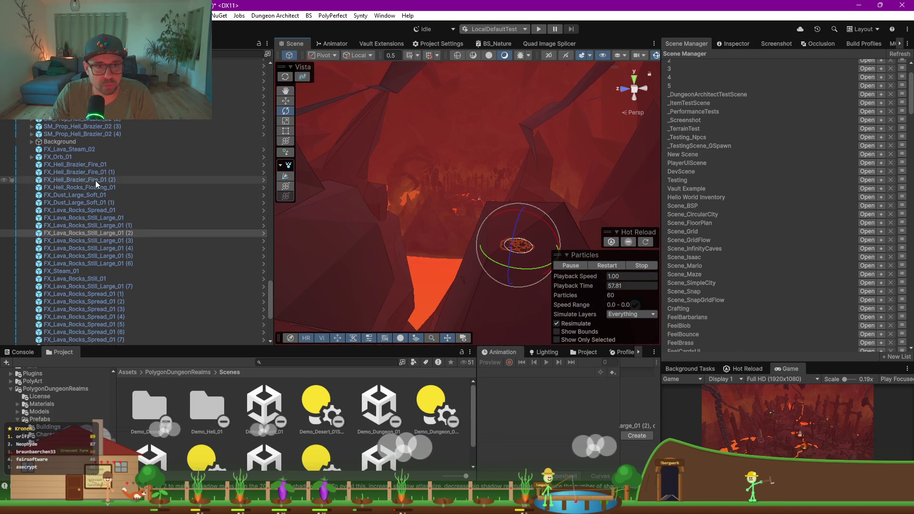
pyautogui.scroll(-10, 95, 178)
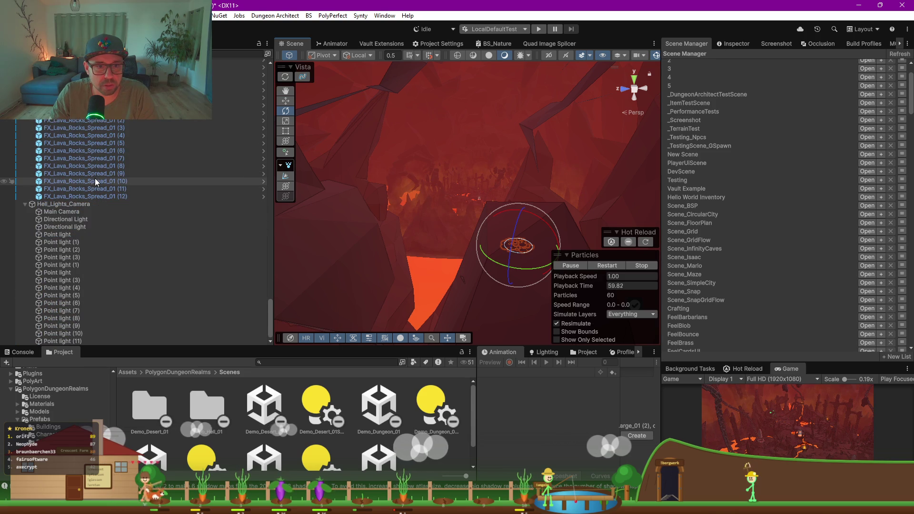
pyautogui.scroll(10, 95, 181)
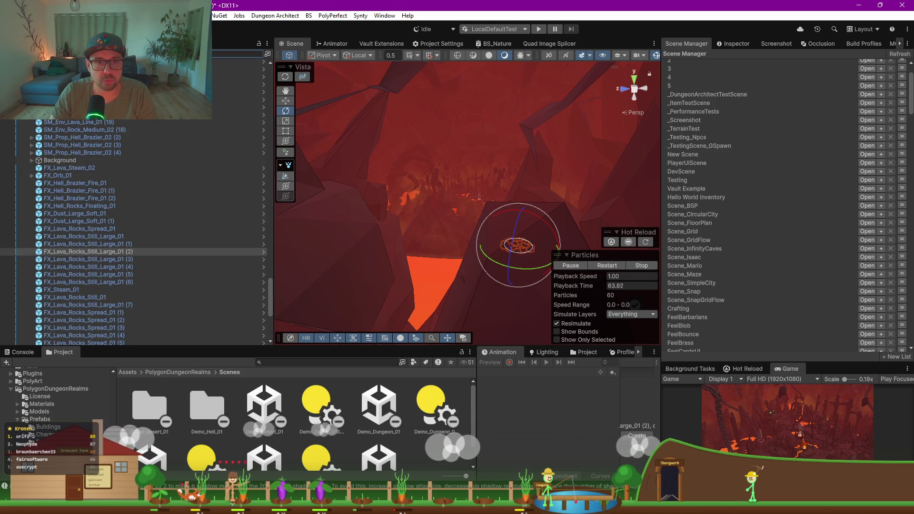
pyautogui.hotkey('ctrl', 'v')
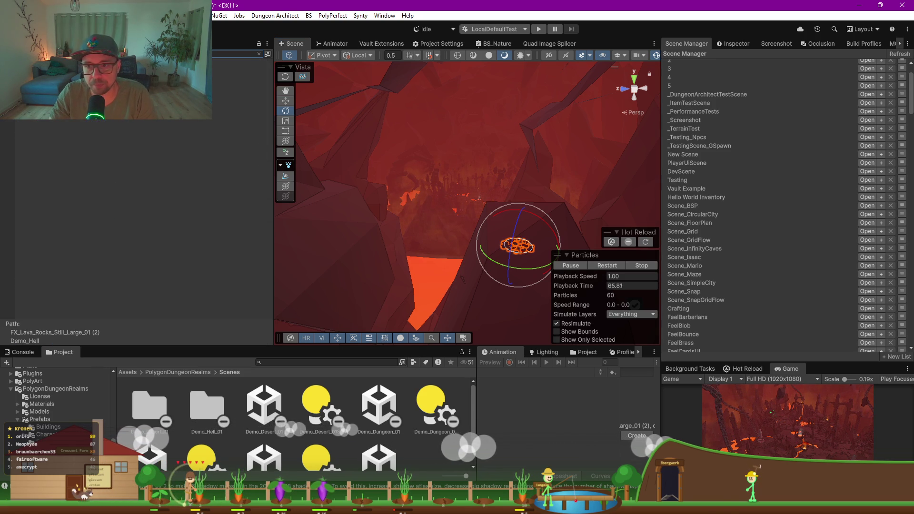
pyautogui.press('Escape')
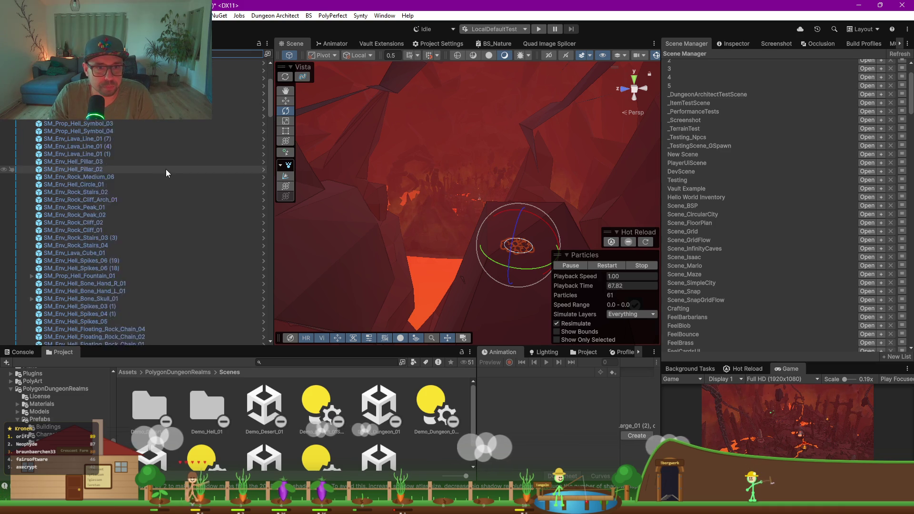
# - Isolate and frame the selected particle object, orbiting around it
pyautogui.scroll(-5, 166, 169)
pyautogui.hotkey('shift', 'h')
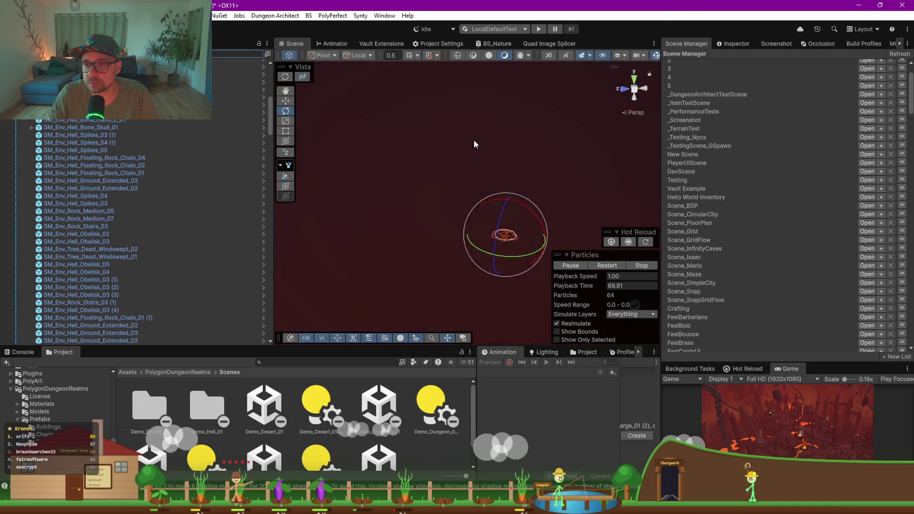
pyautogui.press('f')
pyautogui.scroll(5, 465, 151)
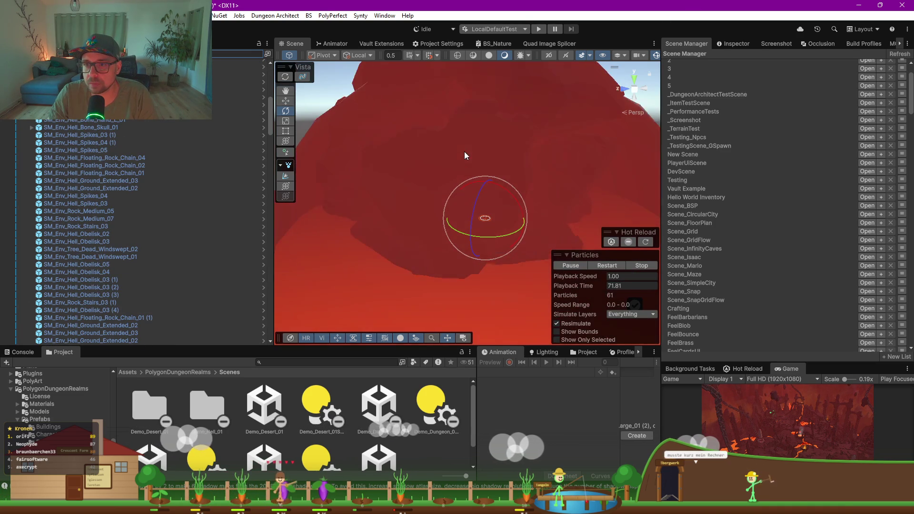
pyautogui.moveTo(371, 187)
pyautogui.mouseDown()
pyautogui.moveTo(495, 145)
pyautogui.moveTo(522, 210)
pyautogui.mouseUp()
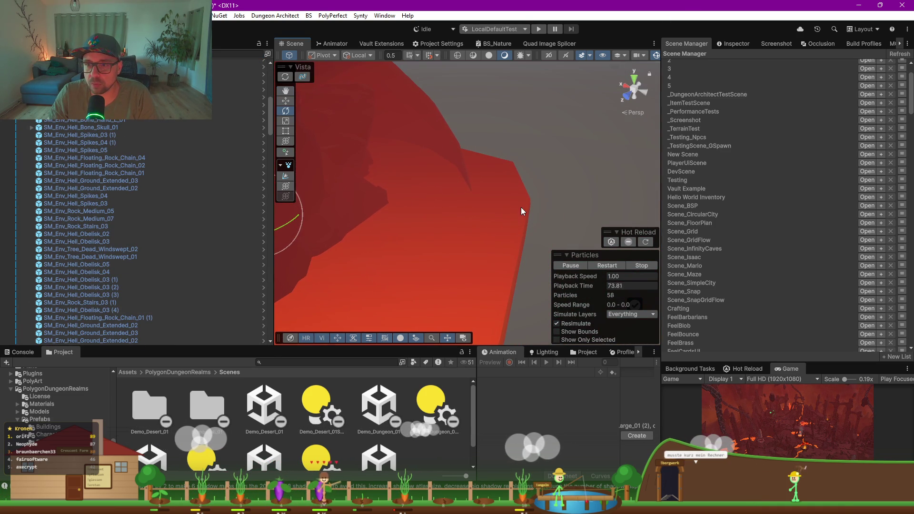
# - Show SM_SkyDome's Inspector, expand its Moon, Stars, Sun children and toggle FX_Portal_Dark
pyautogui.click(453, 163)
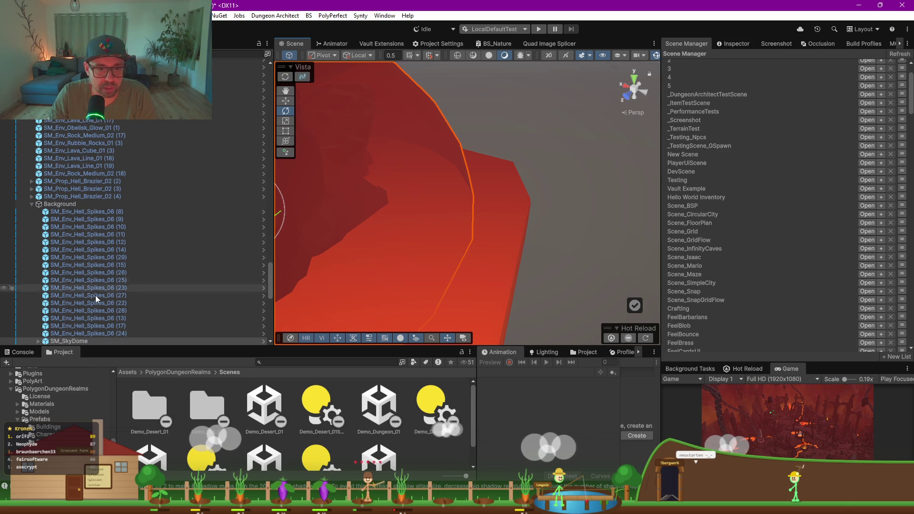
pyautogui.scroll(-6, 112, 326)
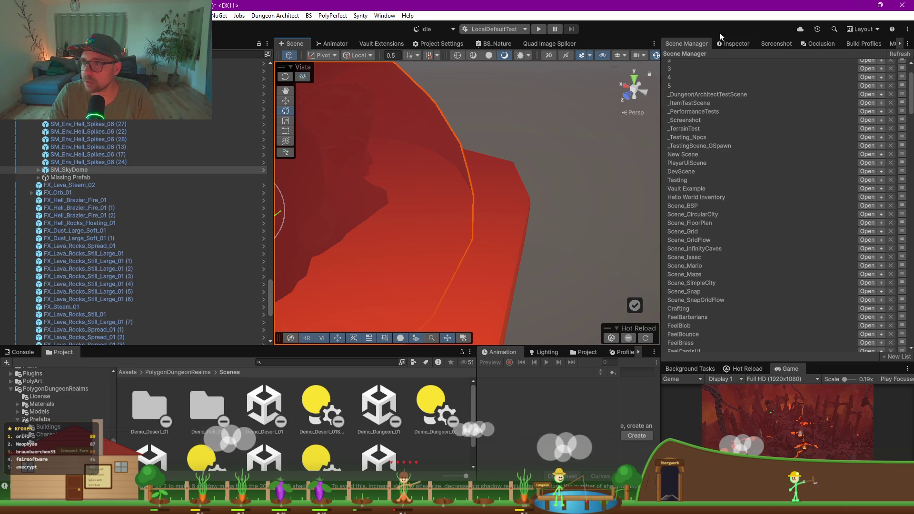
pyautogui.click(725, 43)
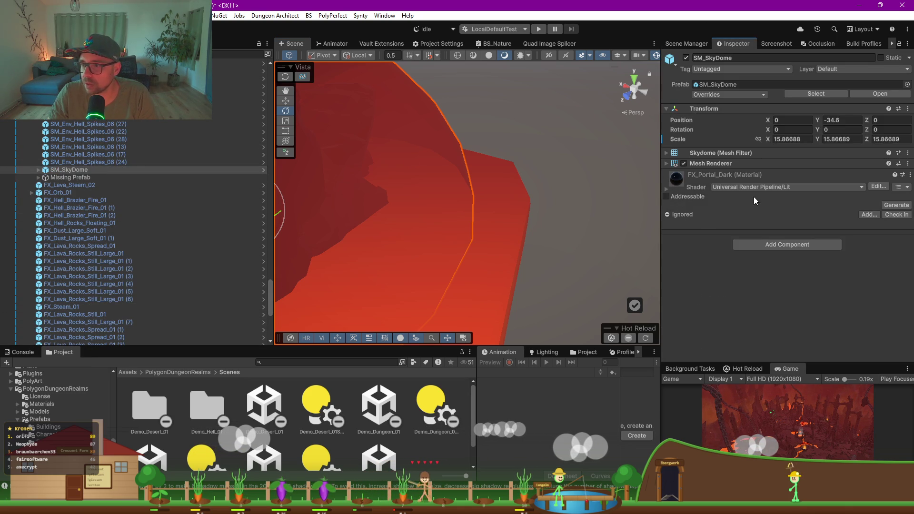
pyautogui.moveTo(501, 179)
pyautogui.mouseDown()
pyautogui.moveTo(414, 194)
pyautogui.moveTo(463, 196)
pyautogui.moveTo(523, 159)
pyautogui.moveTo(493, 138)
pyautogui.moveTo(490, 112)
pyautogui.moveTo(377, 147)
pyautogui.mouseUp()
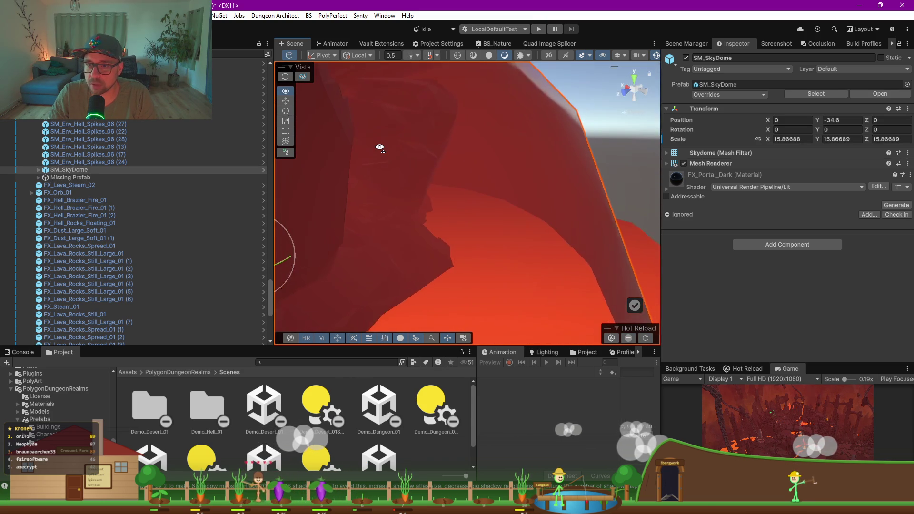
pyautogui.scroll(3, 378, 147)
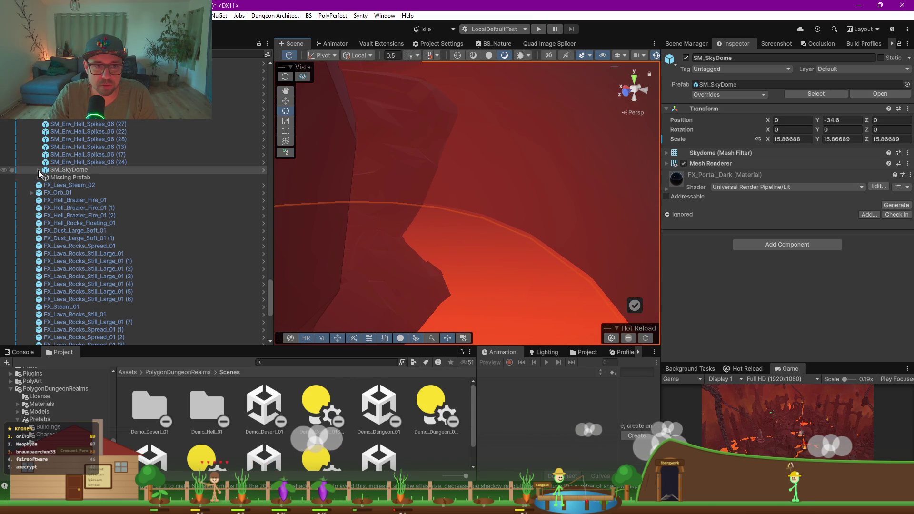
pyautogui.click(38, 170)
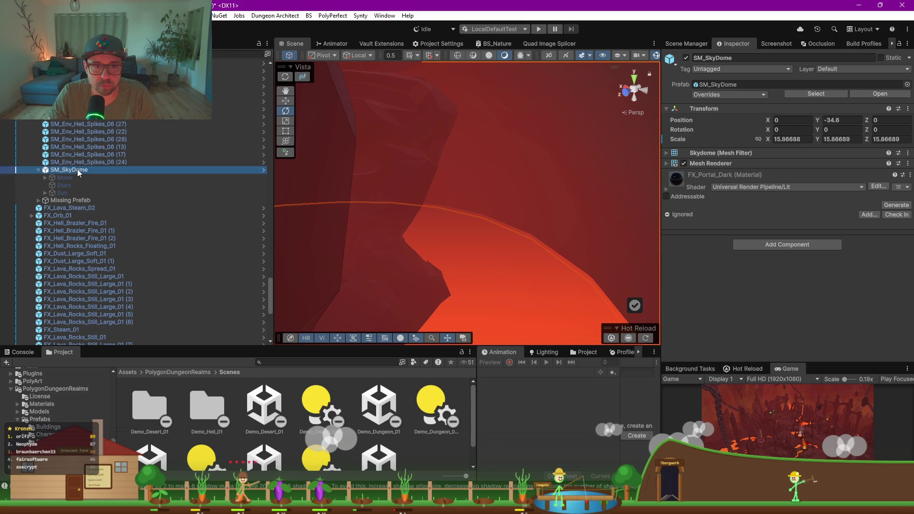
pyautogui.click(666, 184)
pyautogui.click(667, 188)
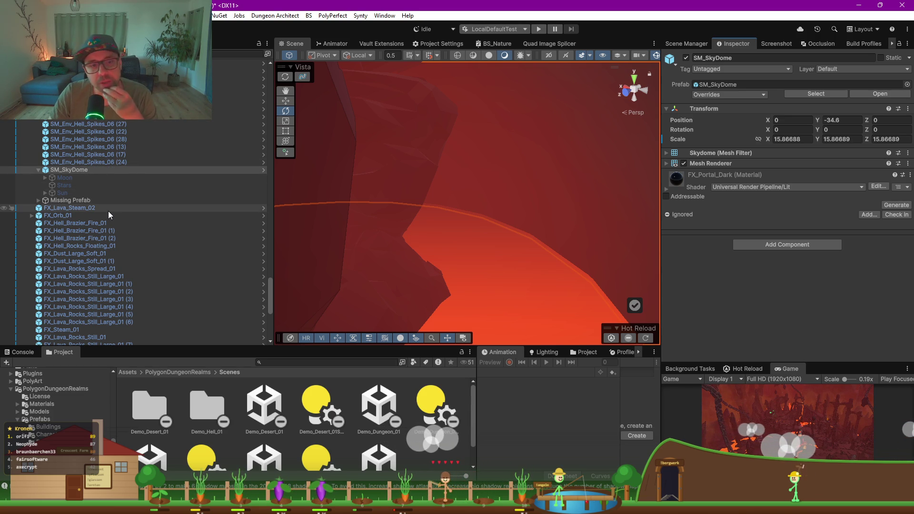
pyautogui.scroll(-3, 145, 222)
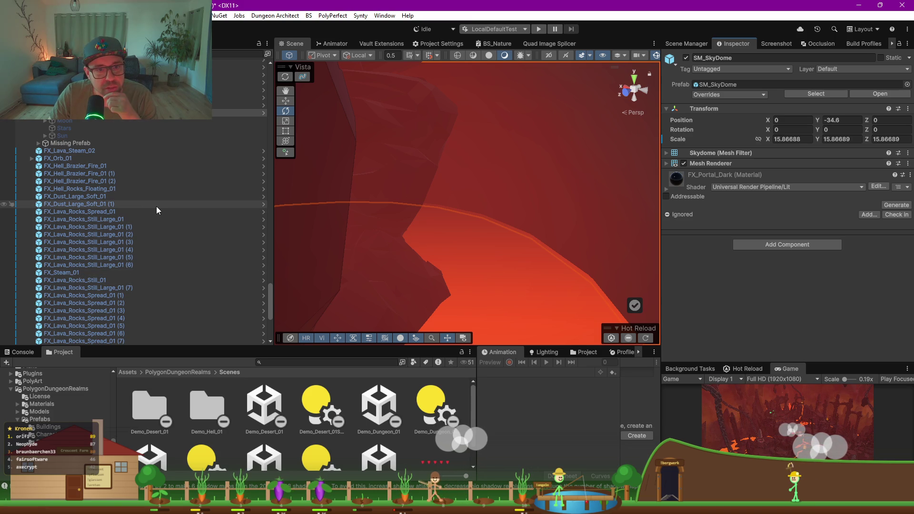
pyautogui.click(114, 195)
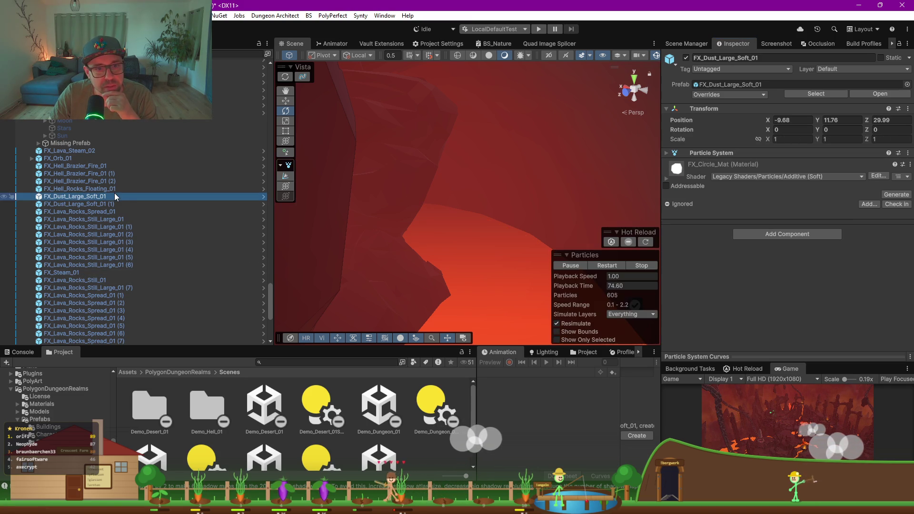
pyautogui.moveTo(410, 227); pyautogui.dragTo(369, 187)
pyautogui.press('f')
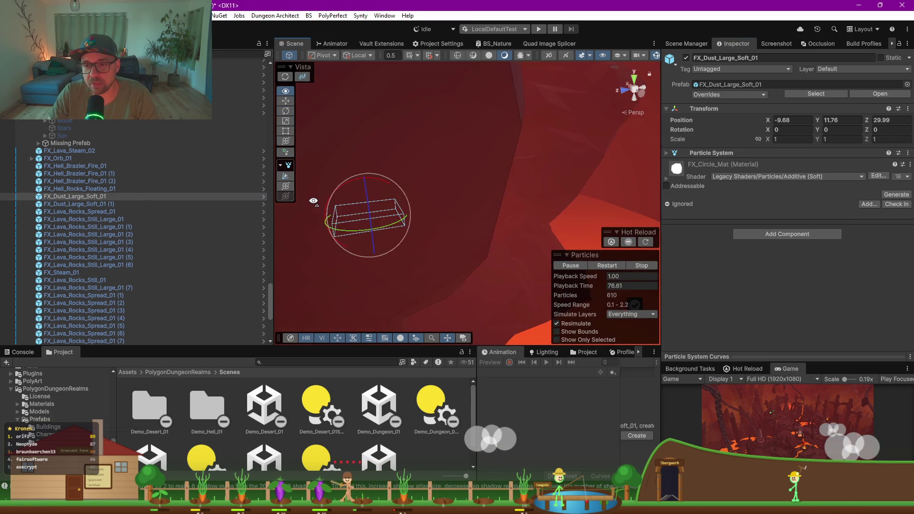
pyautogui.moveTo(315, 202)
pyautogui.mouseDown()
pyautogui.moveTo(337, 198)
pyautogui.moveTo(456, 229)
pyautogui.moveTo(463, 218)
pyautogui.mouseUp()
pyautogui.click(463, 210)
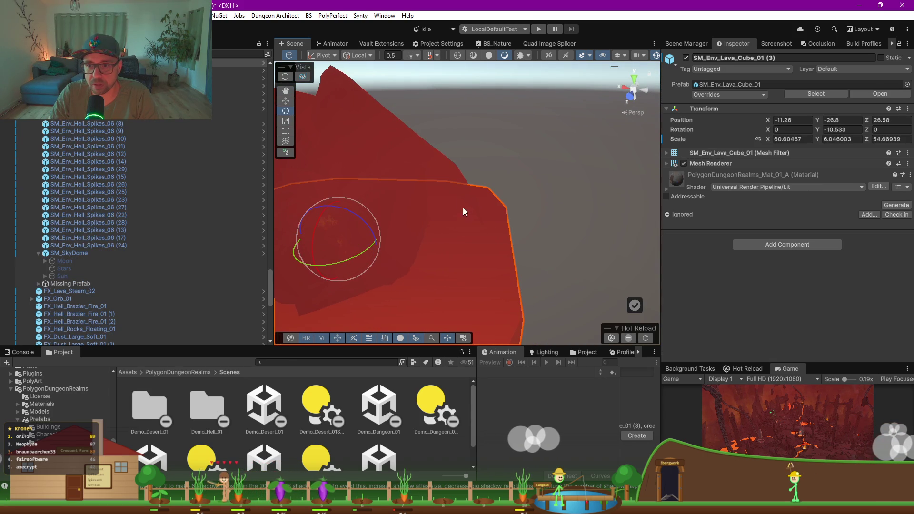
pyautogui.click(458, 172)
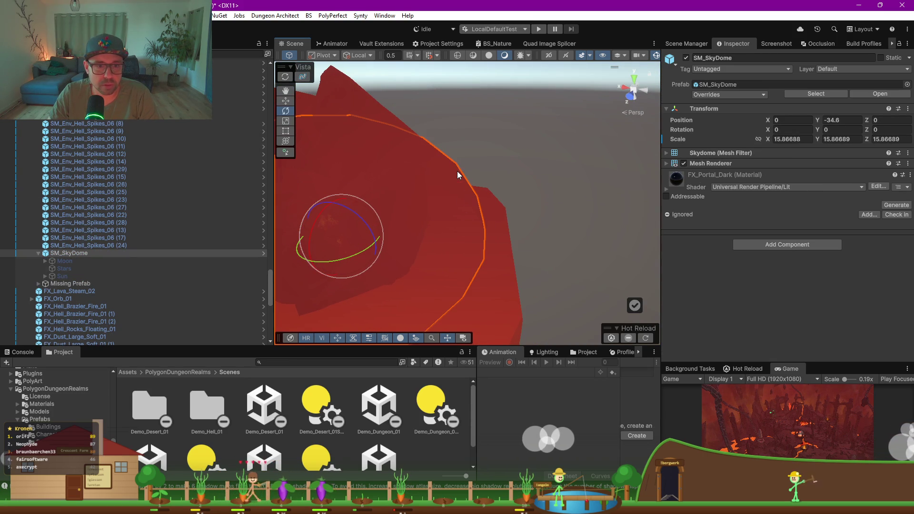
pyautogui.doubleClick(69, 253)
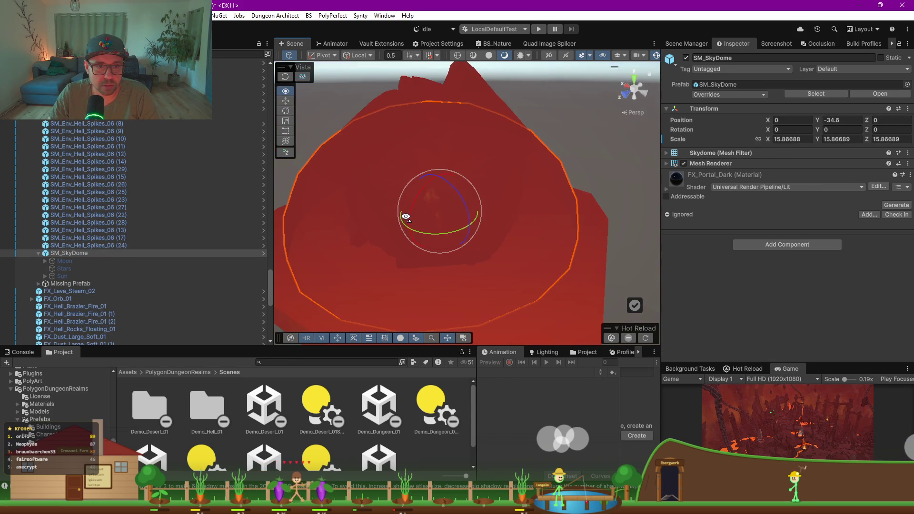
pyautogui.scroll(-6, 60, 130)
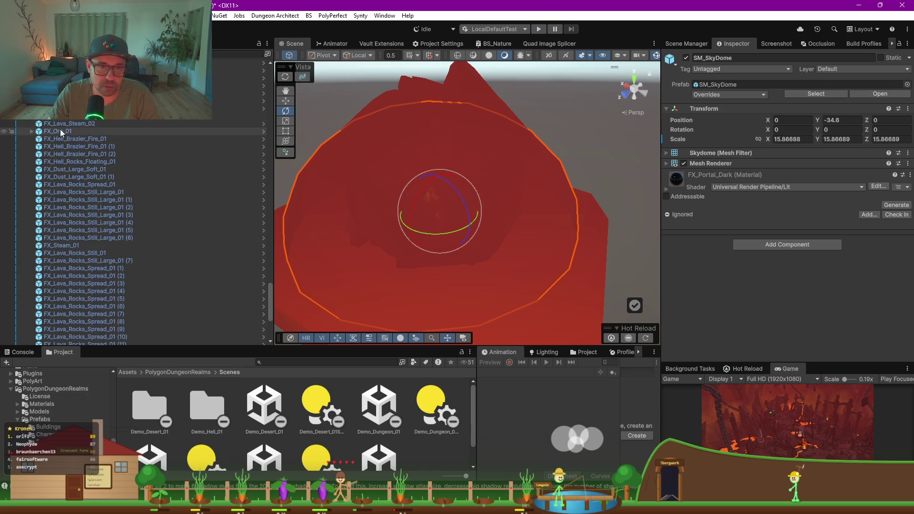
pyautogui.scroll(-2, 93, 173)
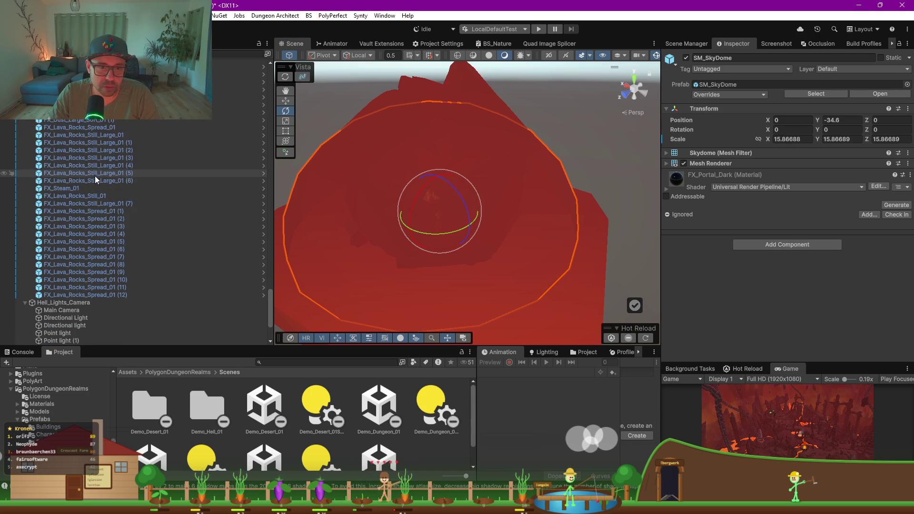
pyautogui.scroll(5, 106, 279)
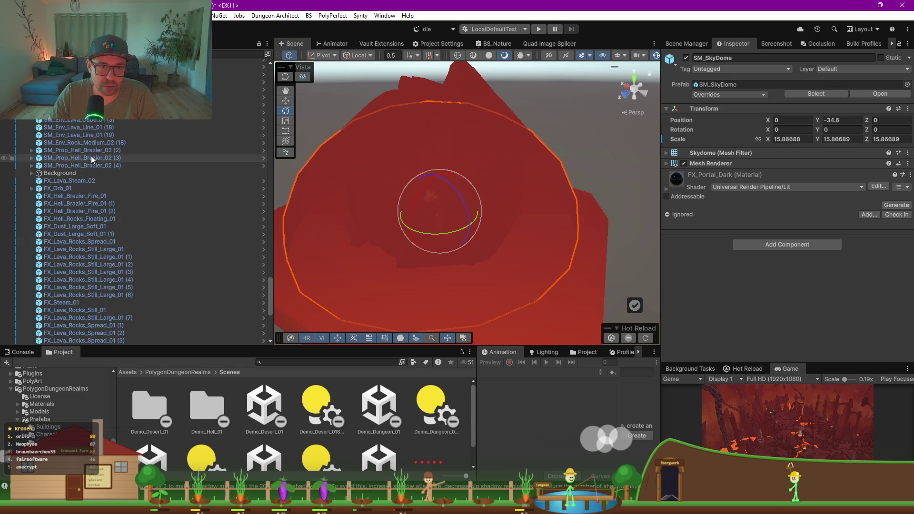
# - Open Demo_Hell_01's Lighting environment settings, enlarge the Scene view, and show the Scene Manager list
pyautogui.click(547, 352)
pyautogui.moveTo(477, 410); pyautogui.dragTo(191, 409)
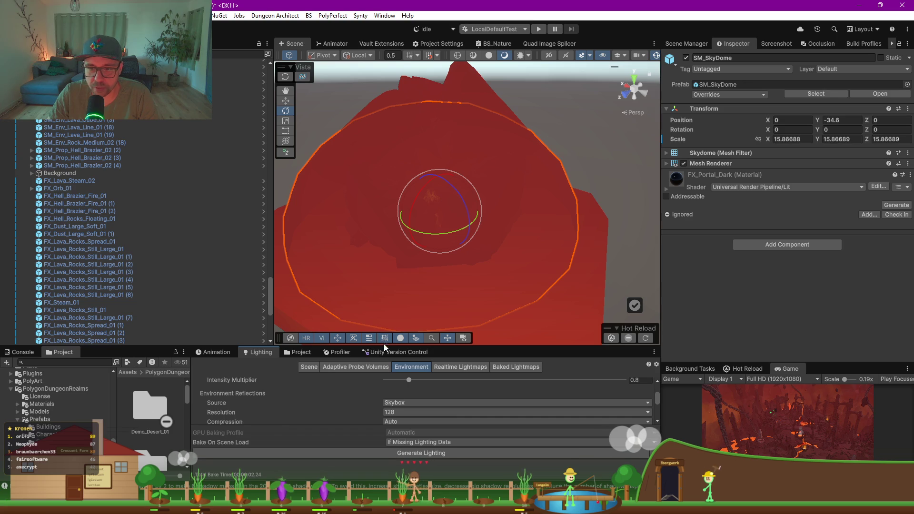
pyautogui.moveTo(383, 343); pyautogui.dragTo(376, 141)
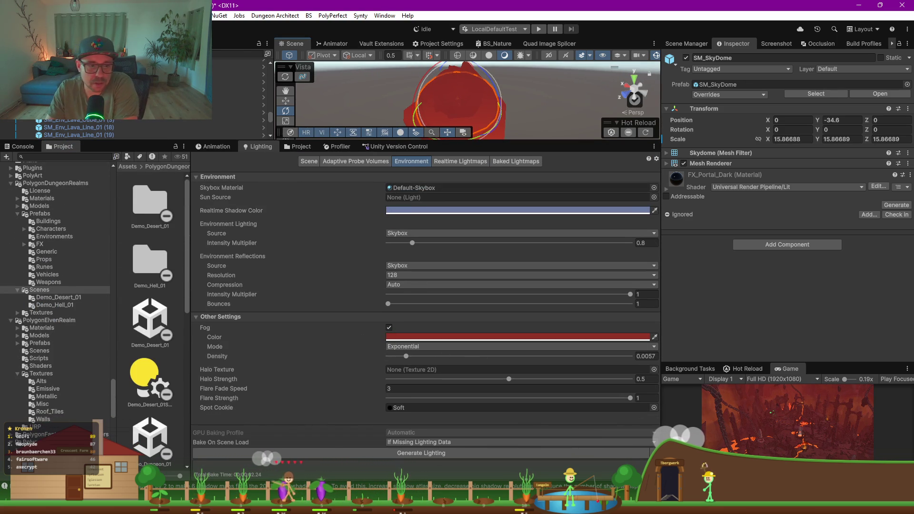
pyautogui.moveTo(140, 141); pyautogui.dragTo(141, 406)
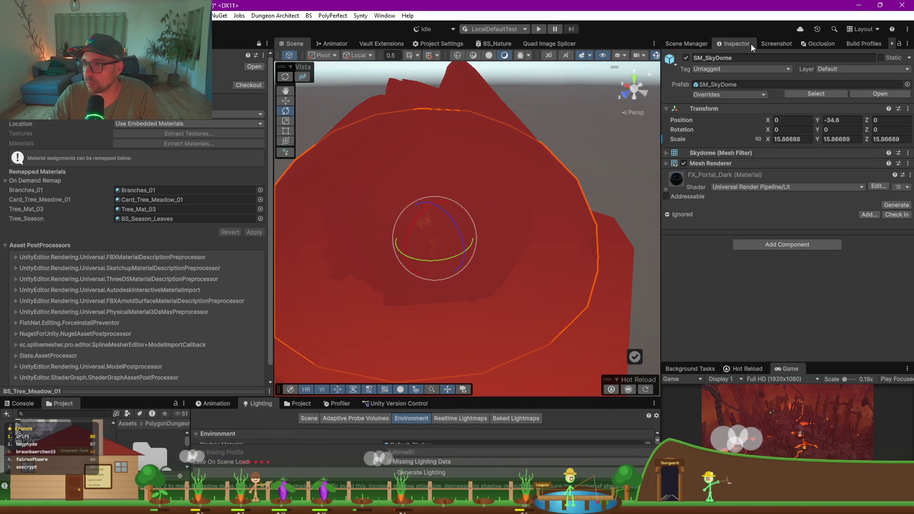
pyautogui.click(686, 44)
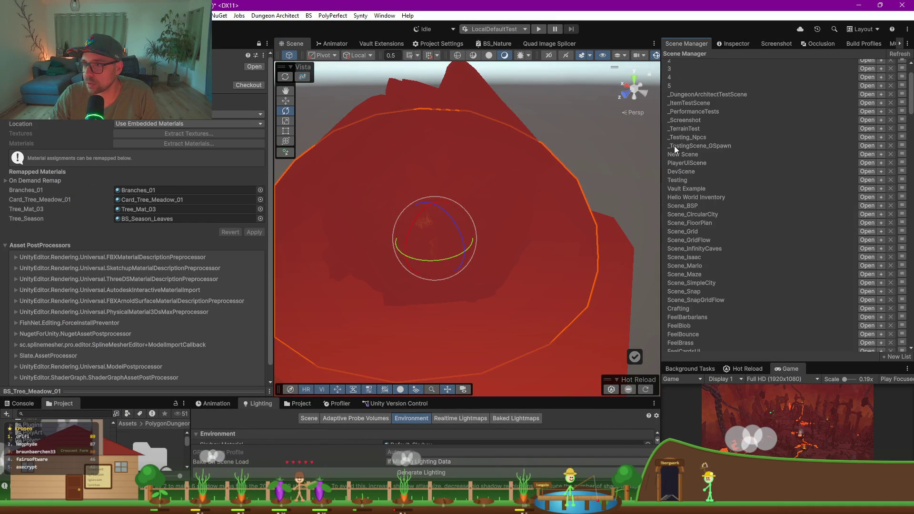
# - Open _Screenshot_Mine from Scene Manager, discarding Demo_Hell_01's changes, and show the SceneLoader settings
pyautogui.scroll(-20, 713, 168)
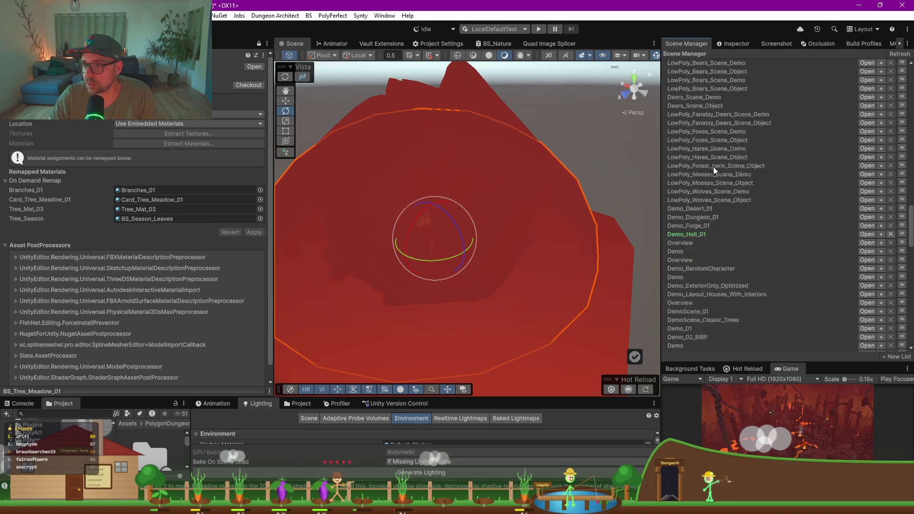
pyautogui.scroll(20, 709, 164)
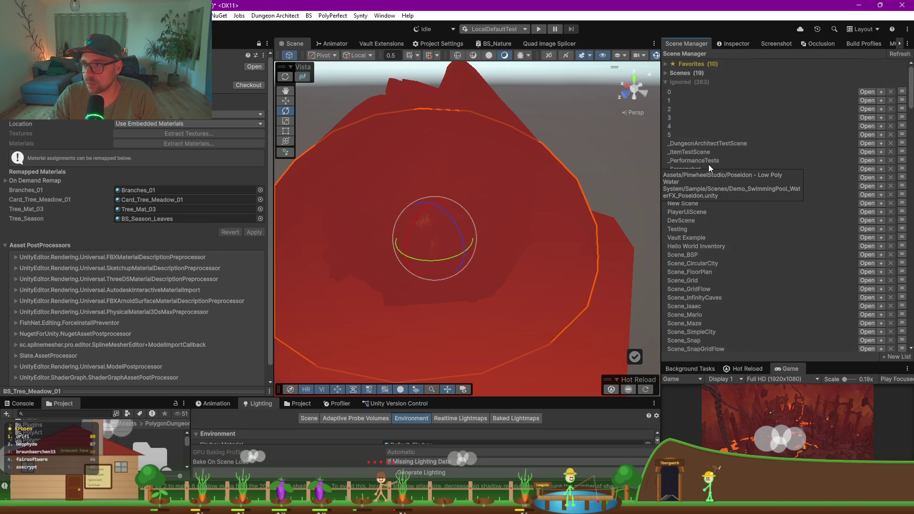
pyautogui.click(665, 82)
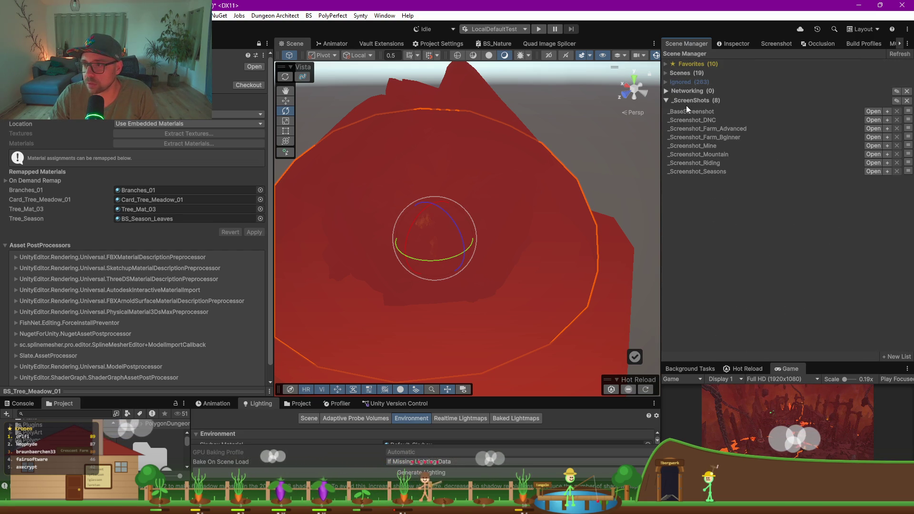
pyautogui.click(874, 146)
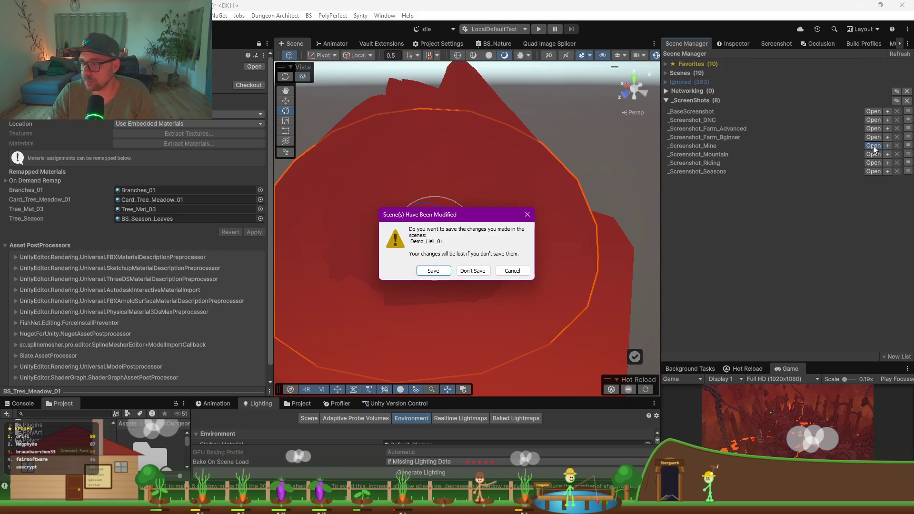
pyautogui.click(474, 272)
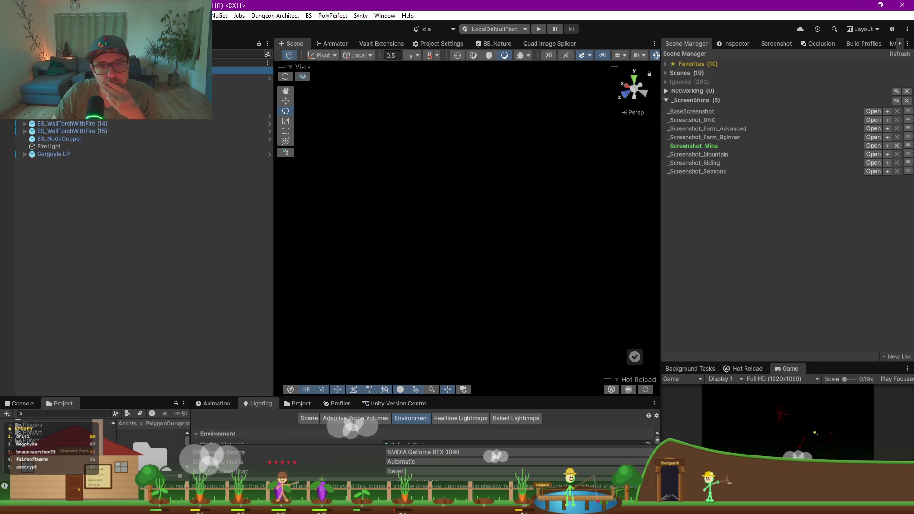
pyautogui.click(731, 43)
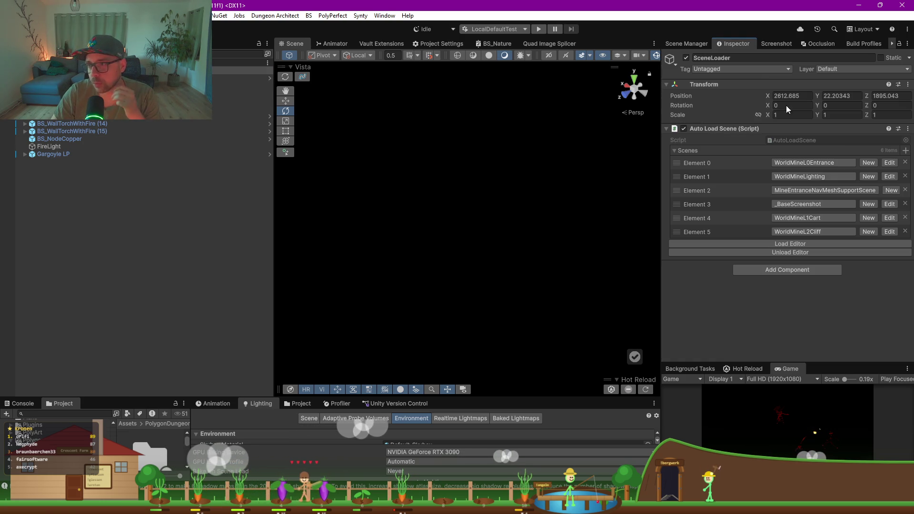
# - Load the six mine scenes via SceneLoader, then select Defender and orbit the view around it
pyautogui.click(804, 244)
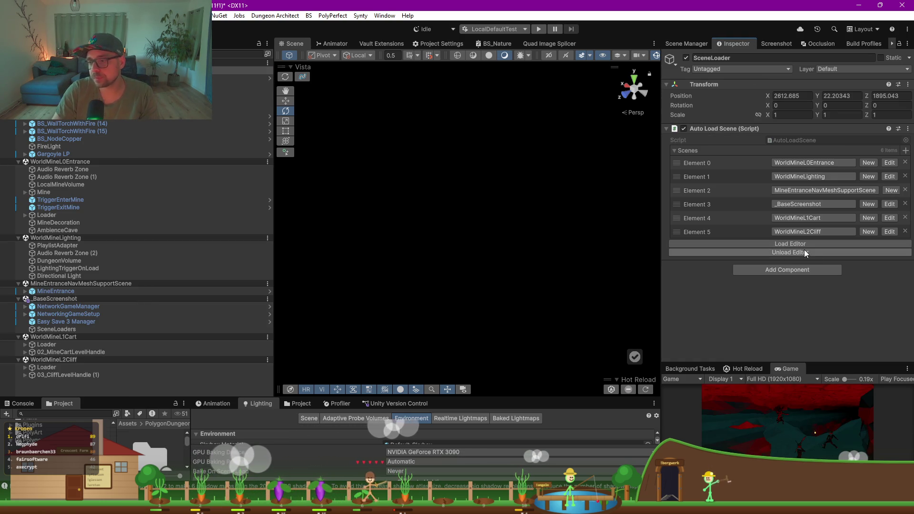
pyautogui.click(51, 125)
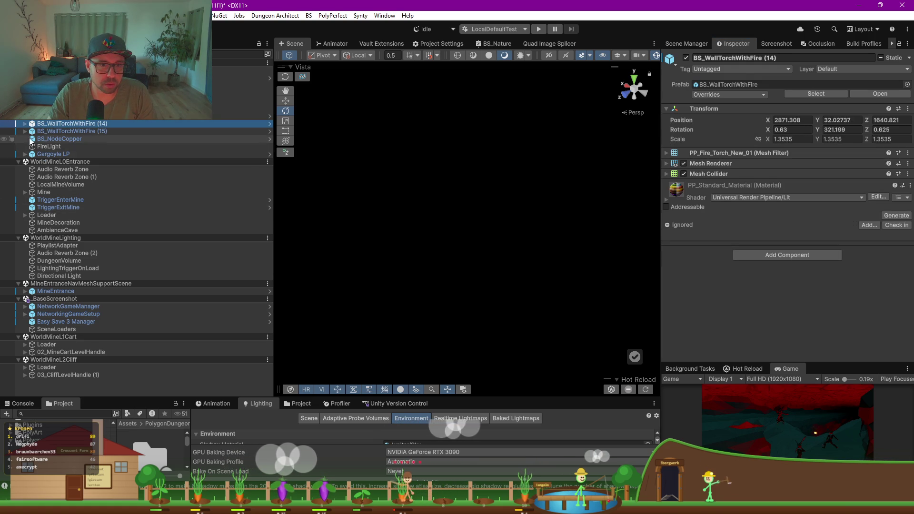
pyautogui.scroll(2, 72, 119)
pyautogui.click(72, 108)
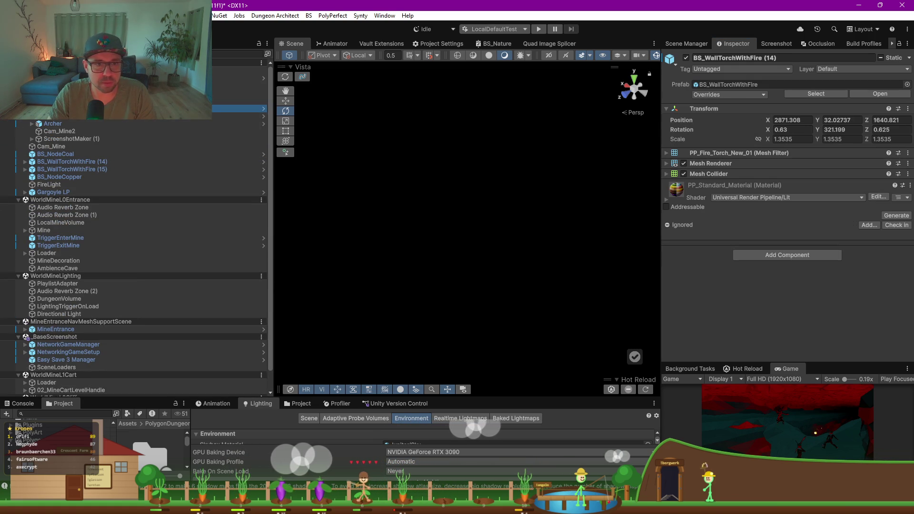
pyautogui.moveTo(514, 242)
pyautogui.mouseDown()
pyautogui.moveTo(381, 218)
pyautogui.moveTo(410, 267)
pyautogui.moveTo(329, 207)
pyautogui.moveTo(409, 198)
pyautogui.moveTo(384, 196)
pyautogui.mouseUp()
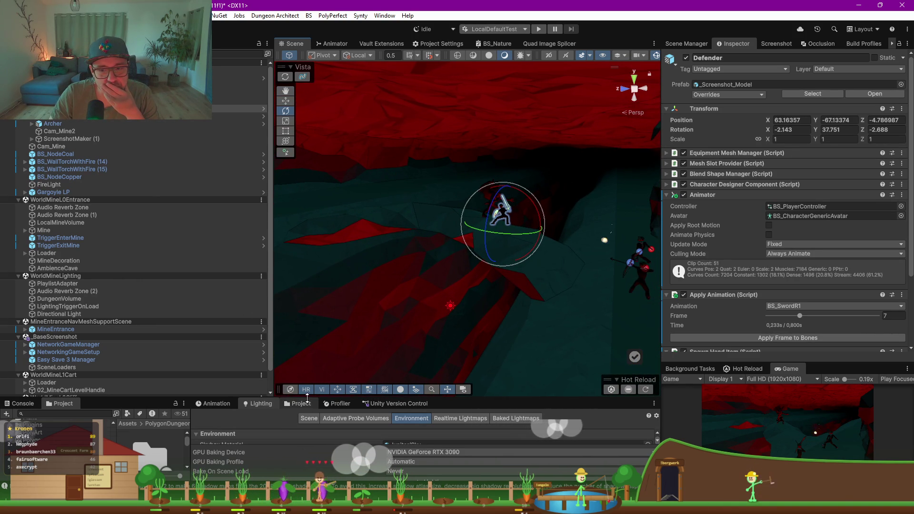
# - Set the realtime shadow colour to orange
pyautogui.moveTo(307, 396); pyautogui.dragTo(287, 307)
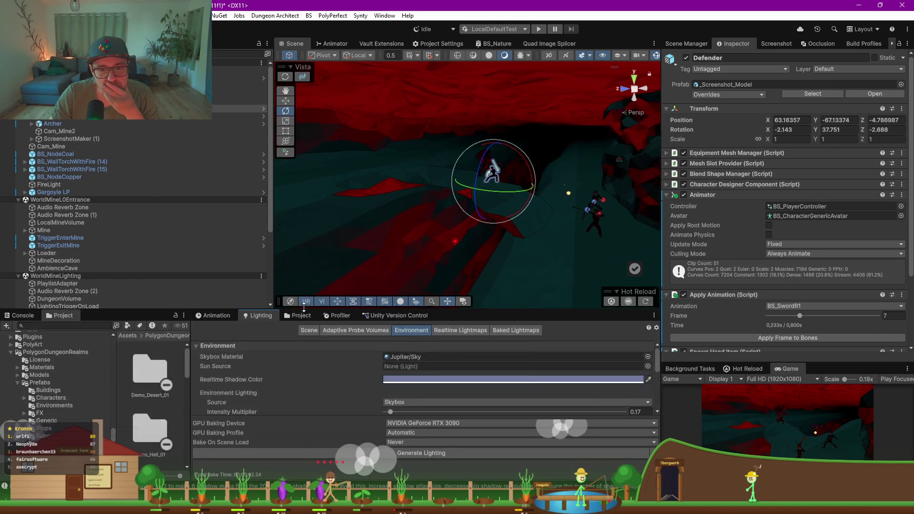
pyautogui.click(449, 375)
pyautogui.moveTo(545, 239); pyautogui.dragTo(533, 243)
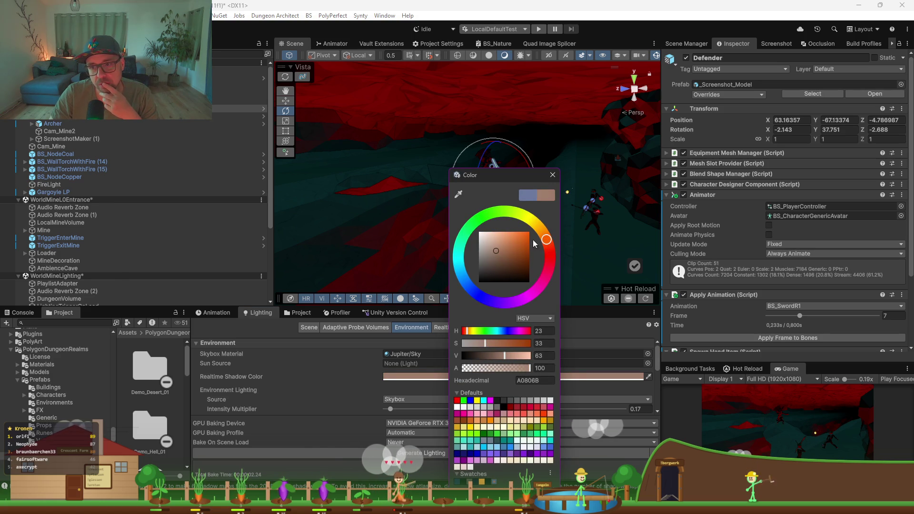
pyautogui.click(522, 245)
pyautogui.click(344, 393)
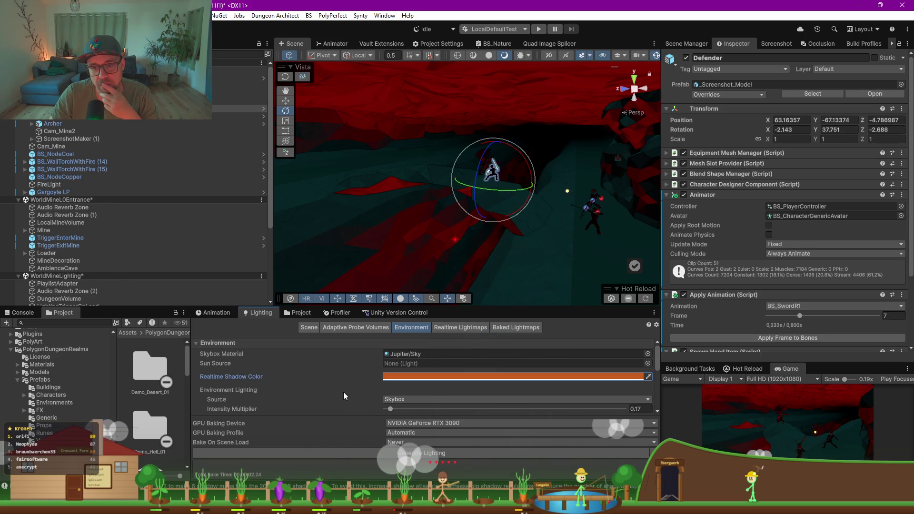
# - Change the fog colour from black to dark orange-brown 9D400C
pyautogui.scroll(-3, 344, 392)
pyautogui.moveTo(479, 308); pyautogui.dragTo(473, 215)
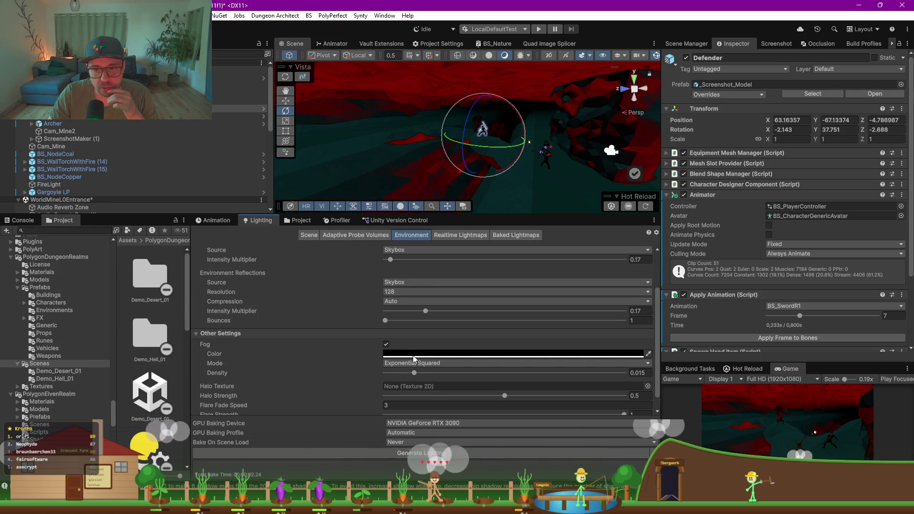
pyautogui.scroll(3, 319, 339)
pyautogui.scroll(-4, 341, 336)
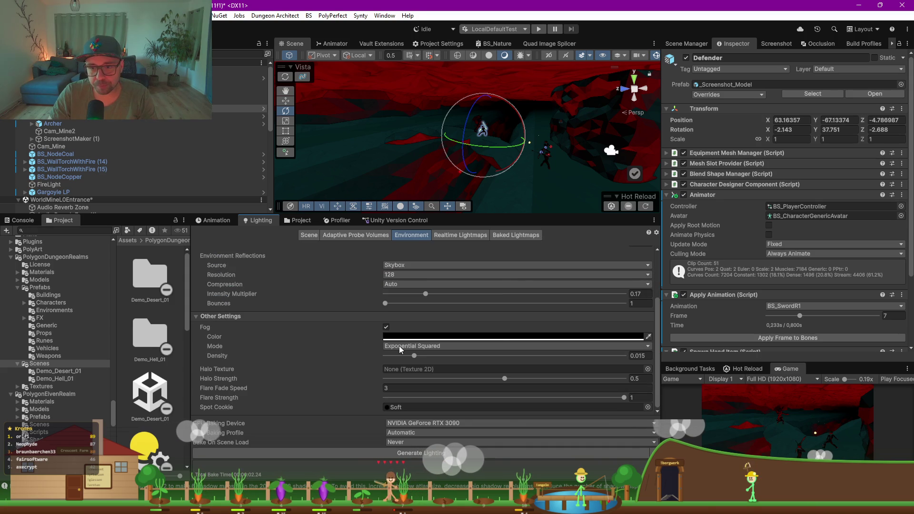
pyautogui.click(399, 336)
pyautogui.click(497, 246)
pyautogui.click(475, 252)
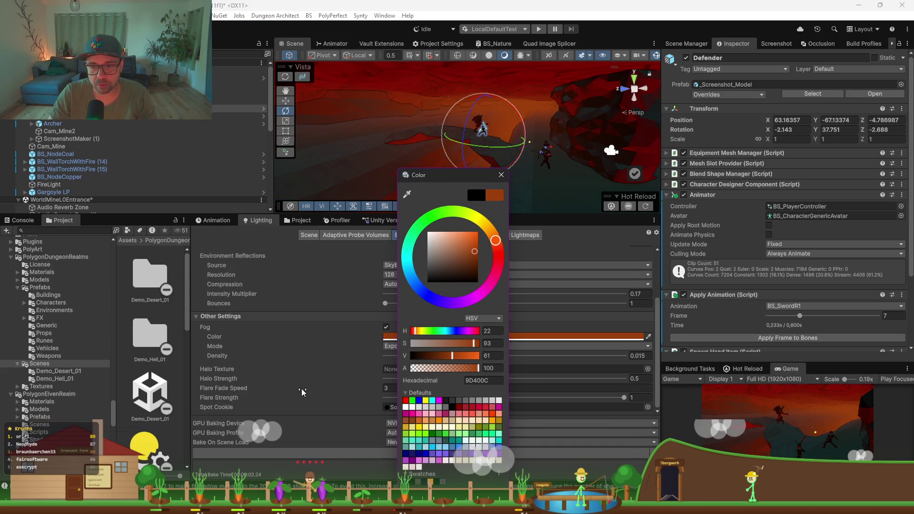
# - Finish the fog colour, then try fog density up to 0.045 before thinning it down
pyautogui.click(305, 358)
pyautogui.click(415, 346)
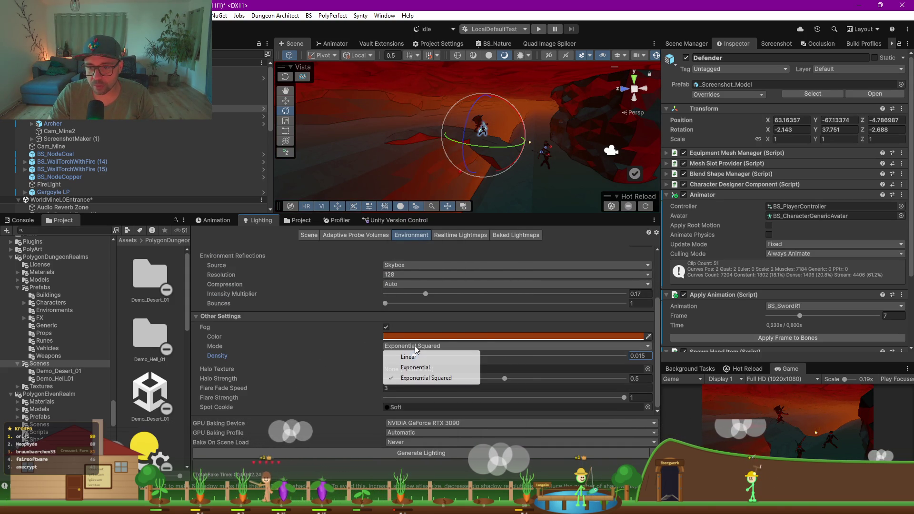
pyautogui.click(317, 352)
pyautogui.moveTo(414, 357); pyautogui.dragTo(439, 358)
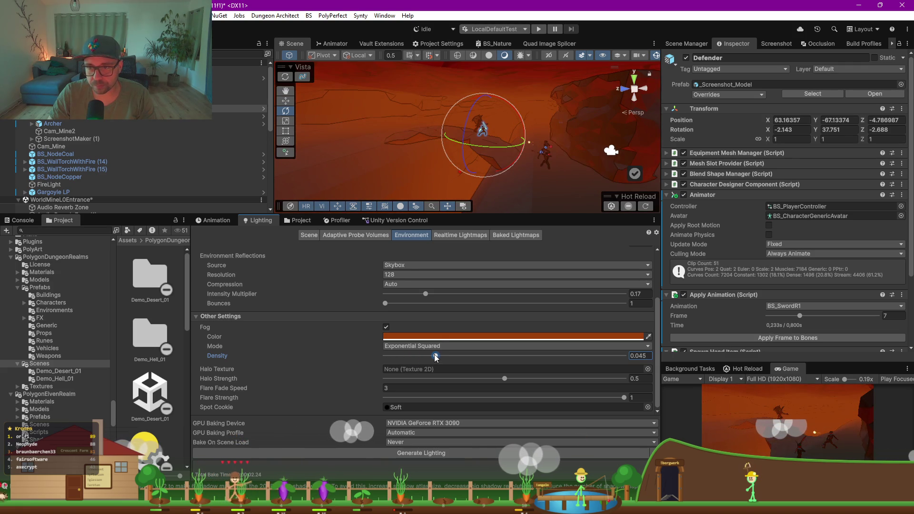
pyautogui.moveTo(476, 181)
pyautogui.mouseDown()
pyautogui.moveTo(499, 187)
pyautogui.moveTo(481, 309)
pyautogui.mouseUp()
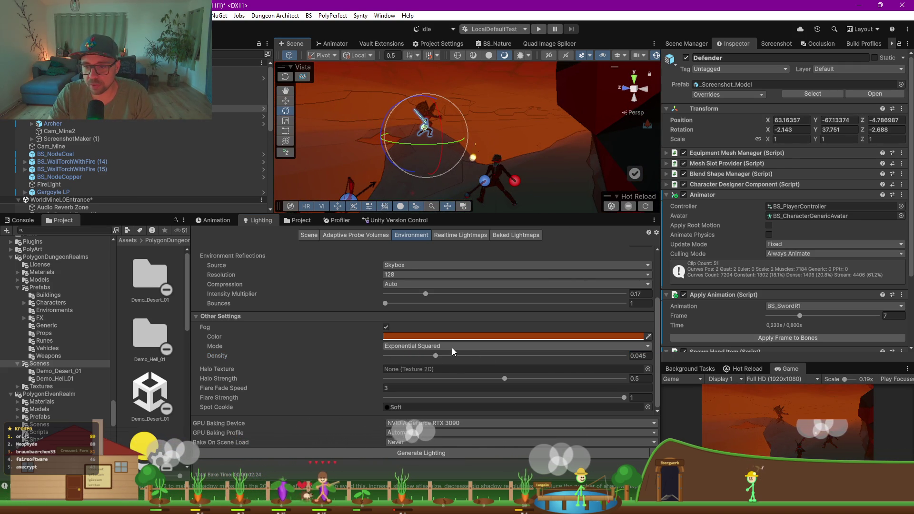
pyautogui.moveTo(436, 355); pyautogui.dragTo(403, 356)
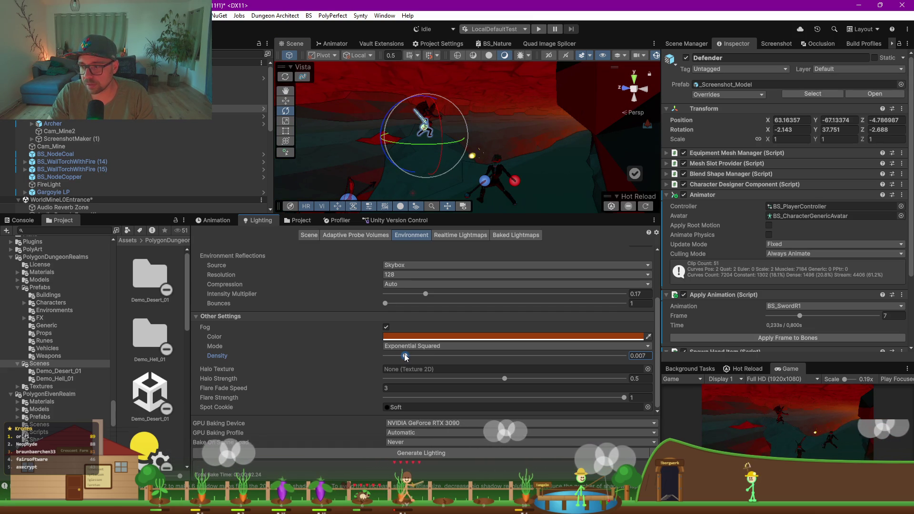
# - Switch the fog to Linear mode with start distance -30 and end 300
pyautogui.click(406, 346)
pyautogui.click(414, 357)
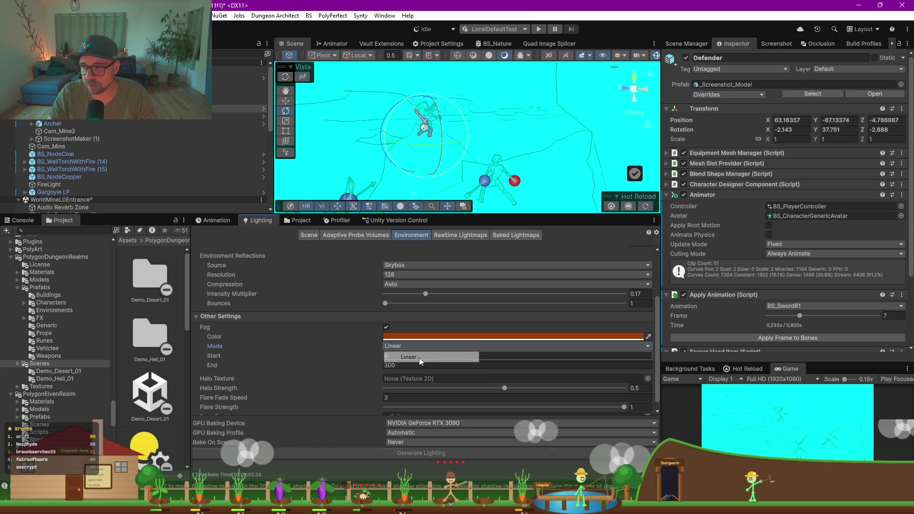
pyautogui.click(416, 344)
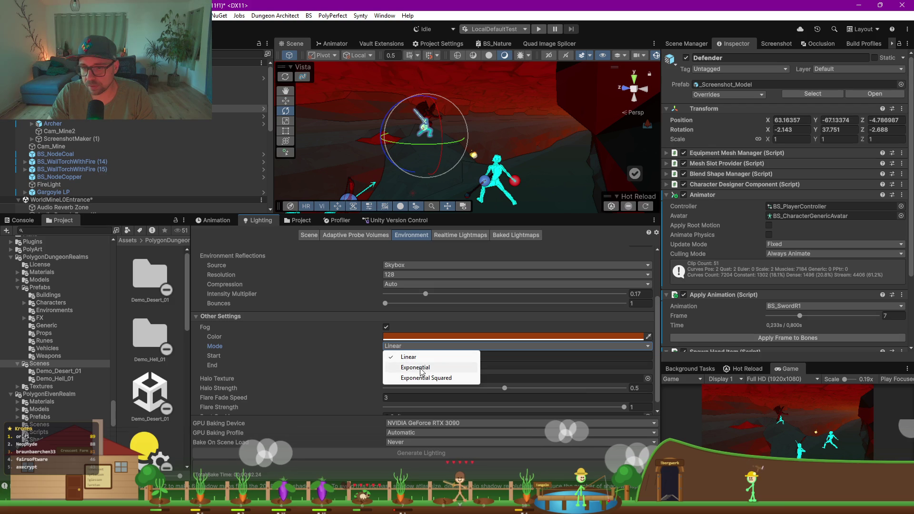
pyautogui.click(418, 357)
pyautogui.moveTo(358, 358); pyautogui.dragTo(374, 358)
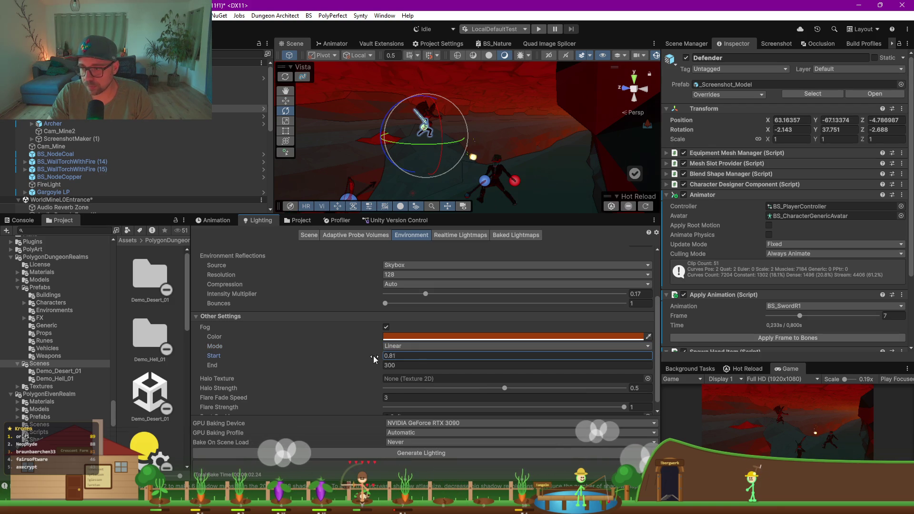
pyautogui.moveTo(121, 363)
pyautogui.mouseDown()
pyautogui.moveTo(47, 357)
pyautogui.moveTo(786, 338)
pyautogui.moveTo(390, 357)
pyautogui.moveTo(458, 357)
pyautogui.mouseUp()
pyautogui.write('-30')
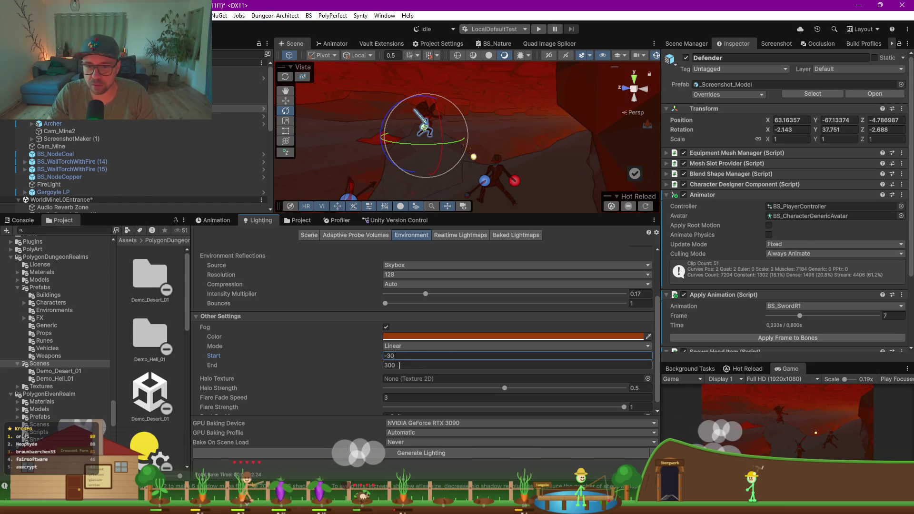
pyautogui.click(414, 366)
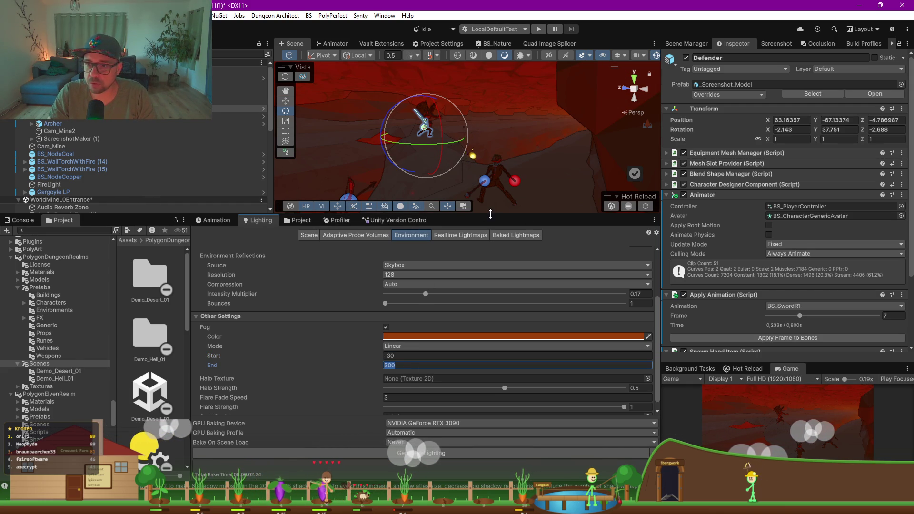
# - Enlarge the Scene view and reframe it around the Defender character
pyautogui.moveTo(490, 214); pyautogui.dragTo(491, 356)
pyautogui.moveTo(491, 285); pyautogui.dragTo(473, 259)
pyautogui.moveTo(488, 256); pyautogui.dragTo(151, 241)
pyautogui.press('f')
pyautogui.moveTo(419, 248); pyautogui.dragTo(446, 251)
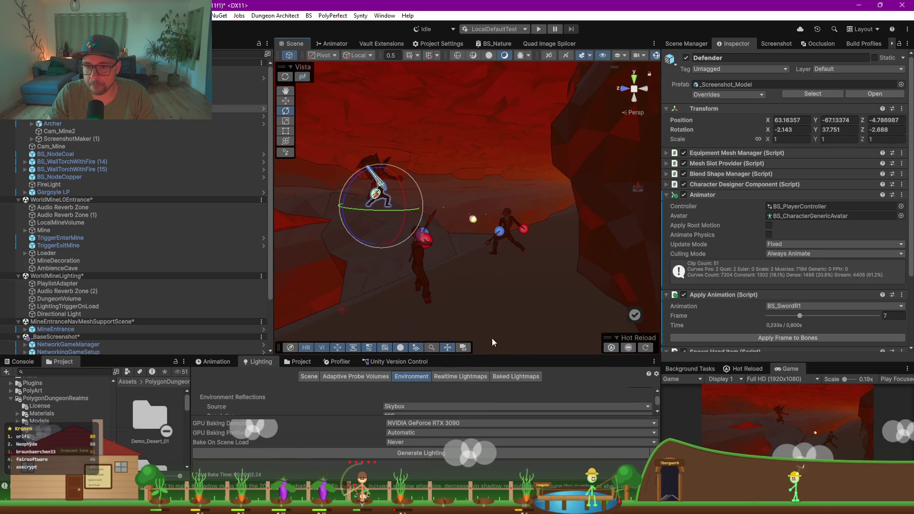
# - Adjust the halo strength up and back down and lower the flare strength slightly
pyautogui.moveTo(512, 356); pyautogui.dragTo(517, 201)
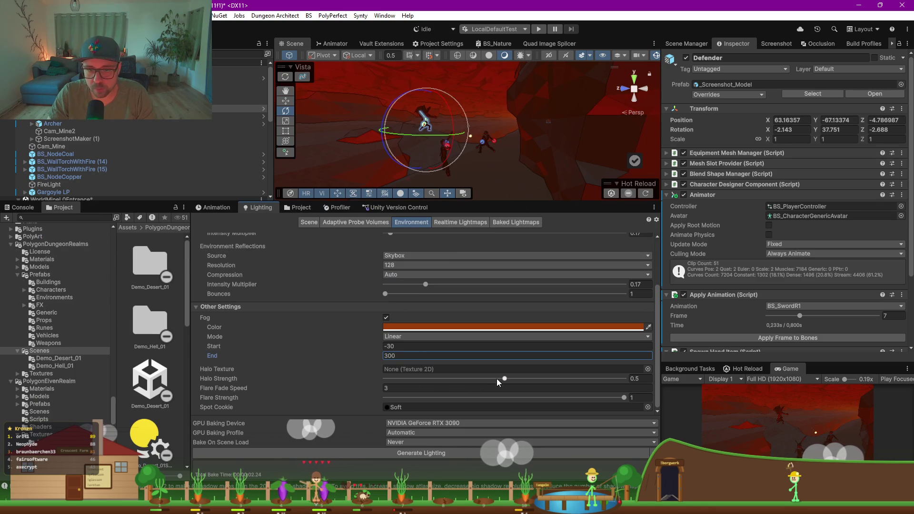
pyautogui.moveTo(513, 379); pyautogui.dragTo(582, 379)
pyautogui.moveTo(502, 383); pyautogui.dragTo(369, 373)
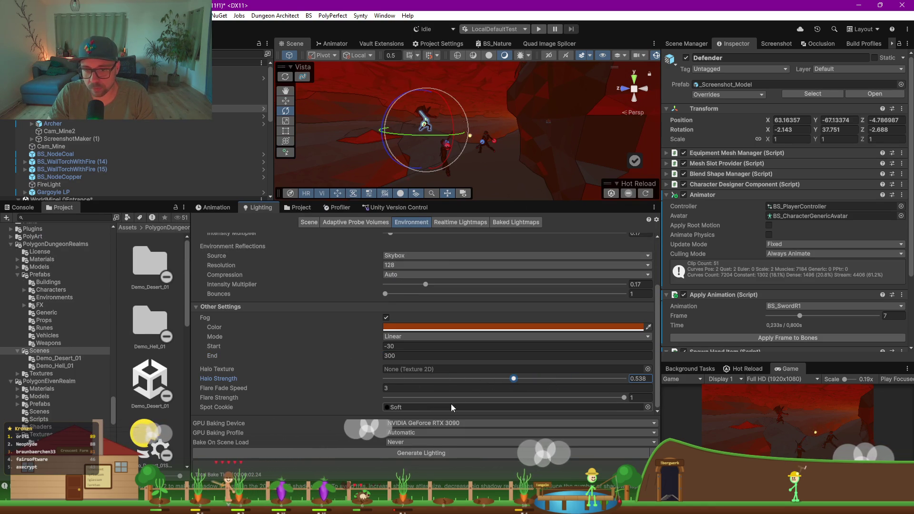
pyautogui.moveTo(624, 397)
pyautogui.mouseDown()
pyautogui.moveTo(602, 398)
pyautogui.moveTo(628, 398)
pyautogui.mouseUp()
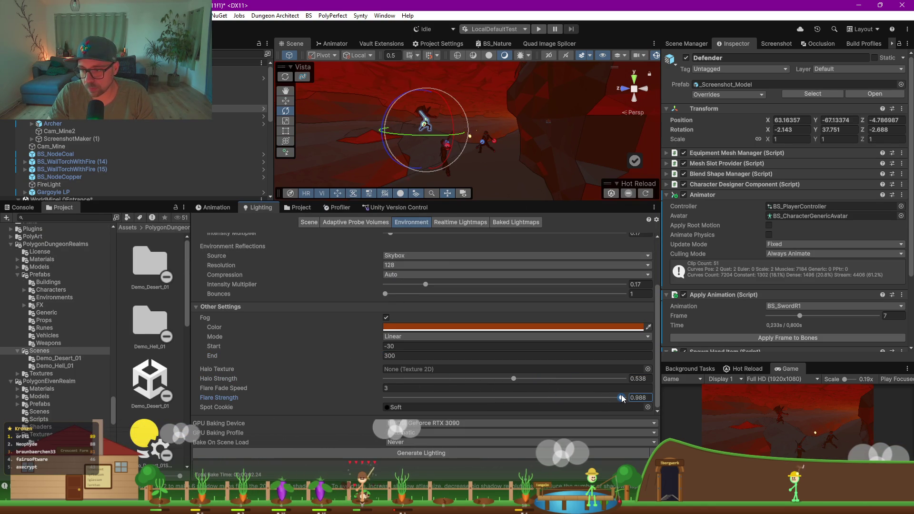
# - Orbit around the fighters, select CliffLevel and orbit around it, then view the Console
pyautogui.moveTo(508, 201); pyautogui.dragTo(509, 299)
pyautogui.moveTo(476, 266)
pyautogui.mouseDown()
pyautogui.moveTo(403, 239)
pyautogui.moveTo(506, 256)
pyautogui.moveTo(471, 224)
pyautogui.mouseUp()
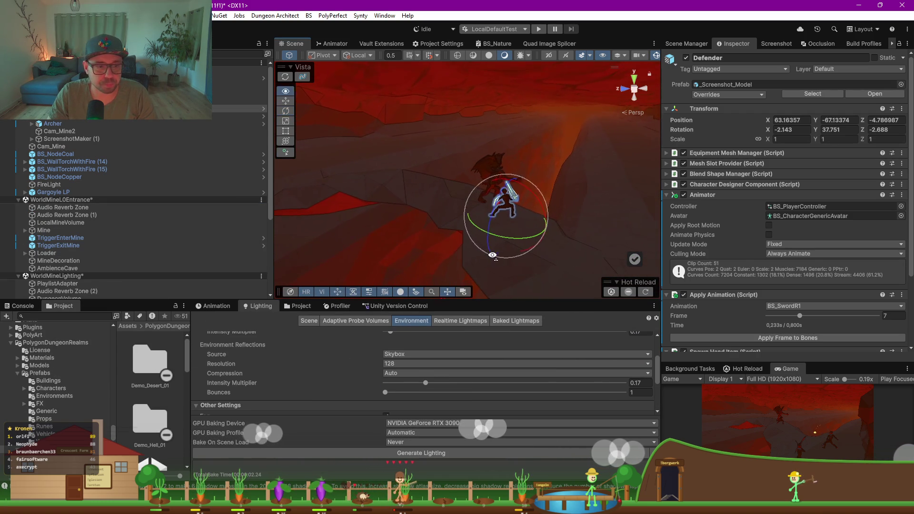
pyautogui.click(355, 233)
pyautogui.moveTo(356, 233)
pyautogui.mouseDown()
pyautogui.moveTo(431, 209)
pyautogui.moveTo(326, 204)
pyautogui.moveTo(378, 217)
pyautogui.mouseUp()
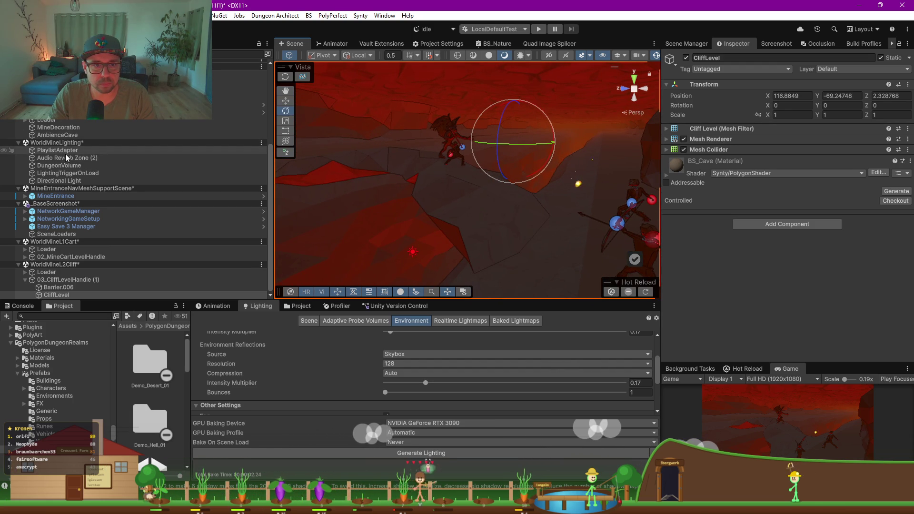
pyautogui.click(20, 306)
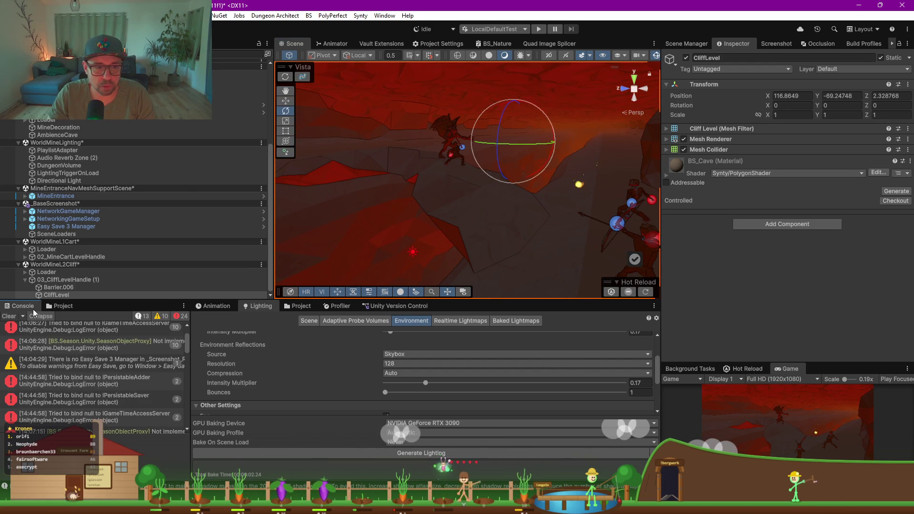
# - Search the Project for 'lava' and drag SM_Env_Lava_Plane_01 into the cave scene
pyautogui.click(298, 307)
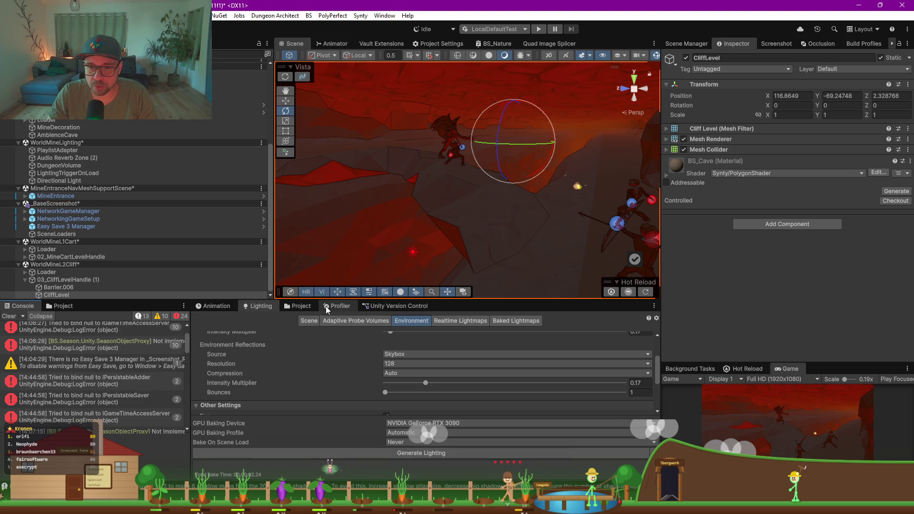
pyautogui.click(523, 316)
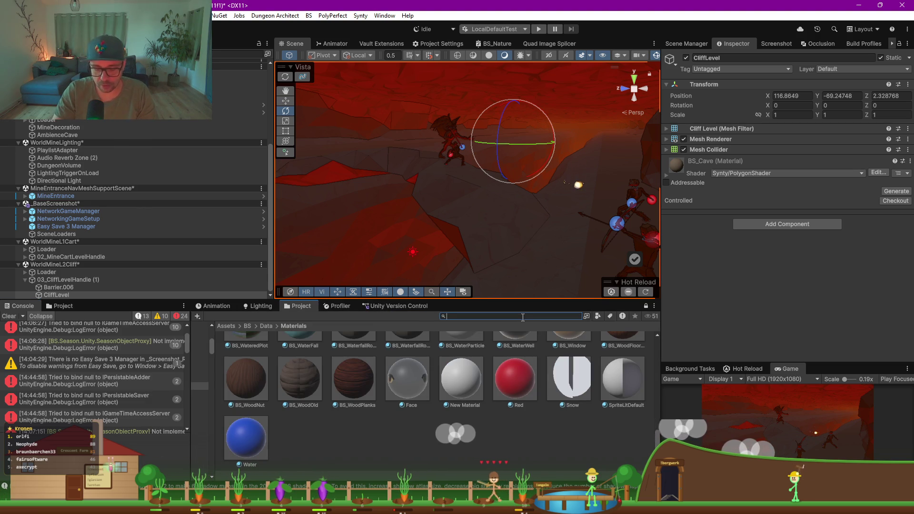
pyautogui.write('lava')
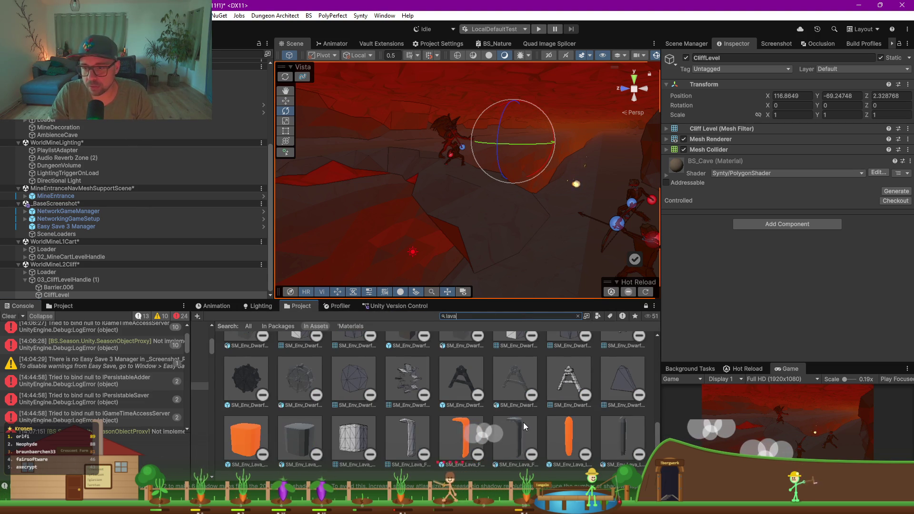
pyautogui.scroll(-2, 523, 422)
pyautogui.moveTo(416, 439)
pyautogui.mouseDown()
pyautogui.moveTo(402, 208)
pyautogui.moveTo(383, 213)
pyautogui.moveTo(376, 175)
pyautogui.moveTo(435, 232)
pyautogui.moveTo(382, 255)
pyautogui.mouseUp()
# - Position the lava plane, rotate it 34.232 on Y and stretch it to 29.589 on X
pyautogui.press('w')
pyautogui.press('e')
pyautogui.press('r')
pyautogui.moveTo(452, 223); pyautogui.dragTo(499, 194)
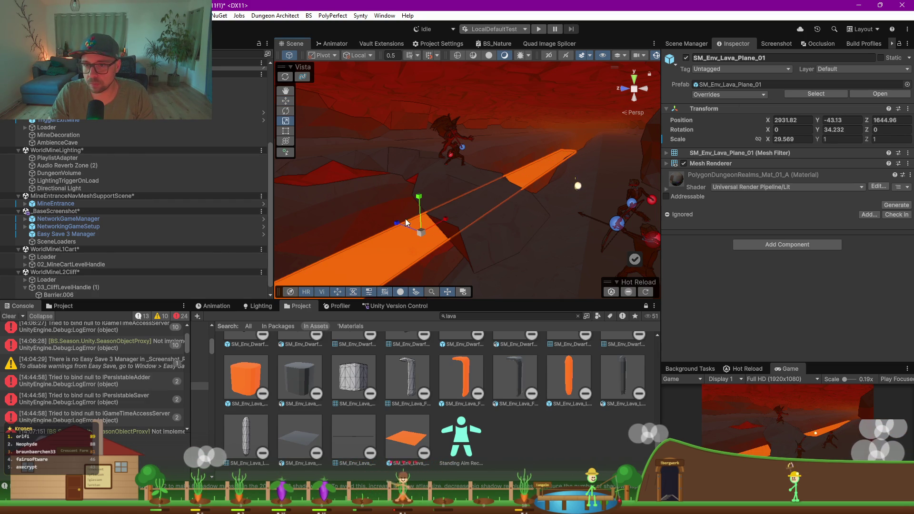
# - Stretch the lava plane into a long strip and slide it into the cave floor channel
pyautogui.moveTo(396, 222); pyautogui.dragTo(315, 177)
pyautogui.moveTo(445, 219)
pyautogui.mouseDown()
pyautogui.moveTo(494, 194)
pyautogui.moveTo(511, 197)
pyautogui.mouseUp()
pyautogui.moveTo(445, 223)
pyautogui.mouseDown()
pyautogui.moveTo(462, 209)
pyautogui.moveTo(445, 199)
pyautogui.moveTo(462, 268)
pyautogui.moveTo(428, 252)
pyautogui.moveTo(434, 239)
pyautogui.mouseUp()
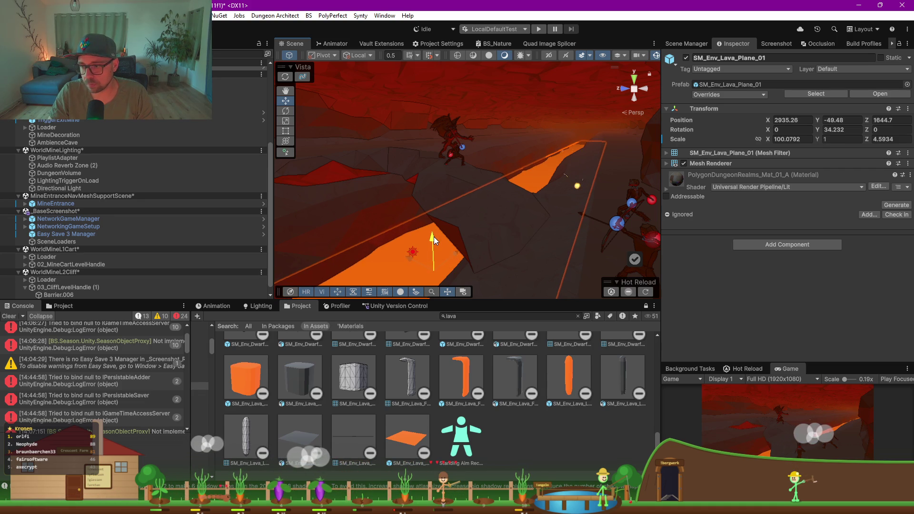
pyautogui.moveTo(404, 256); pyautogui.dragTo(429, 231)
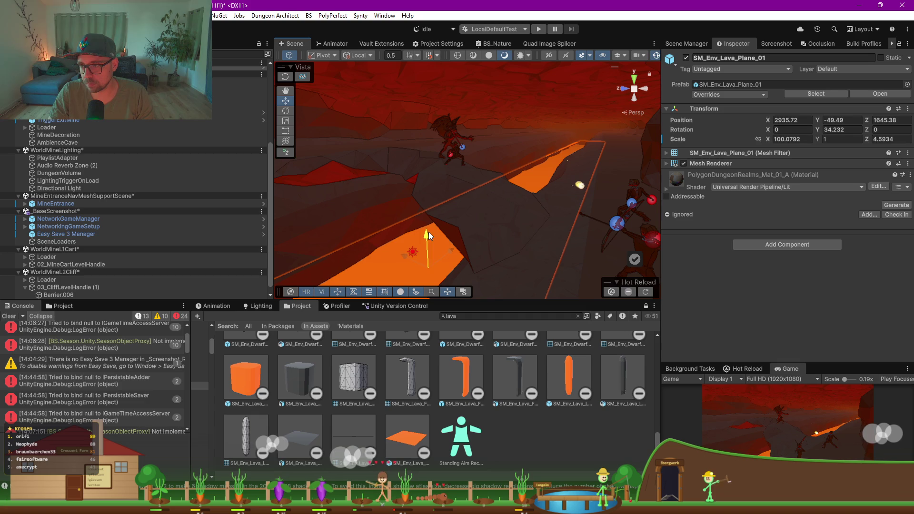
# - Adjust the lava material's emission colour so the plane glows bright orange
pyautogui.click(666, 190)
pyautogui.scroll(-2, 719, 210)
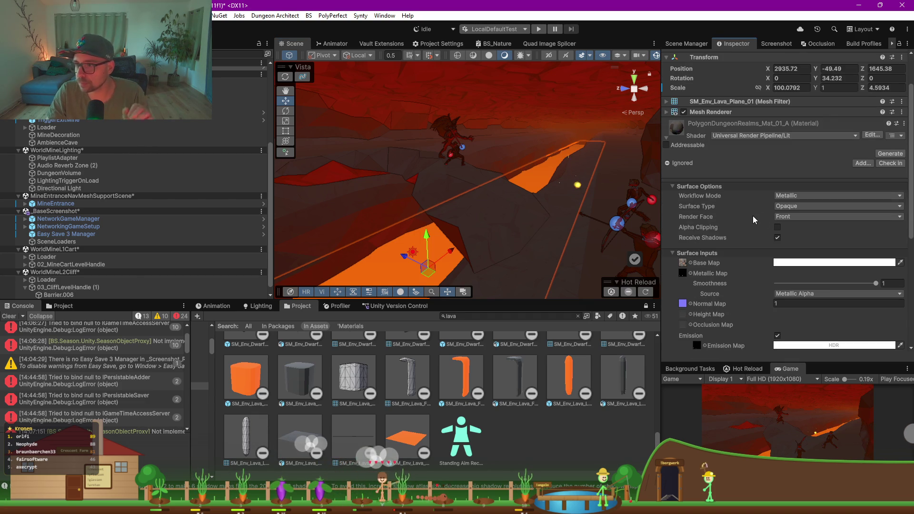
pyautogui.scroll(-4, 752, 216)
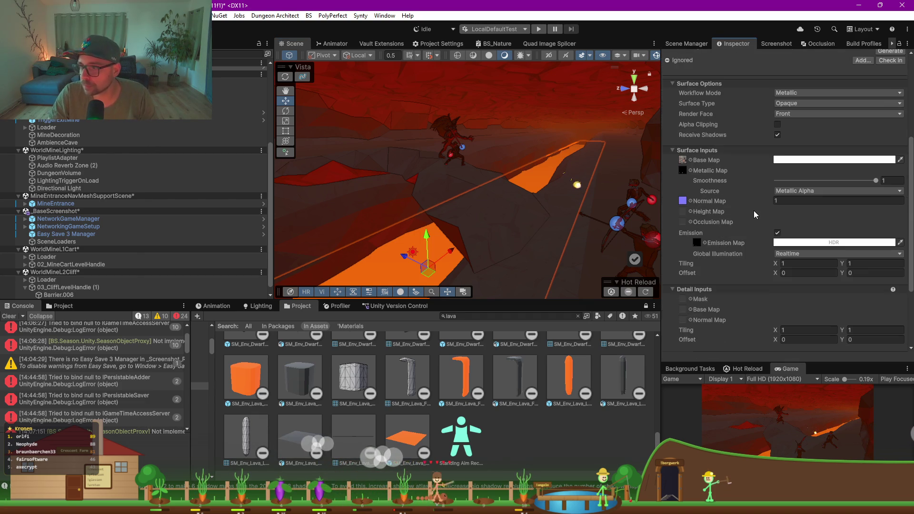
pyautogui.click(788, 242)
pyautogui.moveTo(870, 227)
pyautogui.mouseDown()
pyautogui.moveTo(854, 238)
pyautogui.moveTo(850, 226)
pyautogui.moveTo(848, 253)
pyautogui.moveTo(838, 224)
pyautogui.moveTo(871, 217)
pyautogui.moveTo(683, 213)
pyautogui.mouseUp()
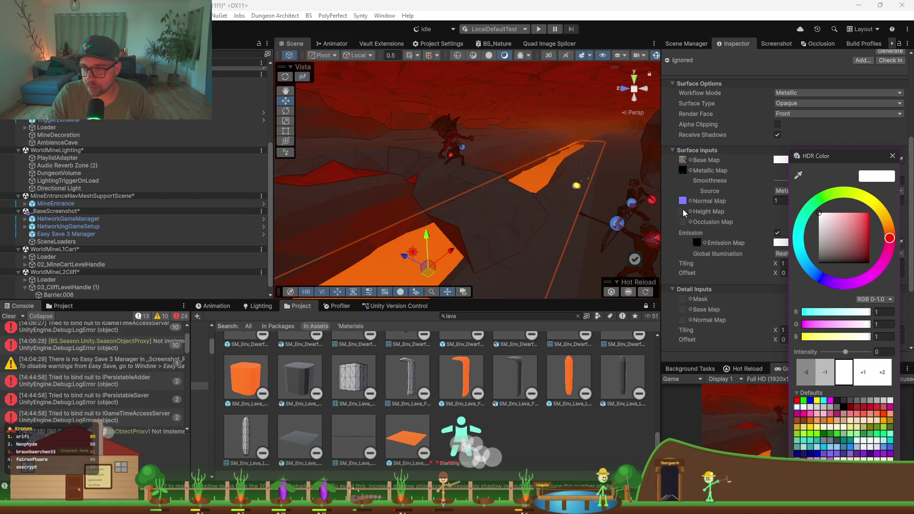
pyautogui.click(664, 258)
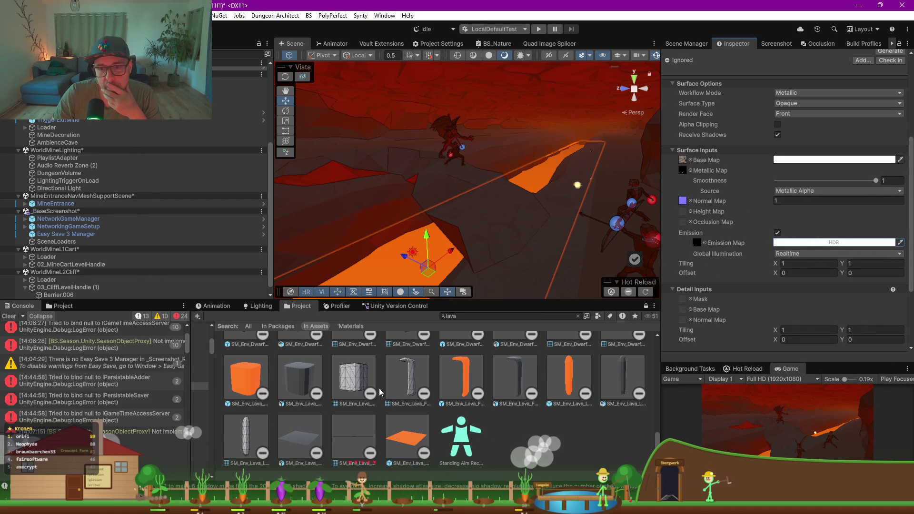
pyautogui.click(520, 445)
pyautogui.scroll(5, 445, 412)
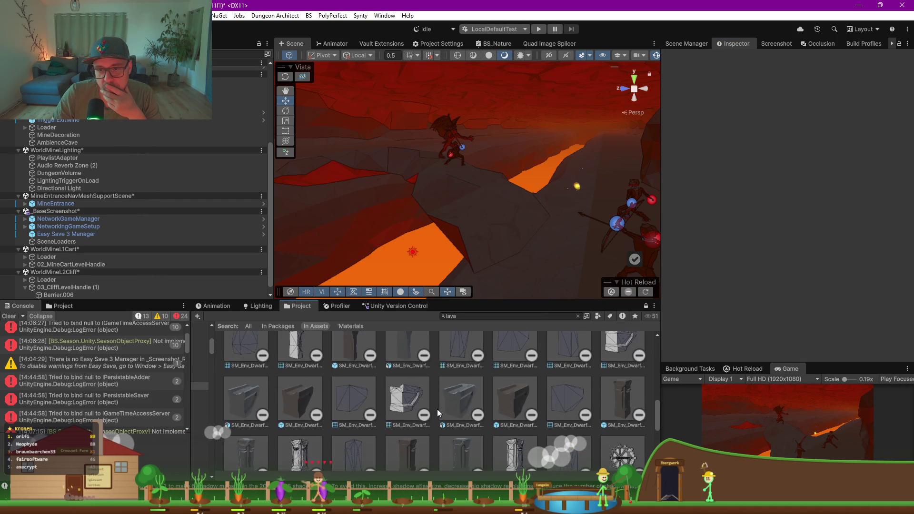
# - Place FX_Lava_Bubbles_01 and FX_Lava_Rocks_Spread_01 on the lava, turning the rocks about 30 degrees
pyautogui.scroll(5, 437, 409)
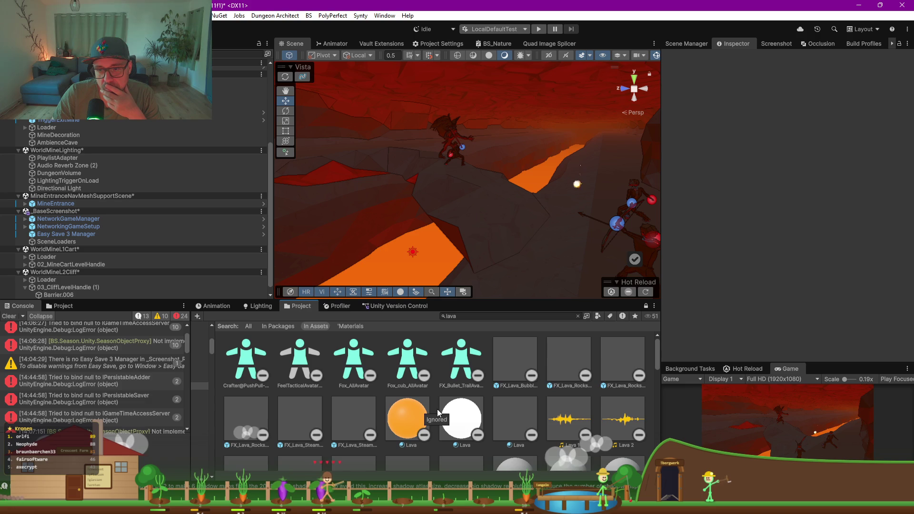
pyautogui.click(424, 259)
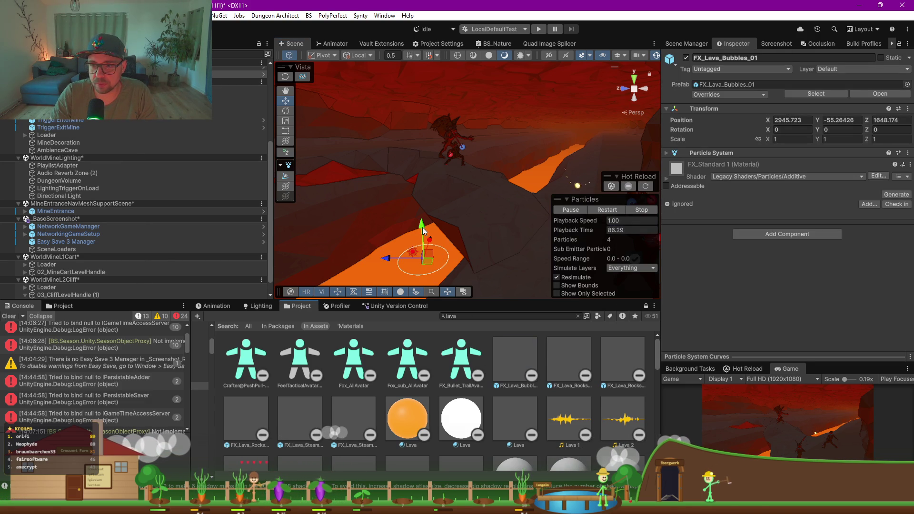
pyautogui.moveTo(570, 364)
pyautogui.mouseDown()
pyautogui.moveTo(374, 270)
pyautogui.moveTo(391, 285)
pyautogui.moveTo(428, 275)
pyautogui.mouseUp()
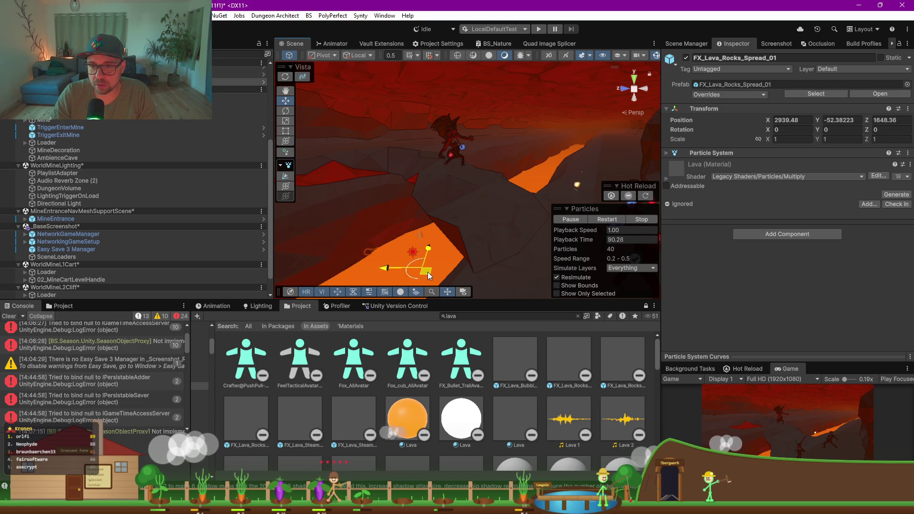
pyautogui.moveTo(420, 224)
pyautogui.mouseDown()
pyautogui.moveTo(441, 278)
pyautogui.moveTo(508, 255)
pyautogui.moveTo(450, 203)
pyautogui.mouseUp()
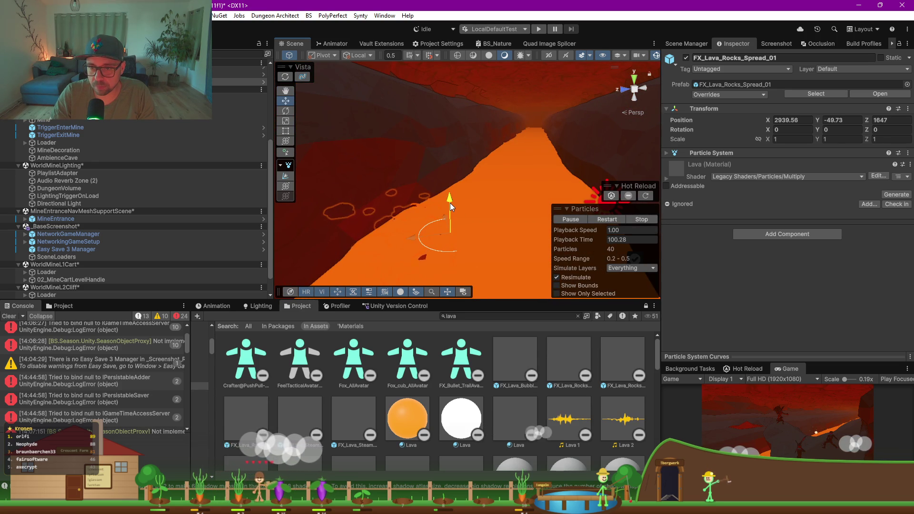
pyautogui.press('e')
pyautogui.moveTo(453, 253); pyautogui.dragTo(398, 248)
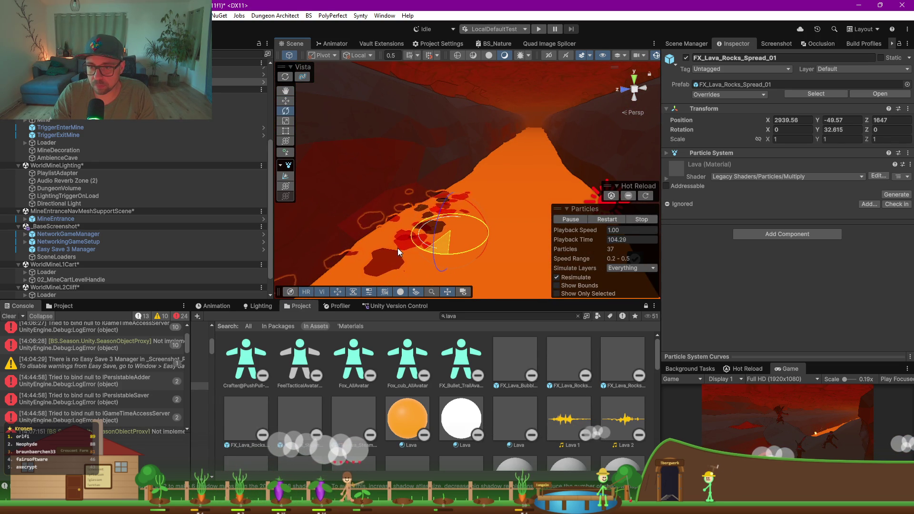
pyautogui.press('w')
pyautogui.moveTo(456, 235)
pyautogui.mouseDown()
pyautogui.moveTo(505, 243)
pyautogui.moveTo(484, 230)
pyautogui.moveTo(429, 223)
pyautogui.moveTo(371, 243)
pyautogui.moveTo(493, 213)
pyautogui.mouseUp()
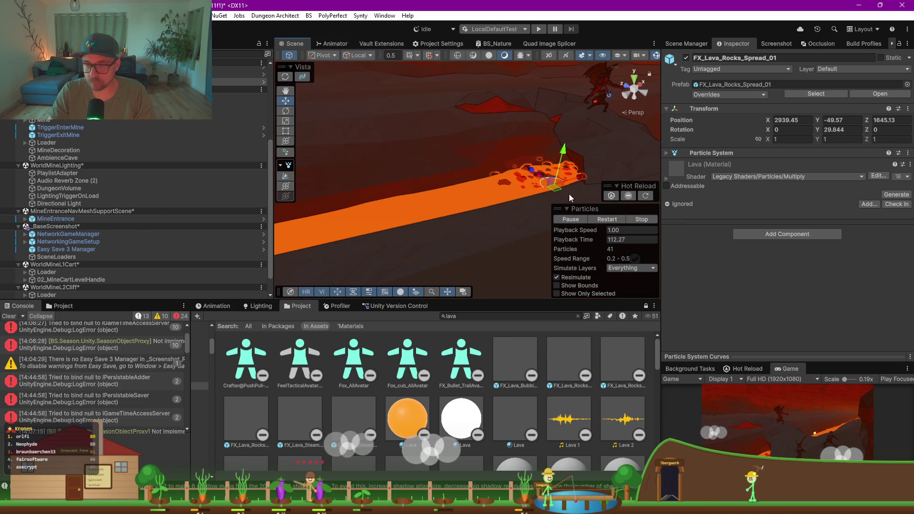
# - Duplicate FX_Lava_Rocks_Spread_01 three times and spread the copies along the lava strip
pyautogui.hotkey('ctrl', 'd')
pyautogui.moveTo(582, 174)
pyautogui.mouseDown()
pyautogui.moveTo(450, 227)
pyautogui.moveTo(358, 247)
pyautogui.moveTo(466, 212)
pyautogui.moveTo(457, 206)
pyautogui.moveTo(490, 200)
pyautogui.moveTo(515, 220)
pyautogui.moveTo(507, 218)
pyautogui.mouseUp()
pyautogui.hotkey('ctrl', 'd')
pyautogui.scroll(-3, 552, 174)
pyautogui.moveTo(618, 156); pyautogui.dragTo(551, 199)
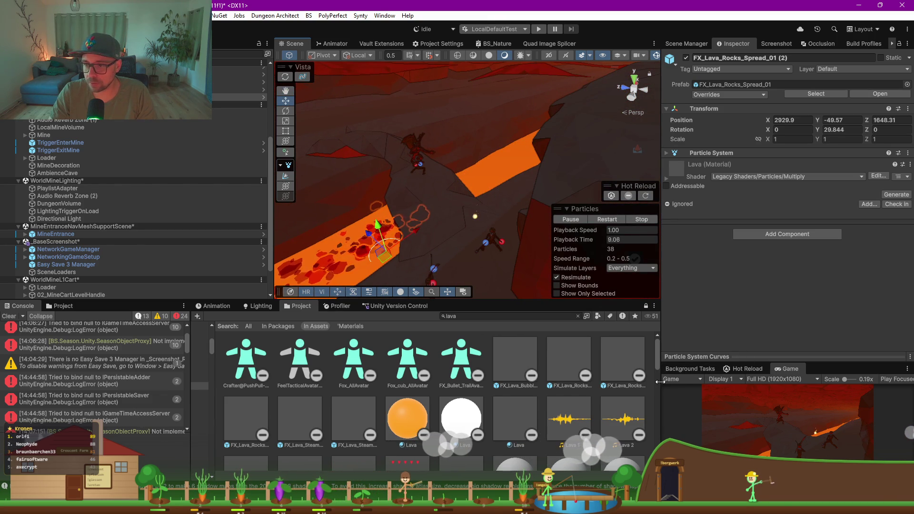
pyautogui.moveTo(788, 369); pyautogui.dragTo(470, 308)
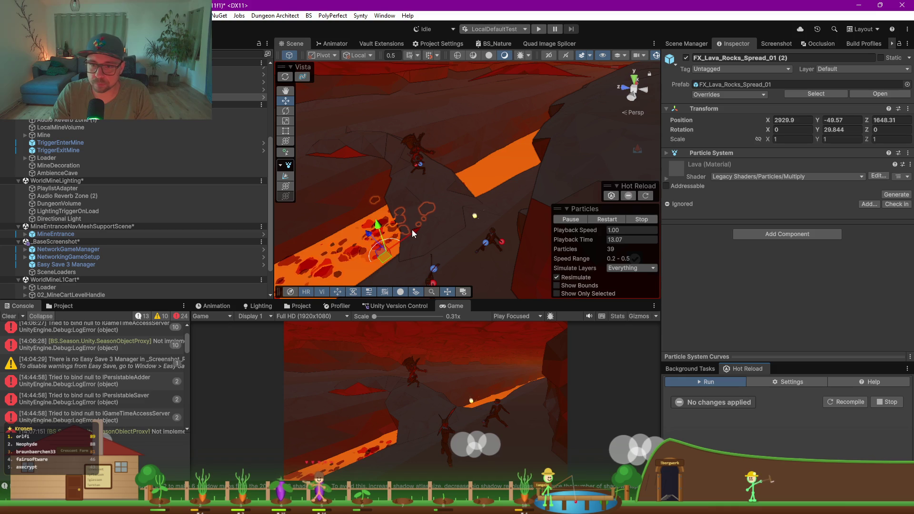
pyautogui.moveTo(414, 229)
pyautogui.mouseDown()
pyautogui.moveTo(562, 150)
pyautogui.moveTo(561, 120)
pyautogui.moveTo(606, 108)
pyautogui.moveTo(574, 128)
pyautogui.moveTo(584, 127)
pyautogui.mouseUp()
pyautogui.hotkey('ctrl', 'd')
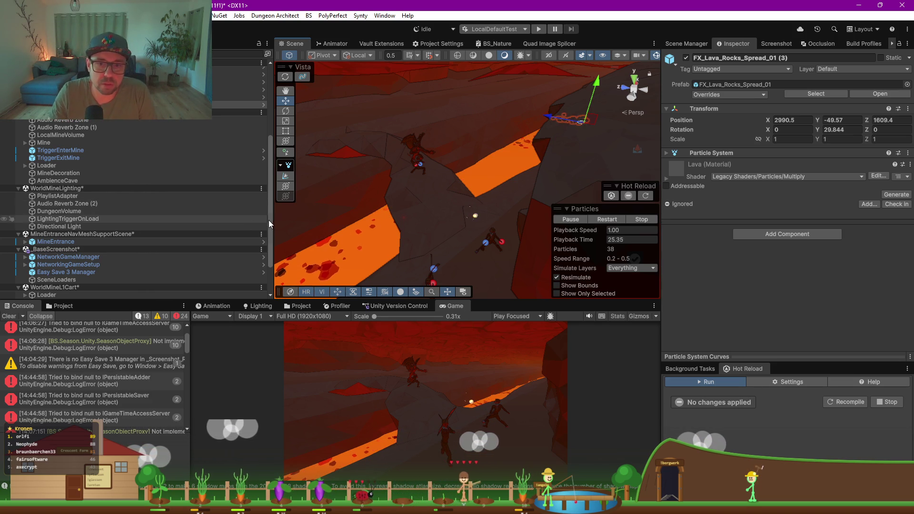
pyautogui.moveTo(272, 220); pyautogui.dragTo(183, 220)
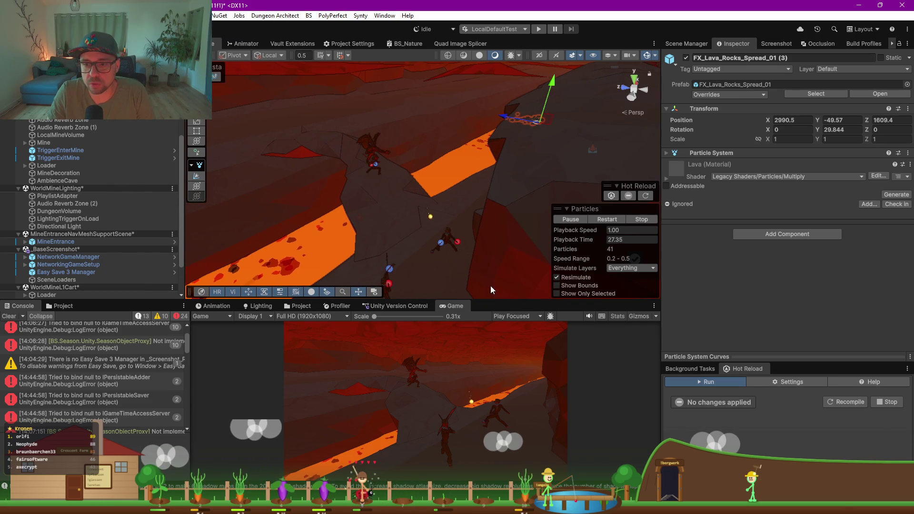
pyautogui.moveTo(501, 300); pyautogui.dragTo(501, 395)
pyautogui.moveTo(390, 214)
pyautogui.mouseDown()
pyautogui.moveTo(364, 208)
pyautogui.moveTo(420, 207)
pyautogui.mouseUp()
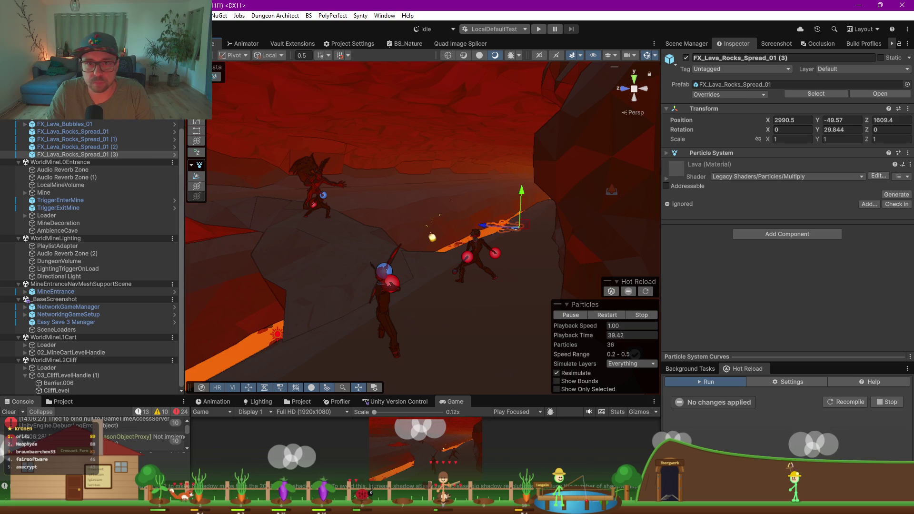
pyautogui.scroll(3, 79, 151)
# - Select ScreenshotMaker (1) and set its target name to Mine_MP_Combat, capturing from Cam_Mine2 at 3840×2160
pyautogui.scroll(5, 79, 151)
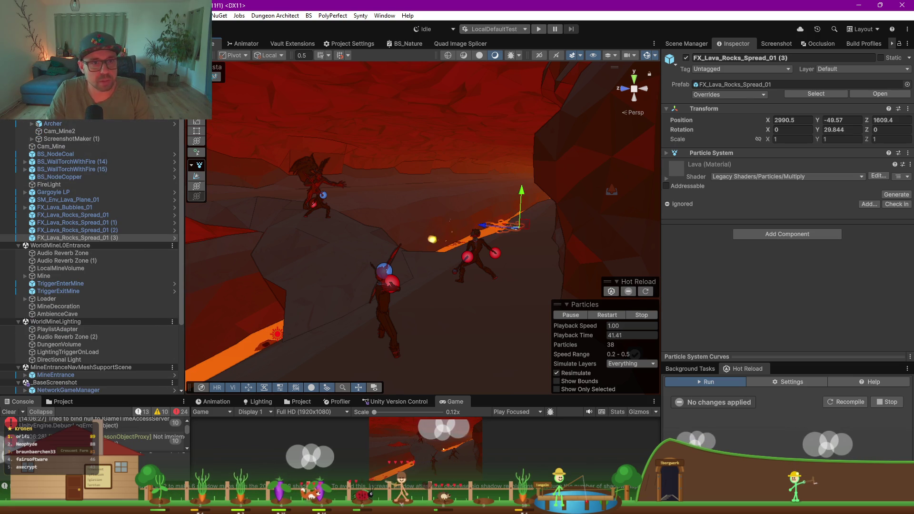
pyautogui.click(71, 138)
pyautogui.click(799, 227)
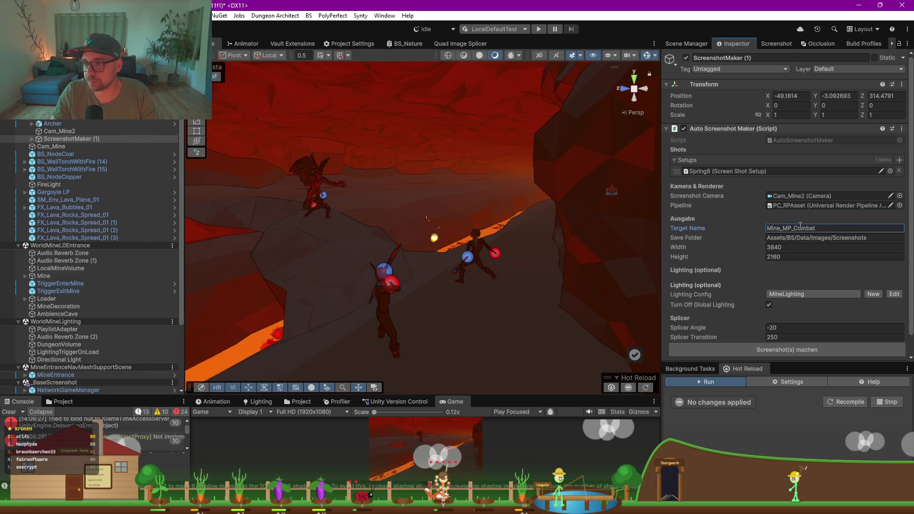
pyautogui.scroll(-1, 709, 289)
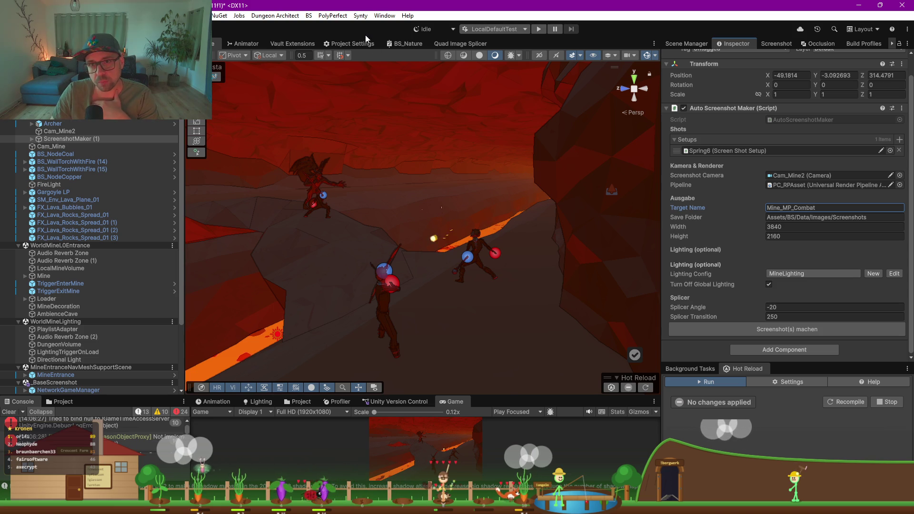
# - Filter the assets by 'lighting' and create a new LightingConfig asset
pyautogui.click(287, 43)
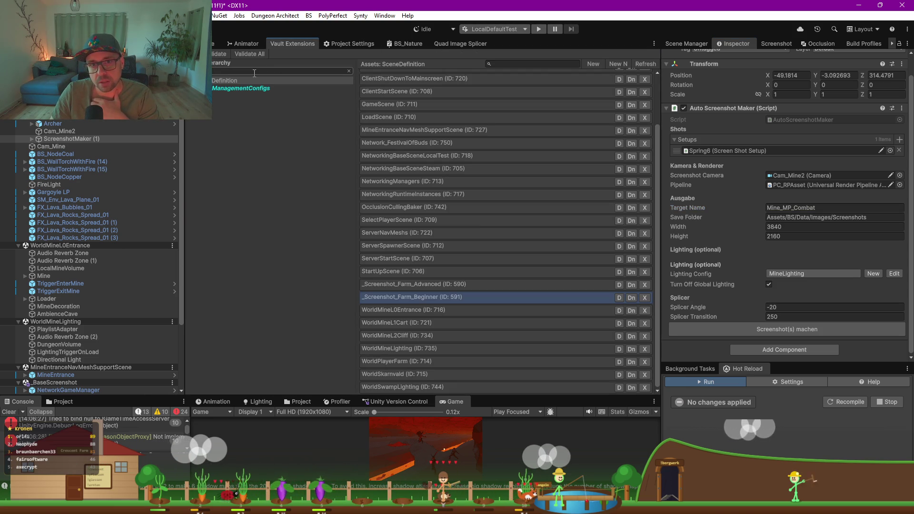
pyautogui.write('lighting')
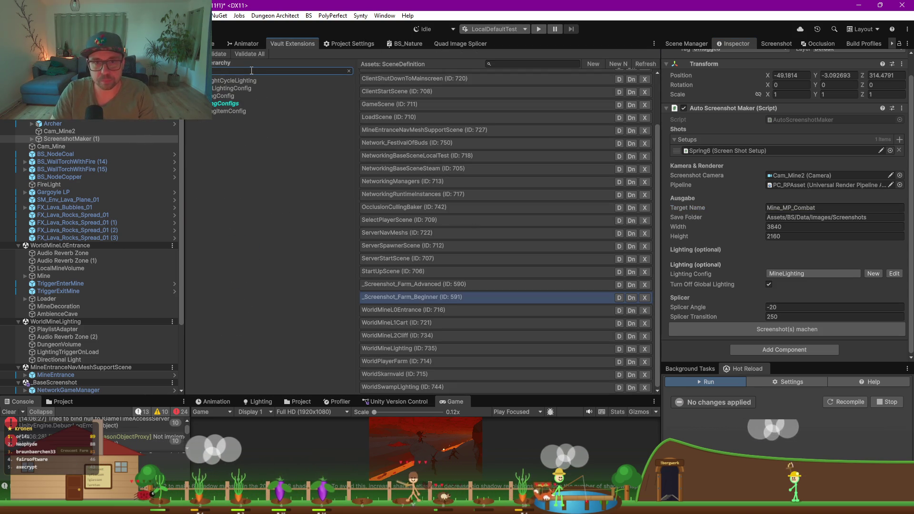
pyautogui.click(223, 96)
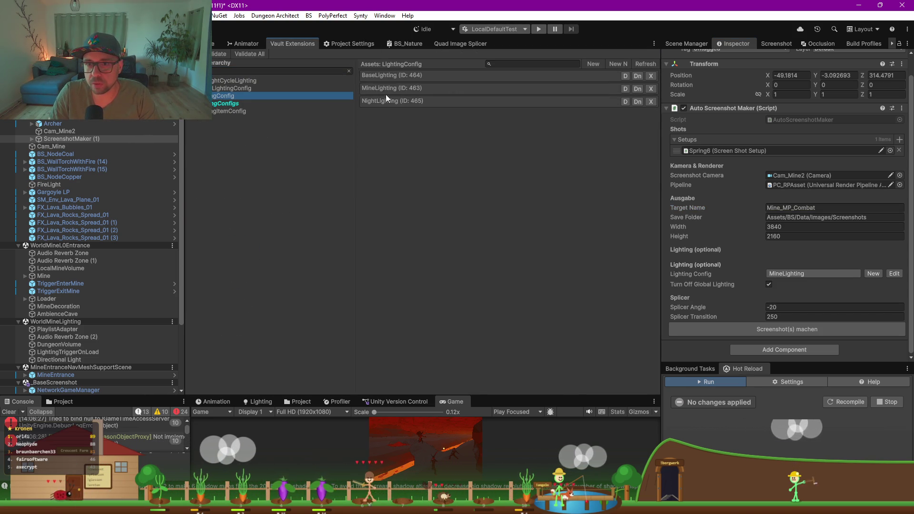
pyautogui.moveTo(184, 155); pyautogui.dragTo(138, 155)
pyautogui.click(600, 64)
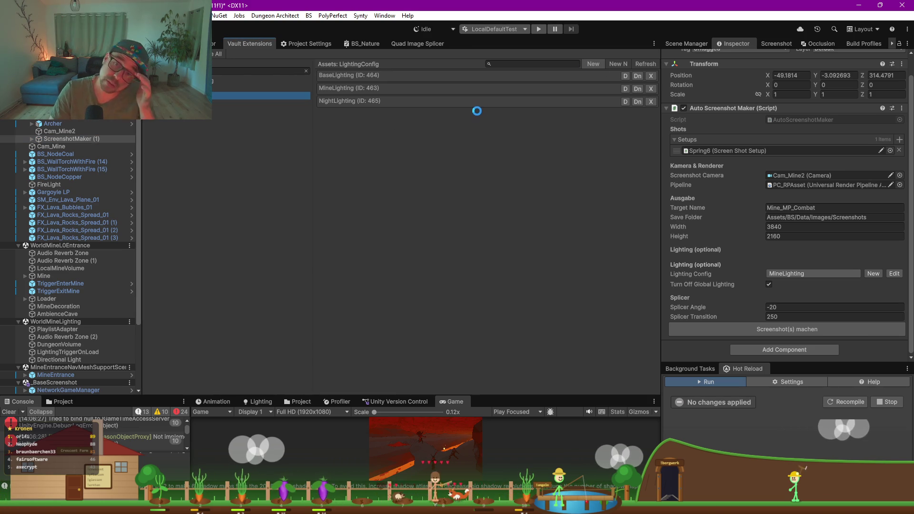
pyautogui.click(375, 115)
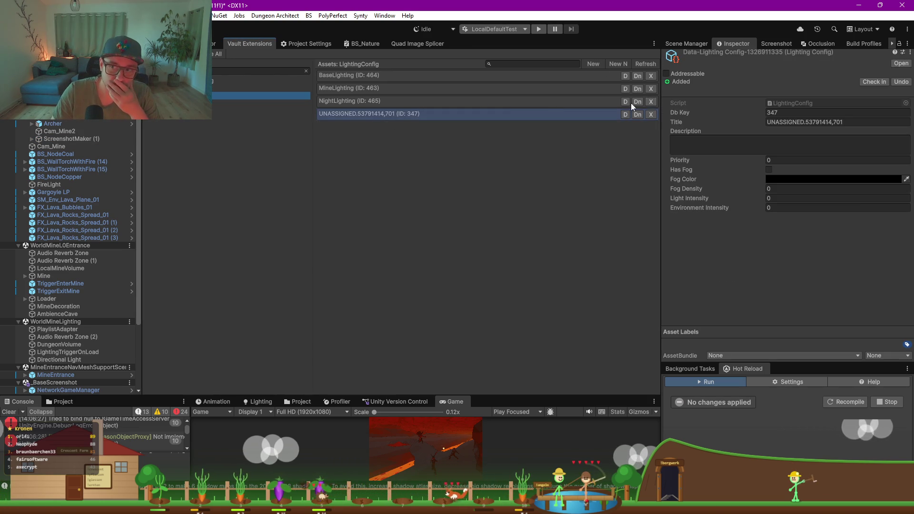
# - Title the new lighting config Mine_MagmaLighting
pyautogui.click(854, 123)
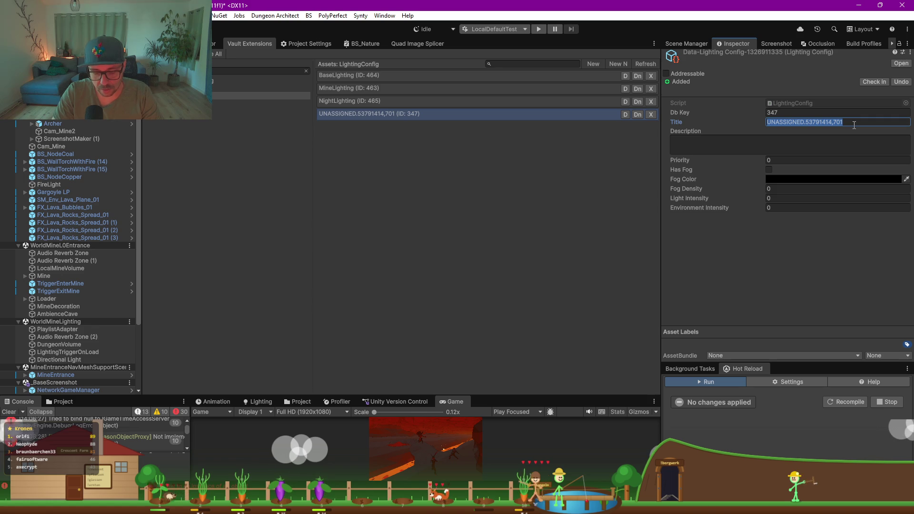
pyautogui.write('Magma')
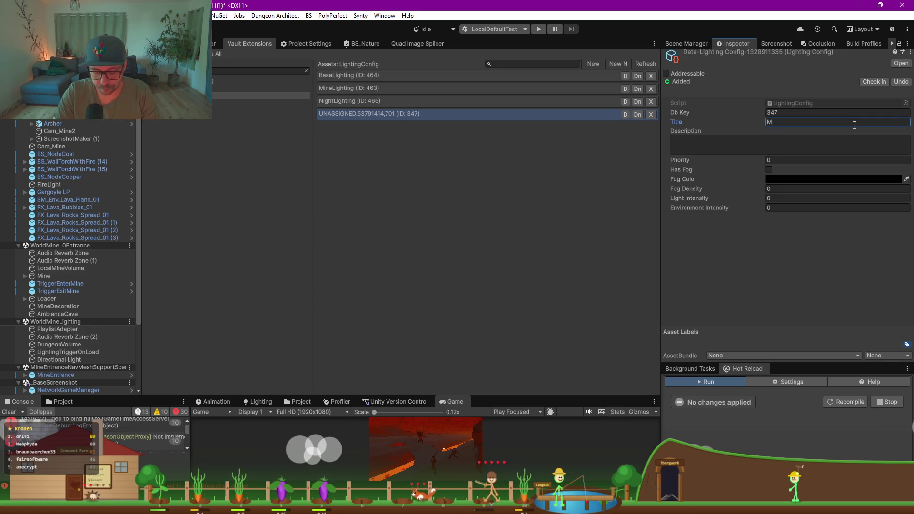
pyautogui.press('BackSpace')
pyautogui.press('BackSpace')
pyautogui.press('BackSpace')
pyautogui.write('ine_Magma')
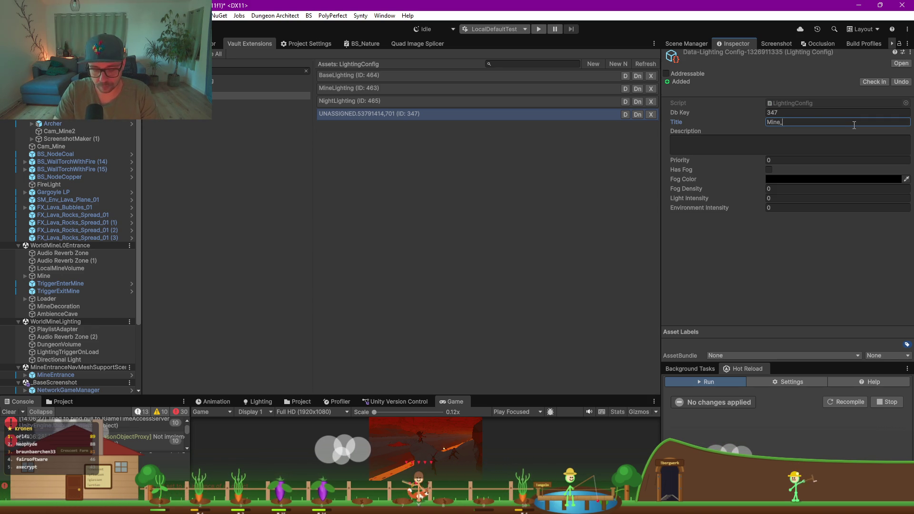
pyautogui.write('Lighting')
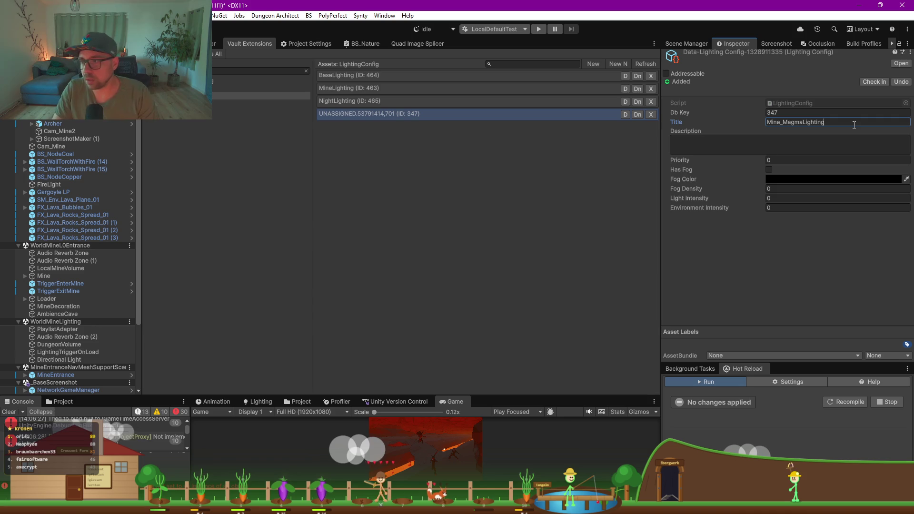
# - Enable fog in the config with orange colour CF8655 and fog density 0.12
pyautogui.click(769, 170)
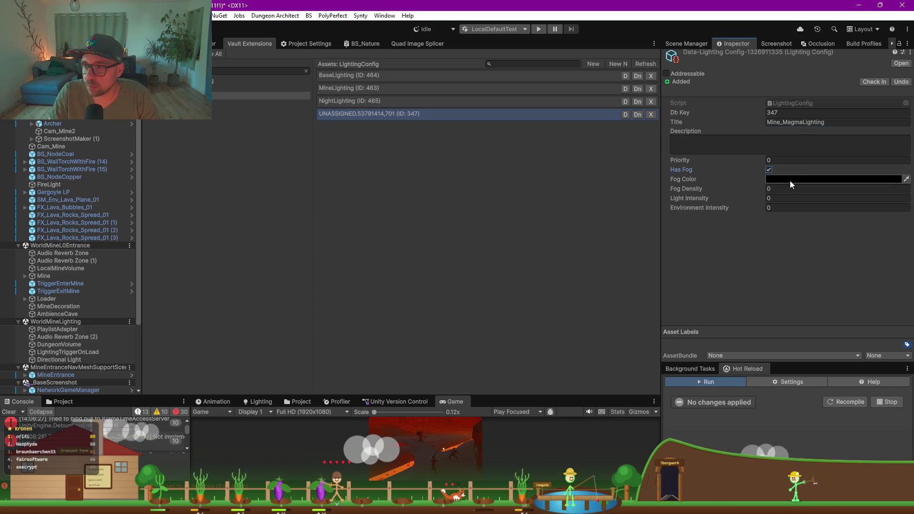
pyautogui.click(790, 180)
pyautogui.click(851, 222)
pyautogui.click(888, 222)
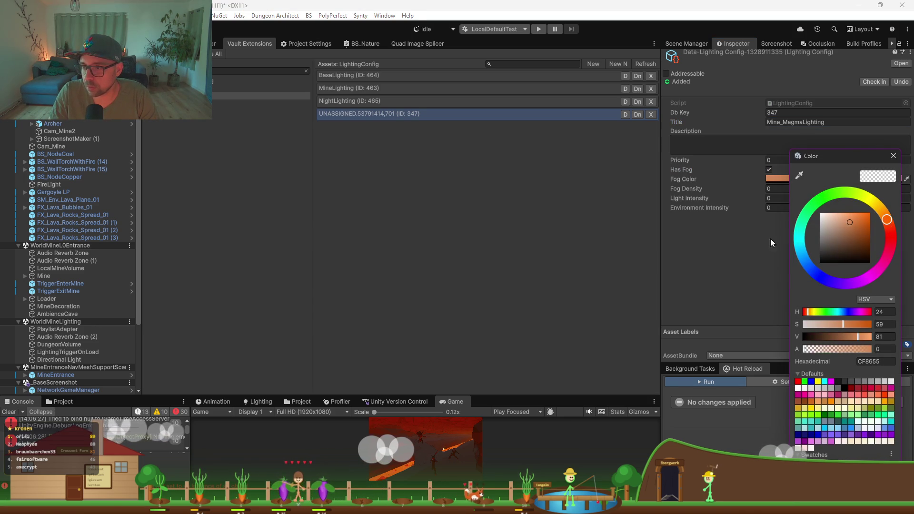
pyautogui.click(763, 201)
pyautogui.click(771, 189)
pyautogui.press('BackSpace')
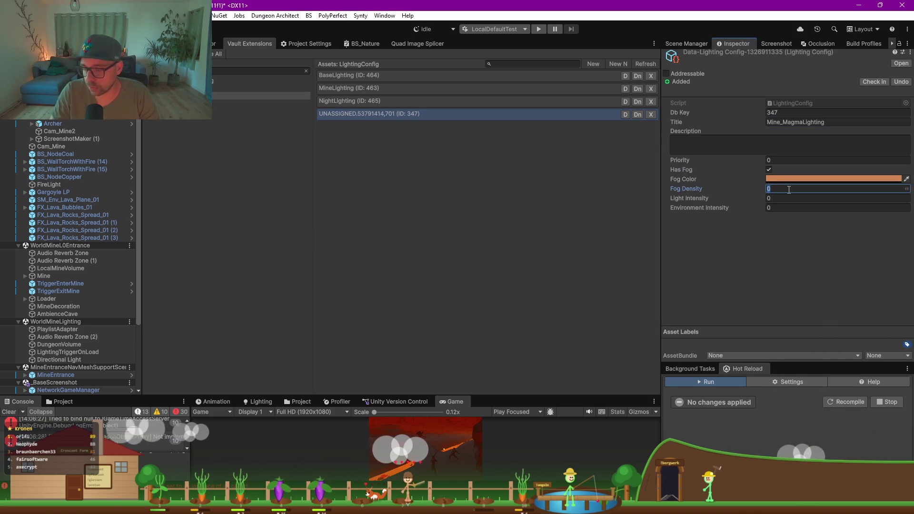
pyautogui.write('0.12')
pyautogui.press('Return')
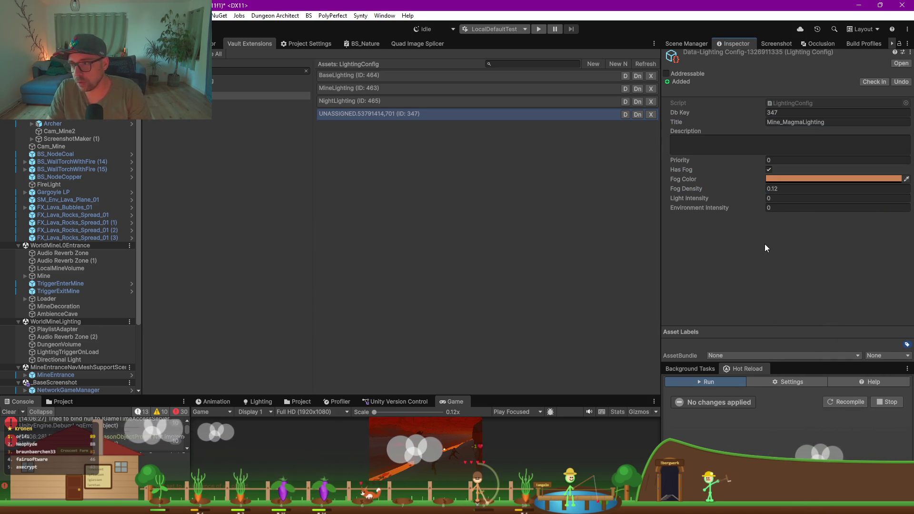
pyautogui.click(181, 43)
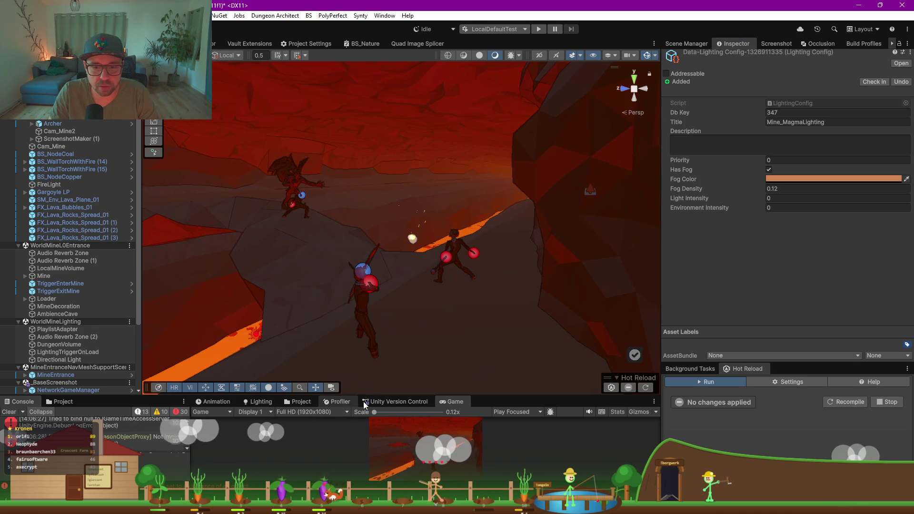
pyautogui.click(261, 401)
# - Keep Linear fog mode in the Environment lighting settings, resize the panels, and select Cam_Mine2
pyautogui.moveTo(558, 399); pyautogui.dragTo(554, 264)
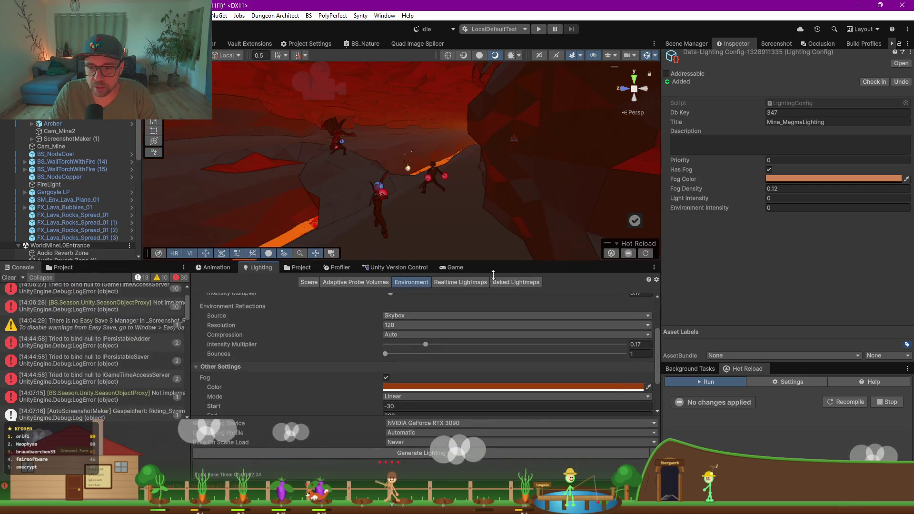
pyautogui.click(405, 396)
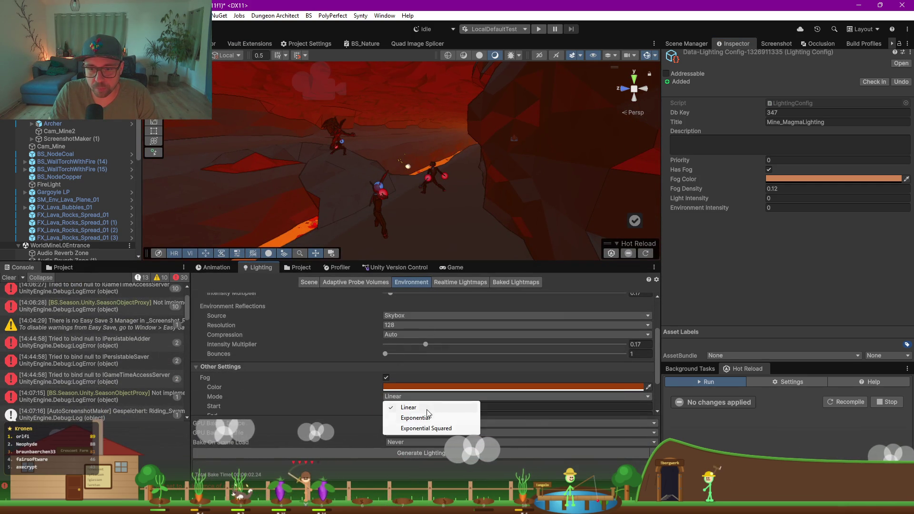
pyautogui.click(559, 265)
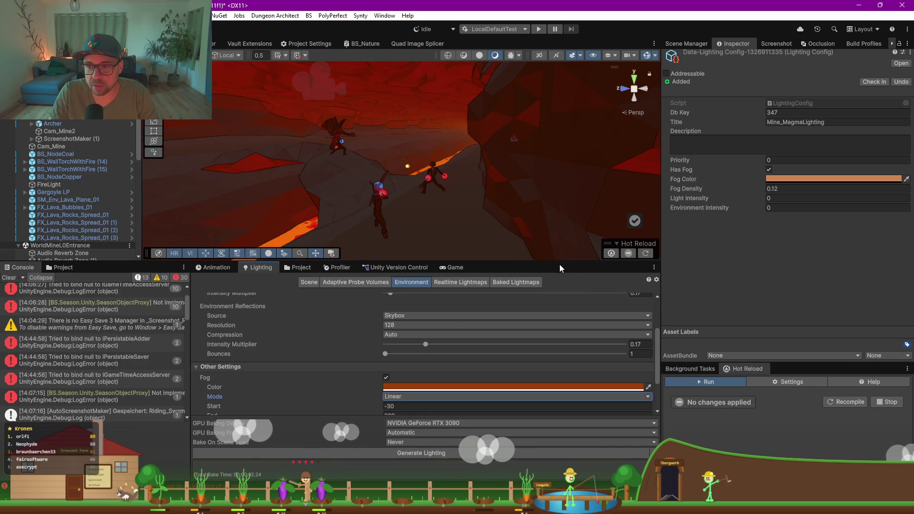
pyautogui.moveTo(559, 262); pyautogui.dragTo(495, 222)
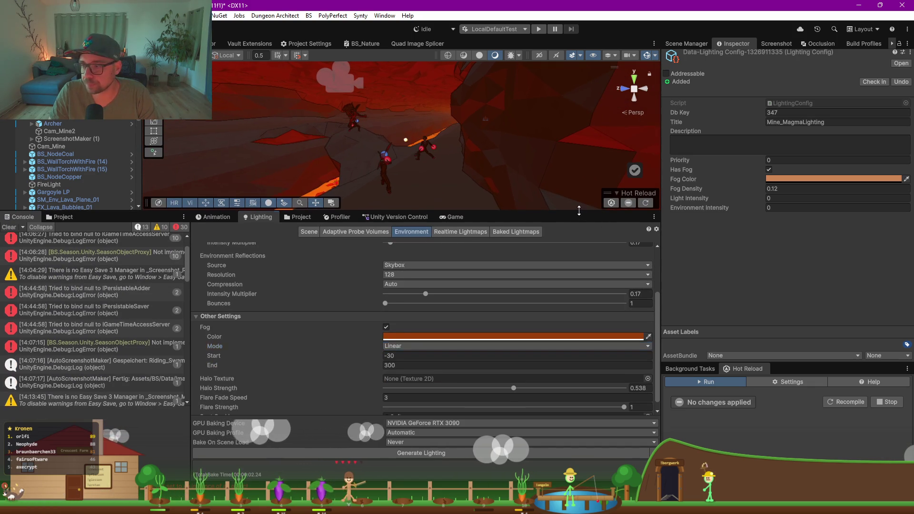
pyautogui.moveTo(586, 214); pyautogui.dragTo(587, 272)
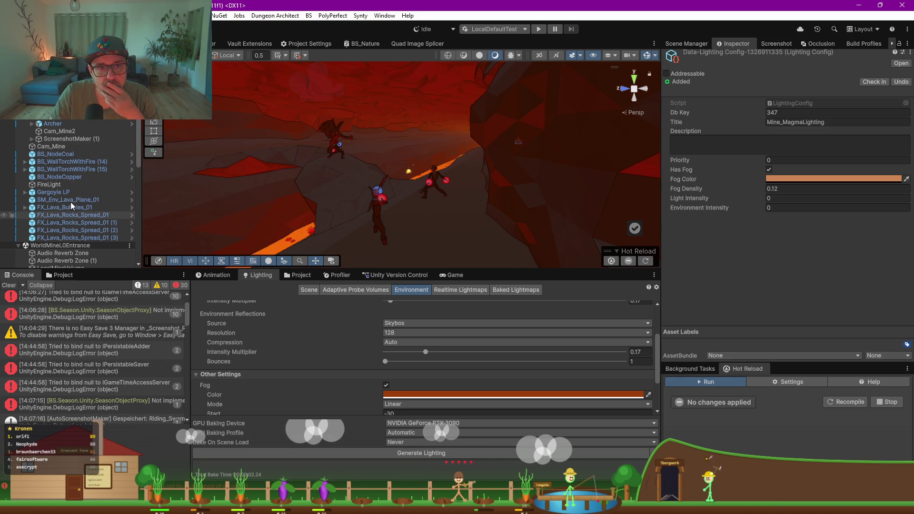
pyautogui.click(61, 134)
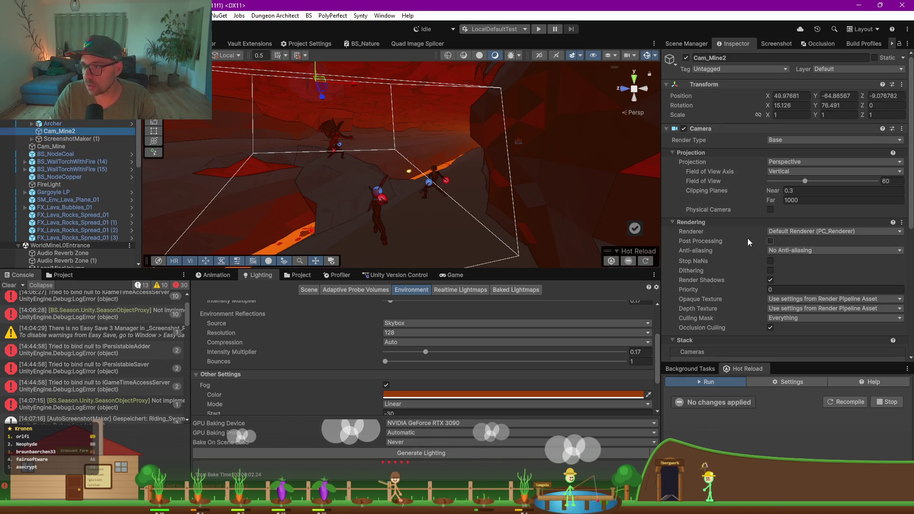
# - Set ScreenshotMaker (1)'s Lighting Config to Mine_MagmaLighting and capture the screenshot
pyautogui.click(62, 139)
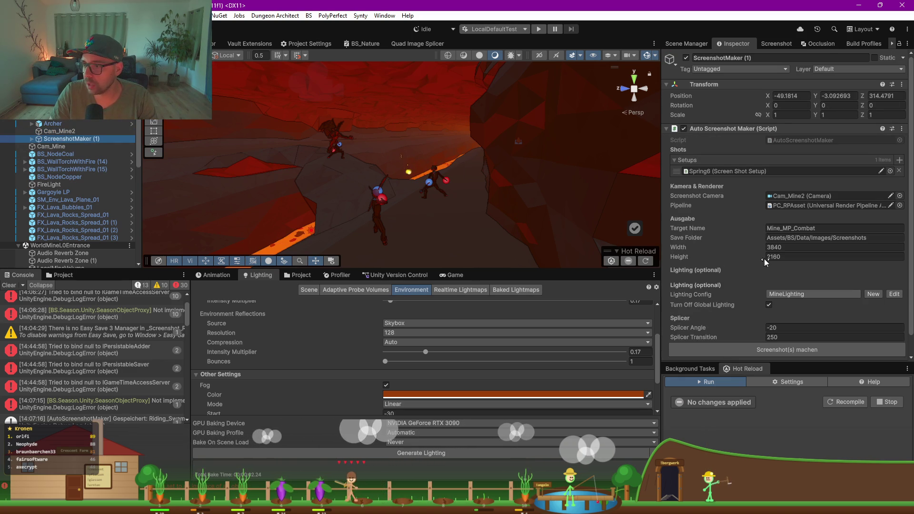
pyautogui.scroll(-1, 764, 258)
pyautogui.click(784, 274)
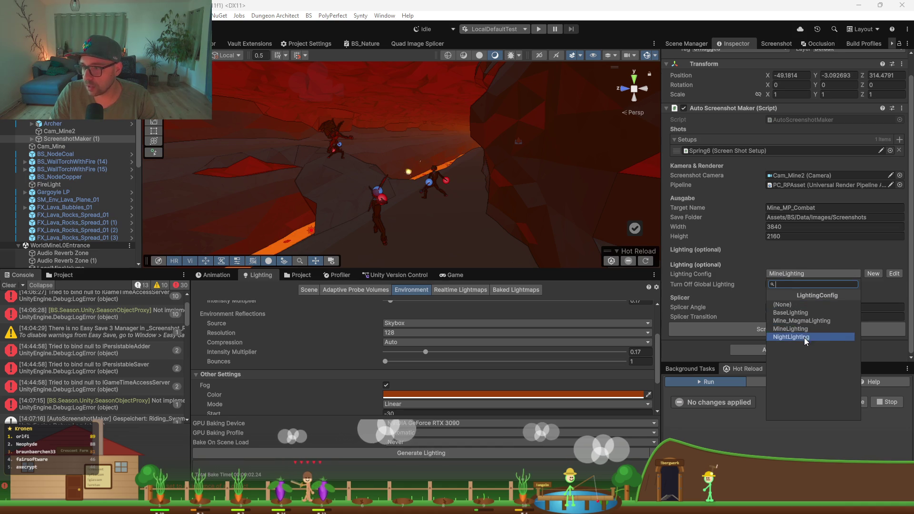
pyautogui.click(799, 324)
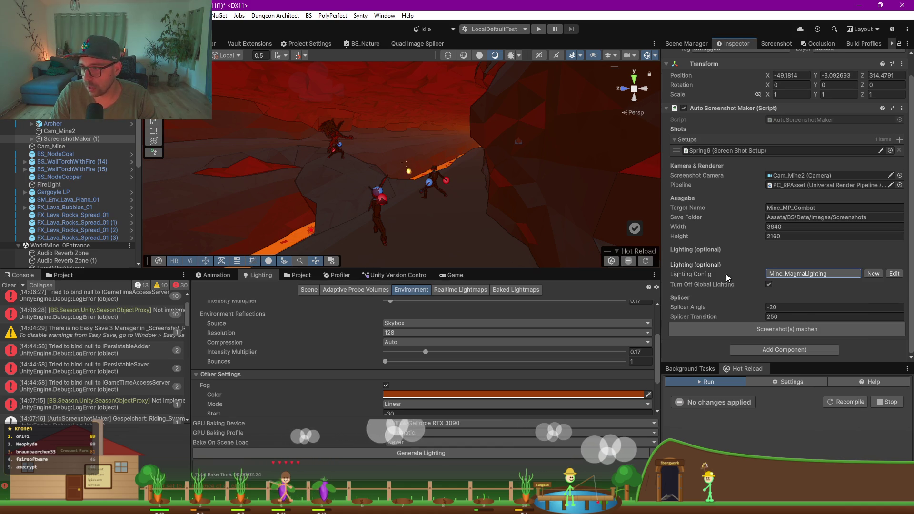
pyautogui.click(769, 333)
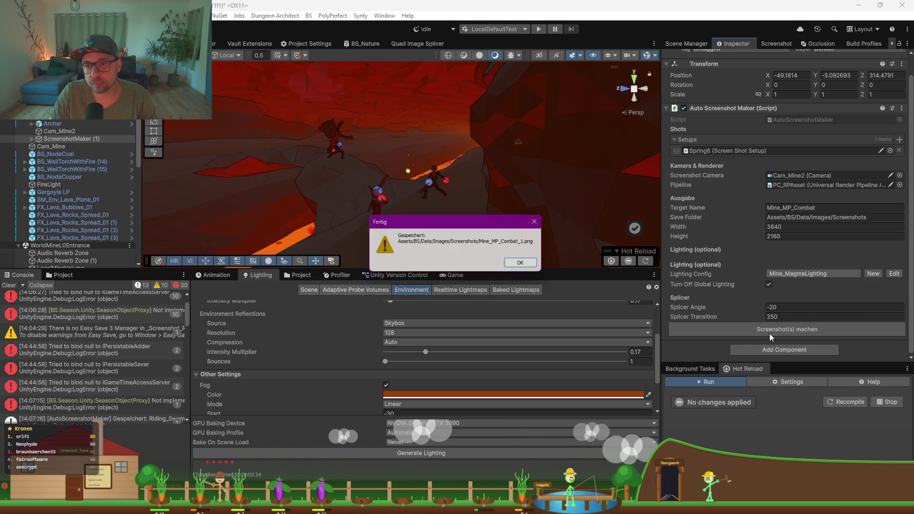
pyautogui.click(528, 264)
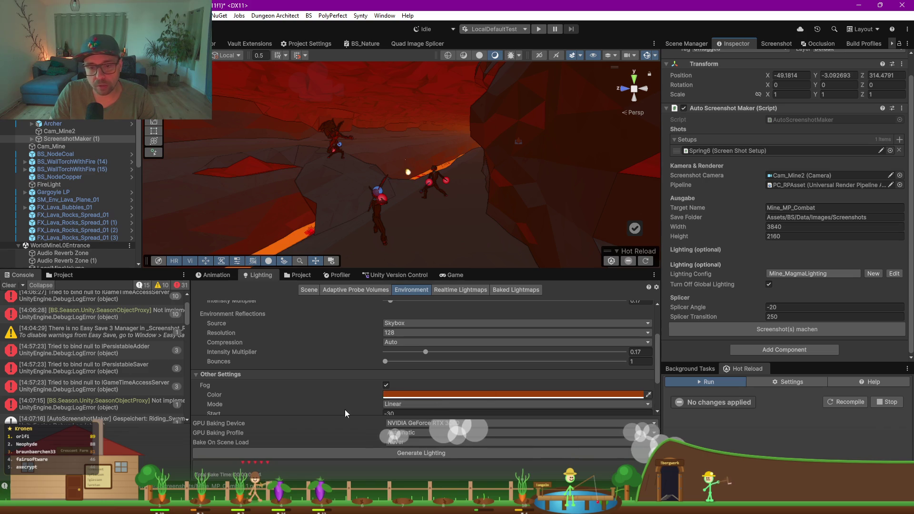
# - Browse the Project's Images folder and open its Screenshots subfolder
pyautogui.click(53, 275)
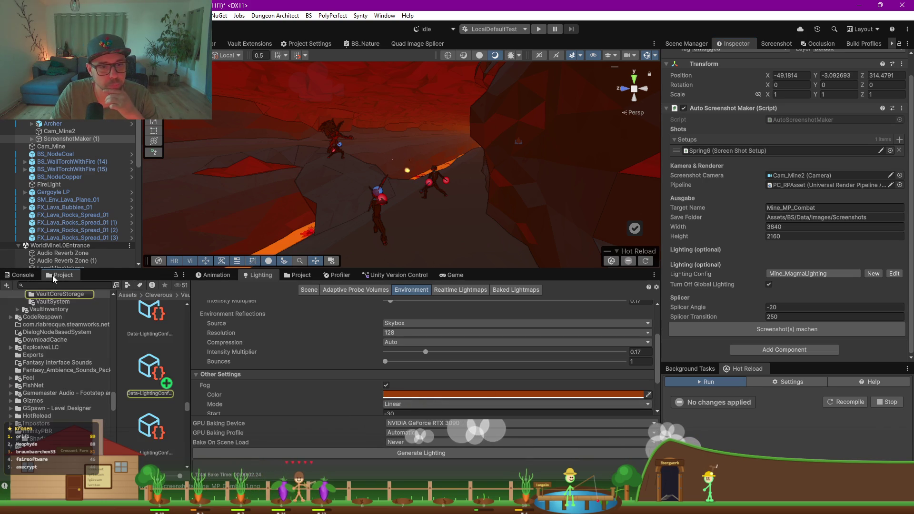
pyautogui.click(34, 354)
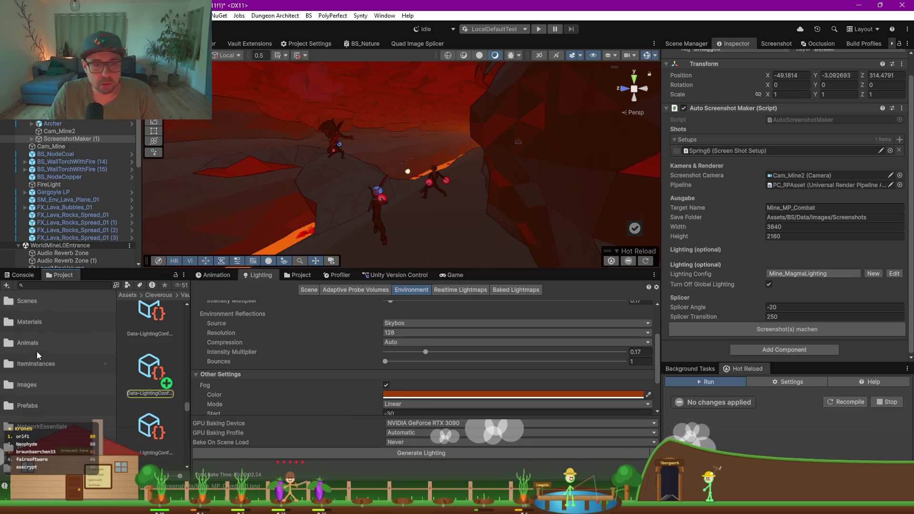
pyautogui.click(33, 384)
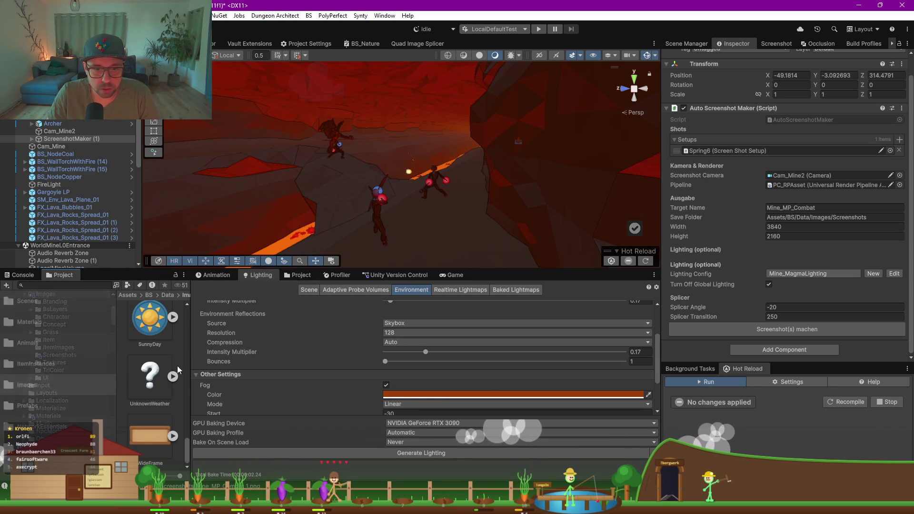
pyautogui.moveTo(193, 356); pyautogui.dragTo(285, 351)
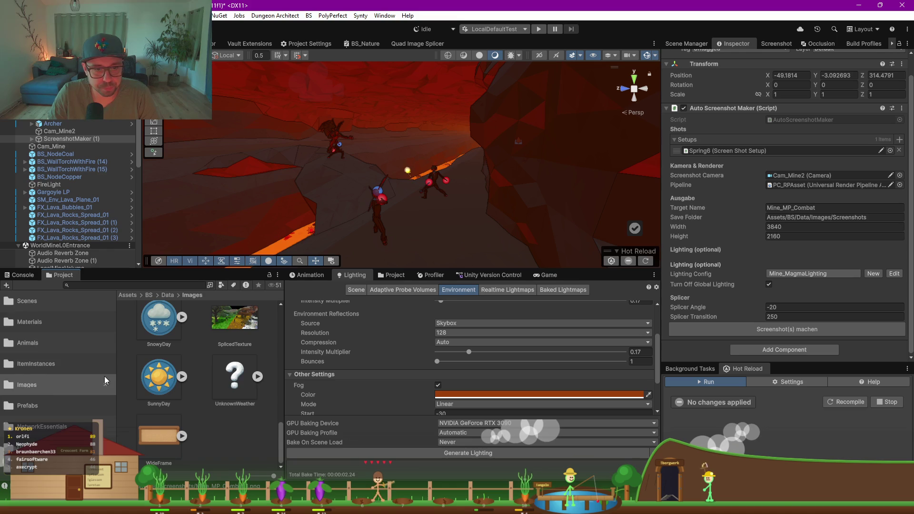
pyautogui.scroll(10, 210, 411)
pyautogui.doubleClick(235, 414)
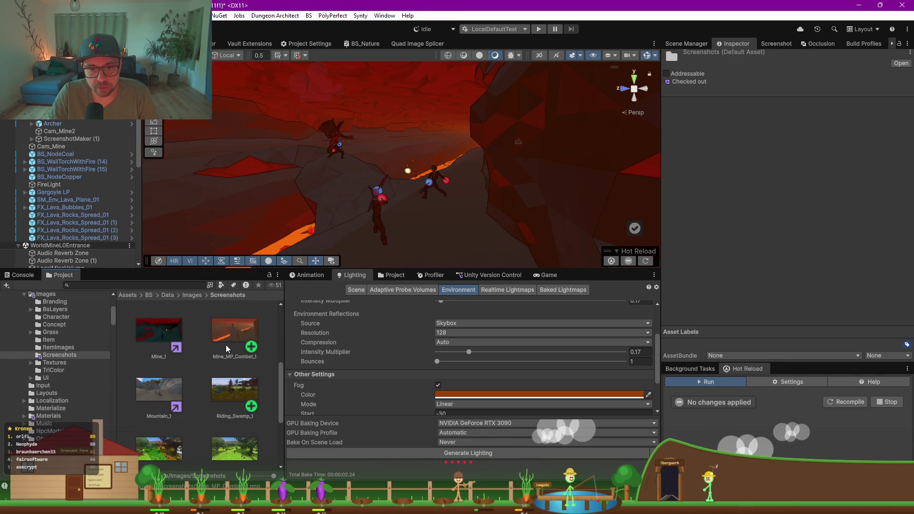
# - View Mine_MP_Combat_1 maximized in Windows Photos
pyautogui.doubleClick(230, 334)
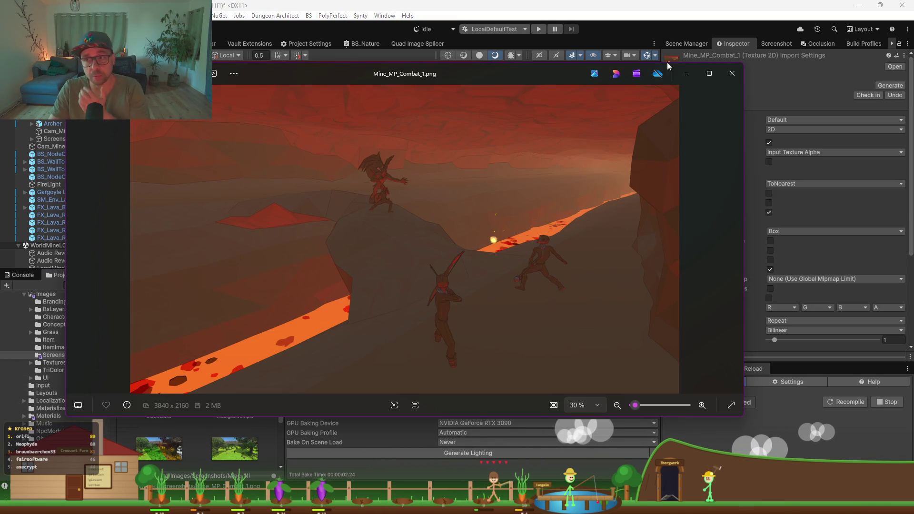
pyautogui.click(704, 75)
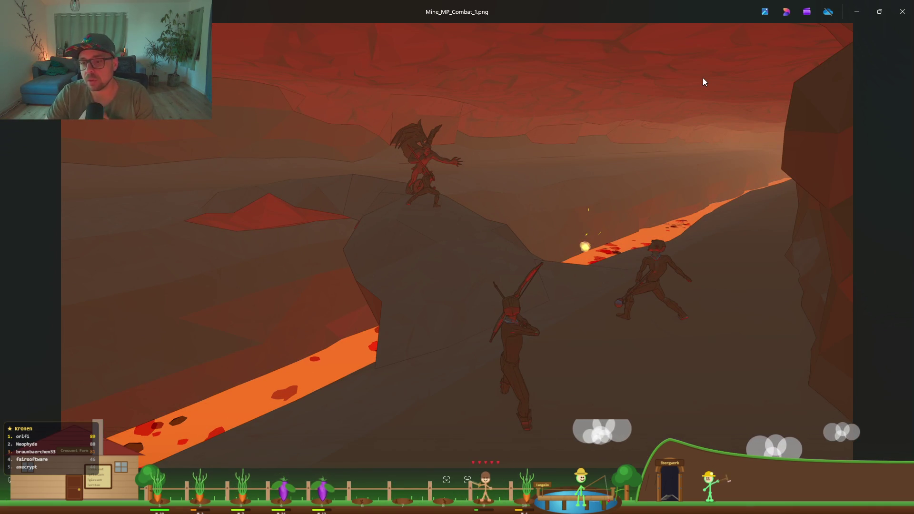
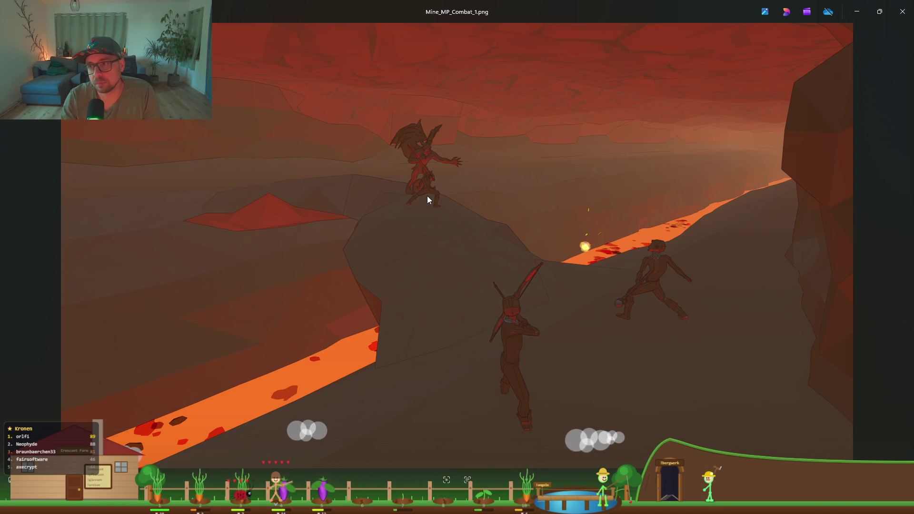
# - Close the screenshot preview, select Scene2 in Unity, and widen the Hierarchy panel
pyautogui.press('Escape')
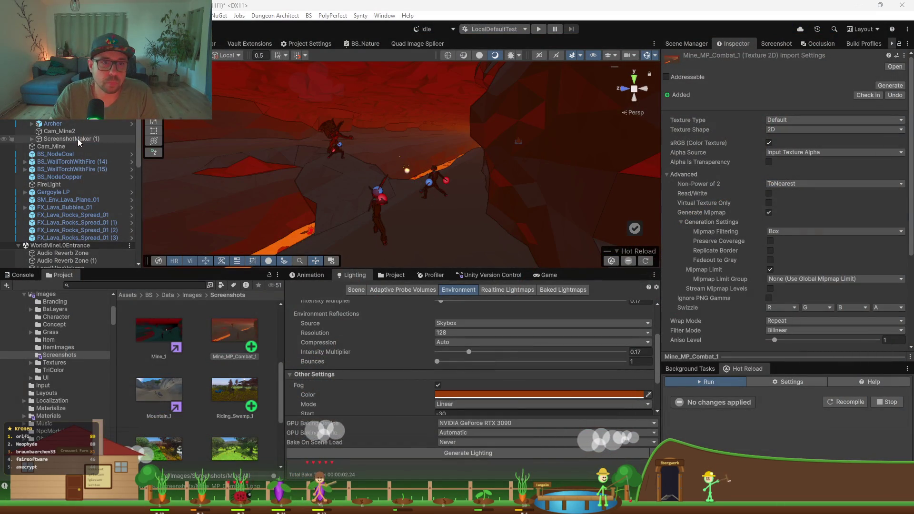
pyautogui.click(333, 145)
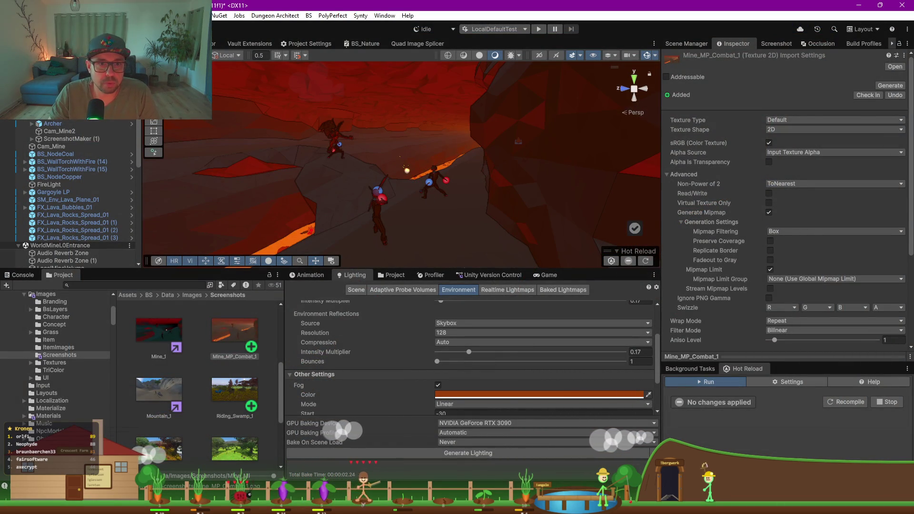
pyautogui.moveTo(141, 147); pyautogui.dragTo(176, 147)
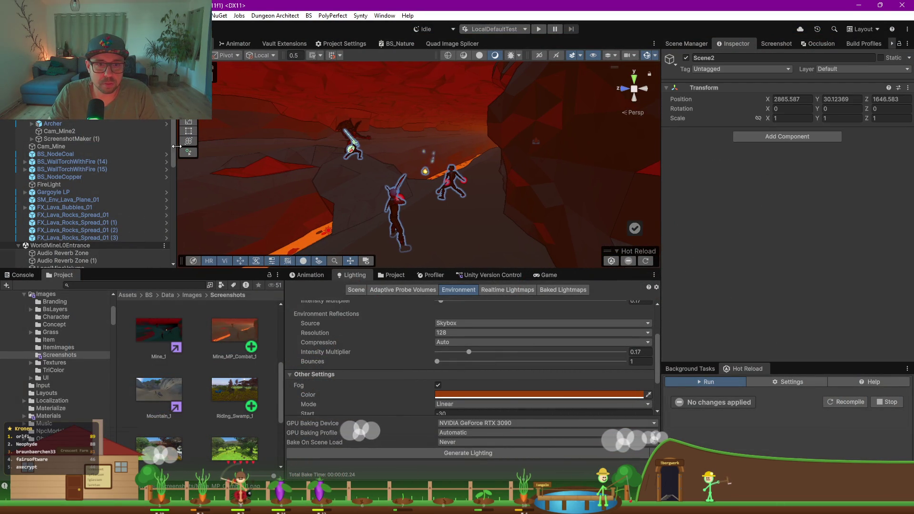
# - Show the Assets/BS/Scenes folder and enlarge the Project and Lighting panels
pyautogui.click(36, 328)
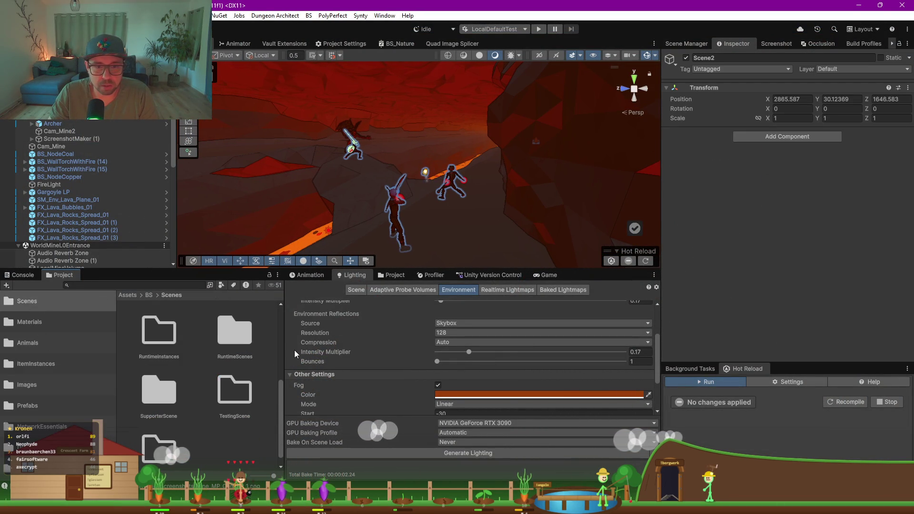
pyautogui.moveTo(284, 342); pyautogui.dragTo(384, 342)
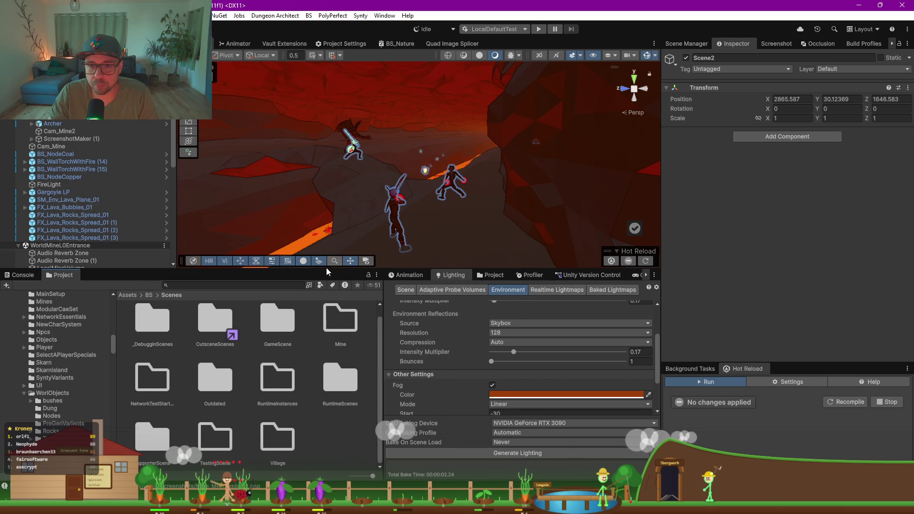
pyautogui.moveTo(327, 268); pyautogui.dragTo(328, 173)
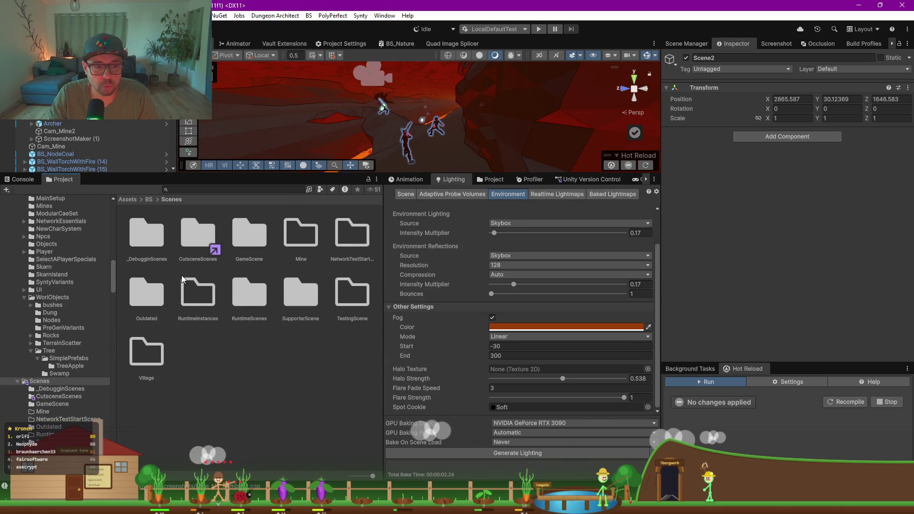
# - In CutsceneScenes, select _Screenshot_Mine and the Scene2 camera, then open _Screenshot_Mine_Magma
pyautogui.doubleClick(195, 244)
pyautogui.click(345, 358)
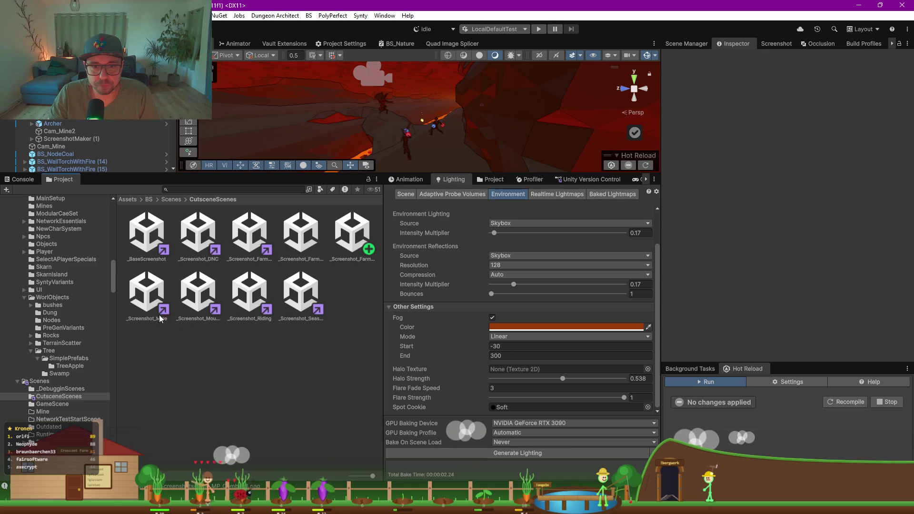
pyautogui.click(146, 306)
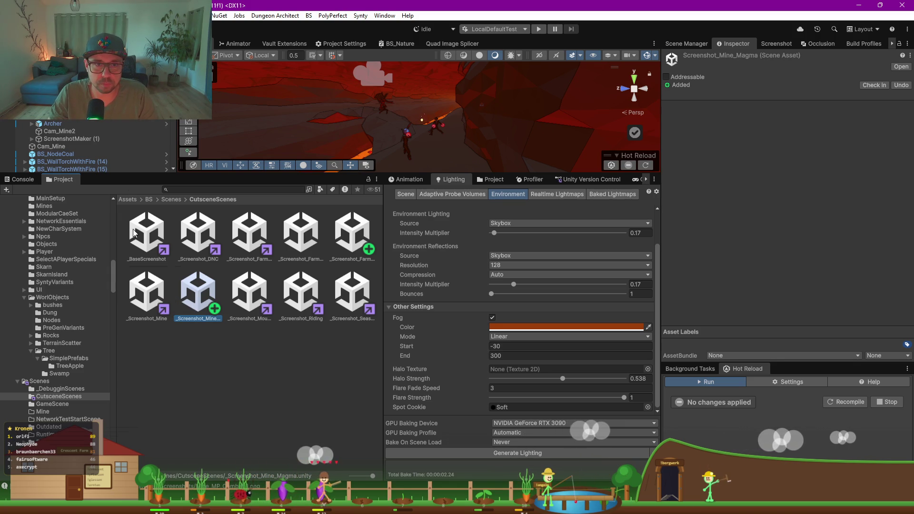
pyautogui.moveTo(129, 175); pyautogui.dragTo(129, 294)
pyautogui.click(342, 153)
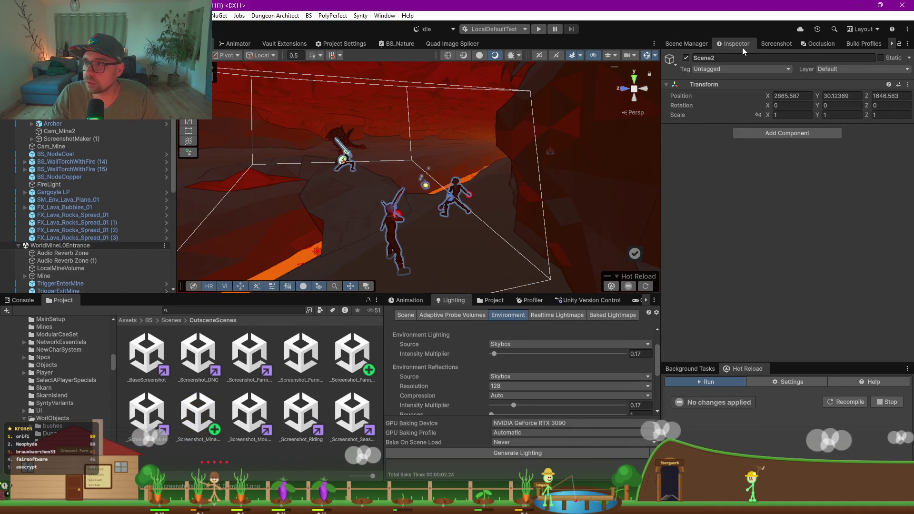
pyautogui.doubleClick(212, 434)
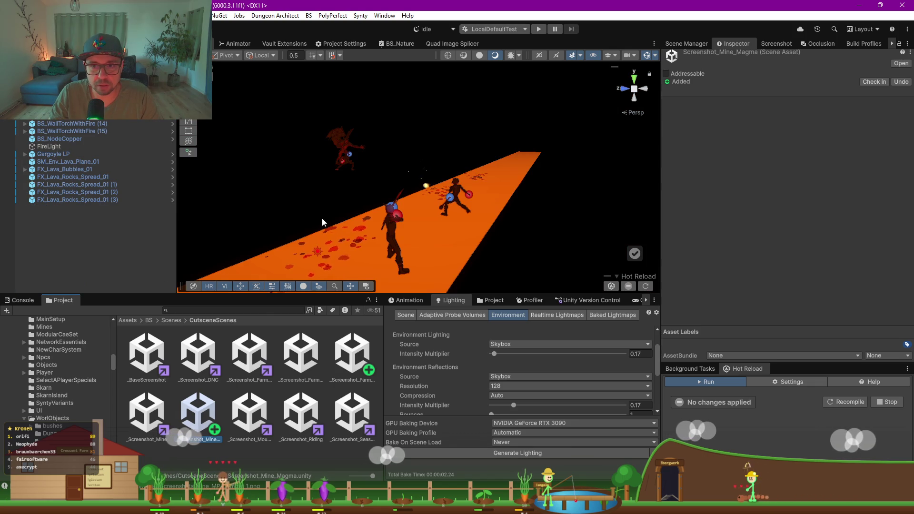
# - Scroll the scene's object list and box-select around the lava area, then clear the selection
pyautogui.scroll(-4, 455, 195)
pyautogui.scroll(-3, 451, 200)
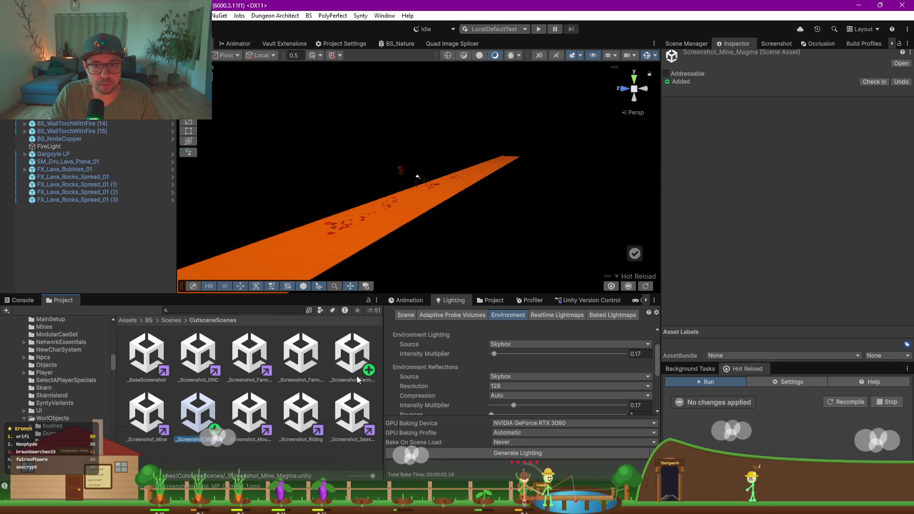
pyautogui.press('Left')
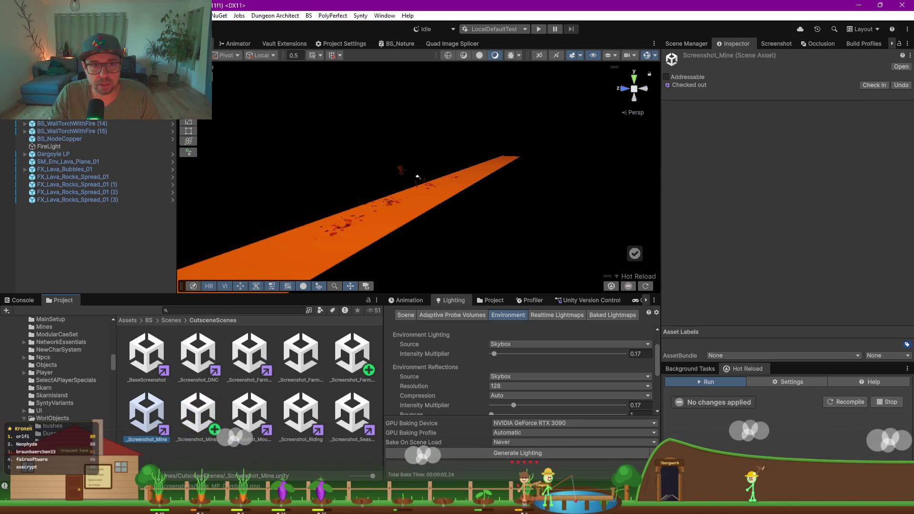
pyautogui.scroll(-2, 388, 163)
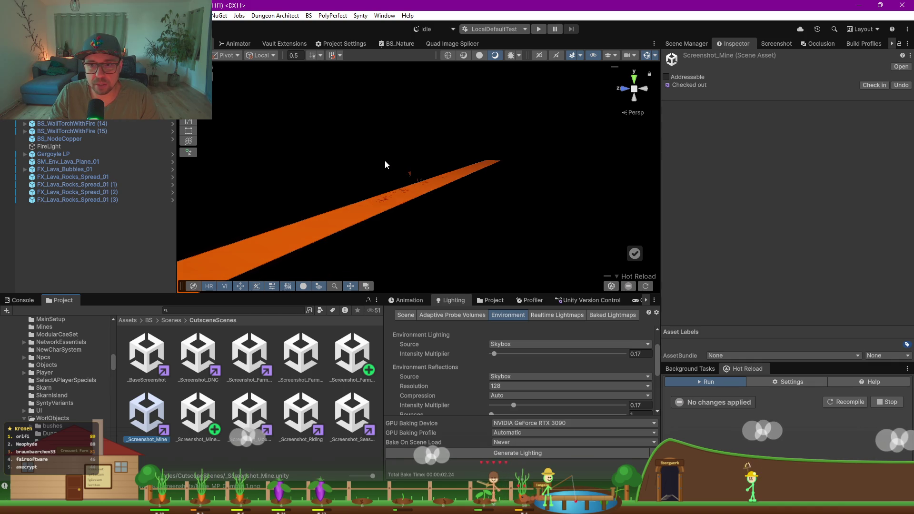
pyautogui.moveTo(326, 134); pyautogui.dragTo(560, 281)
pyautogui.scroll(10, 138, 170)
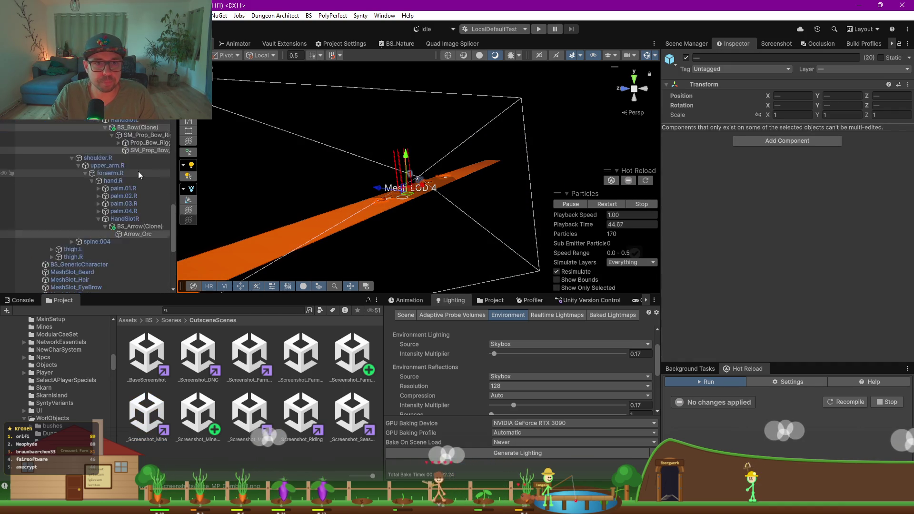
pyautogui.click(63, 152)
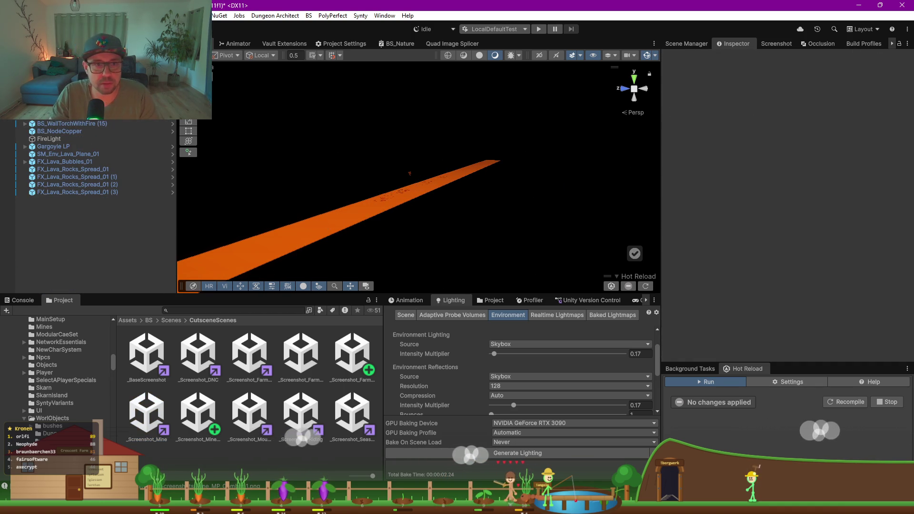
# - Delete the SM_Env_Lava_Plane_01 lava plane and the FX_Lava particle effect objects
pyautogui.click(390, 201)
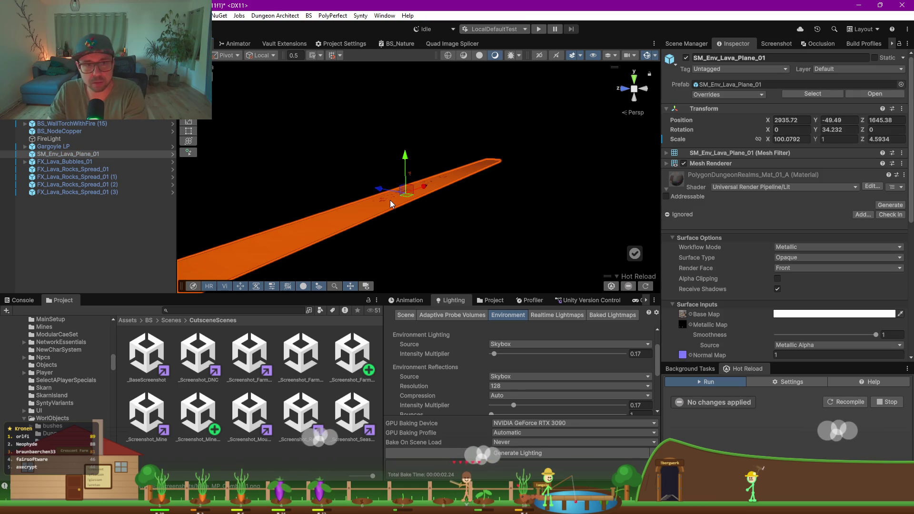
pyautogui.press('Delete')
pyautogui.moveTo(347, 132)
pyautogui.mouseDown()
pyautogui.moveTo(472, 242)
pyautogui.moveTo(488, 241)
pyautogui.mouseUp()
pyautogui.press('Delete')
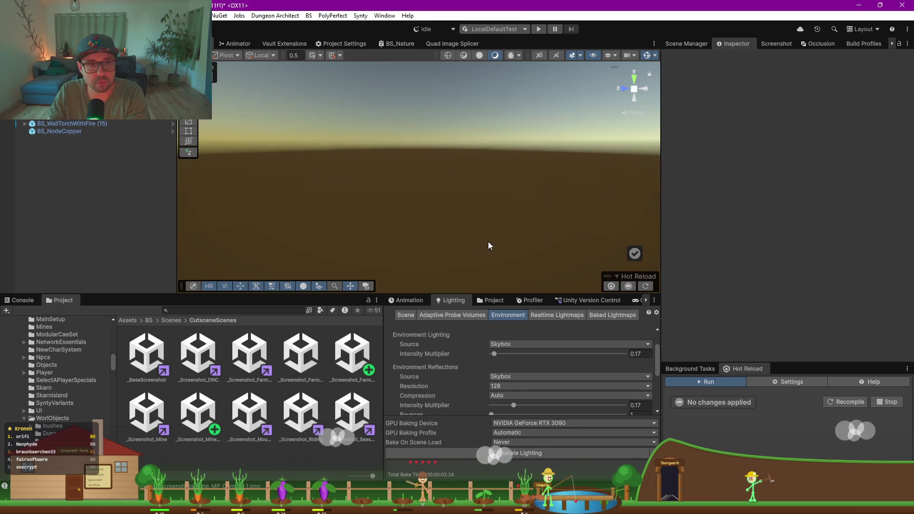
# - Frame BS_NodeCopper and load the WorldMine scenes via SceneLoader's Load Editor button
pyautogui.doubleClick(70, 133)
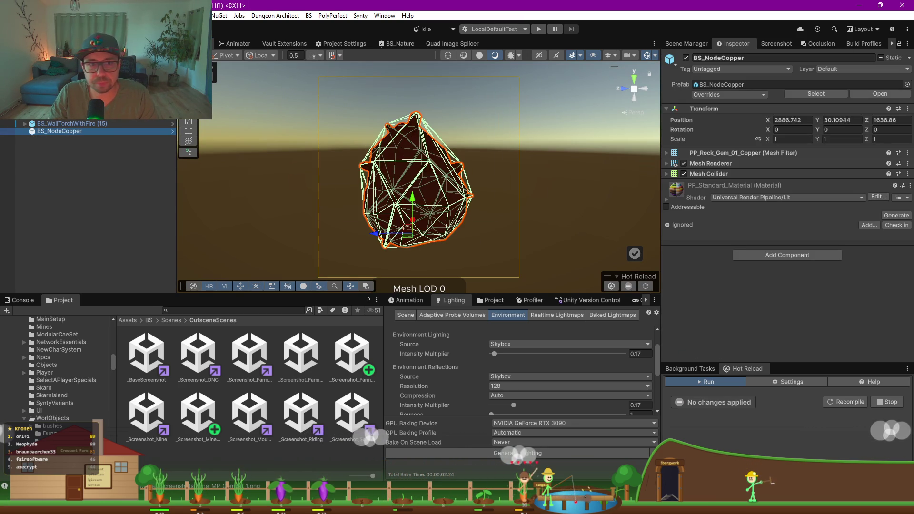
pyautogui.click(572, 158)
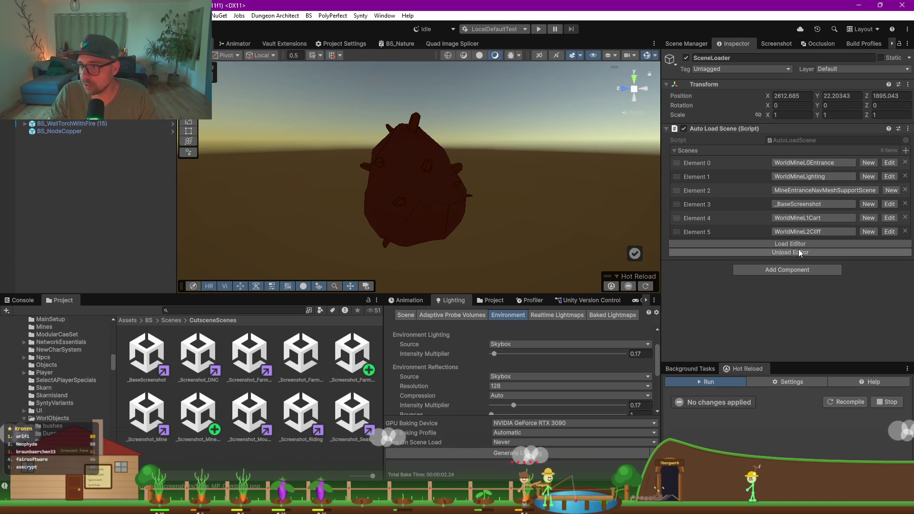
pyautogui.click(762, 244)
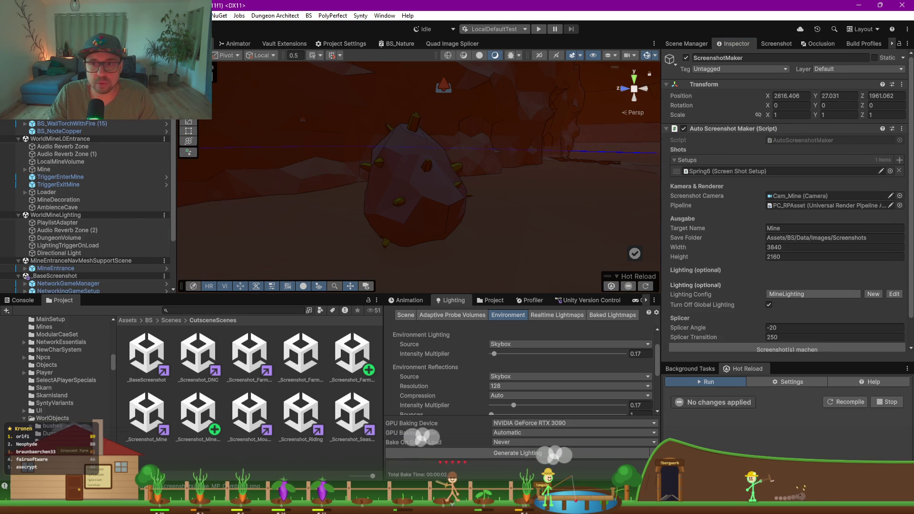
# - Check the pending version control changes, then return to the Lighting Environment settings
pyautogui.click(570, 302)
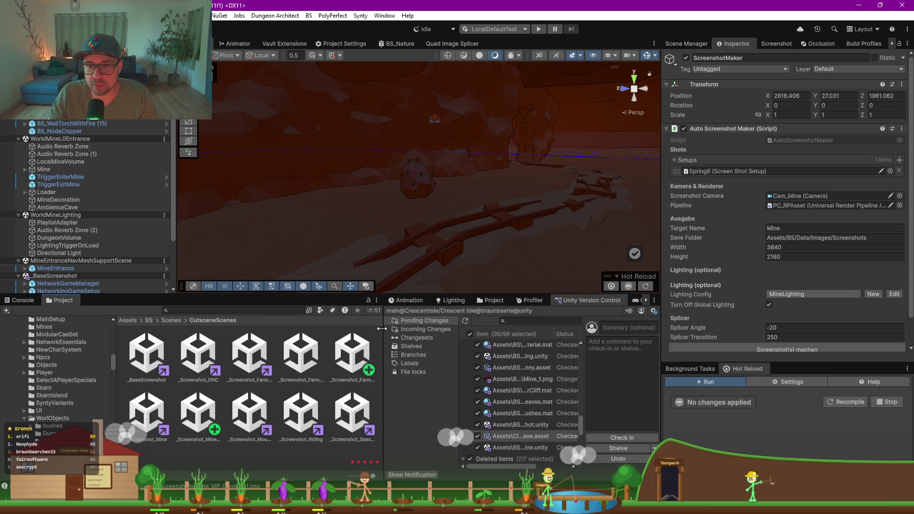
pyautogui.moveTo(382, 329); pyautogui.dragTo(268, 328)
pyautogui.click(340, 300)
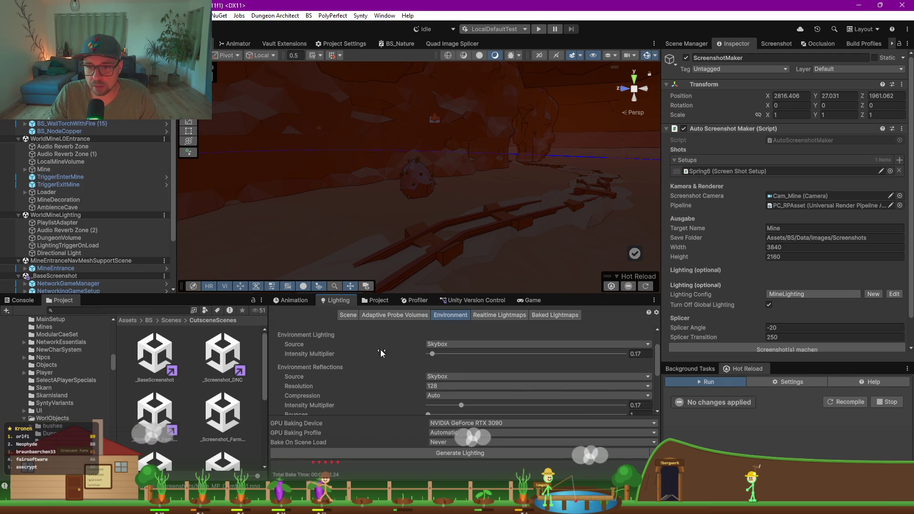
pyautogui.scroll(3, 372, 349)
pyautogui.scroll(-2, 704, 300)
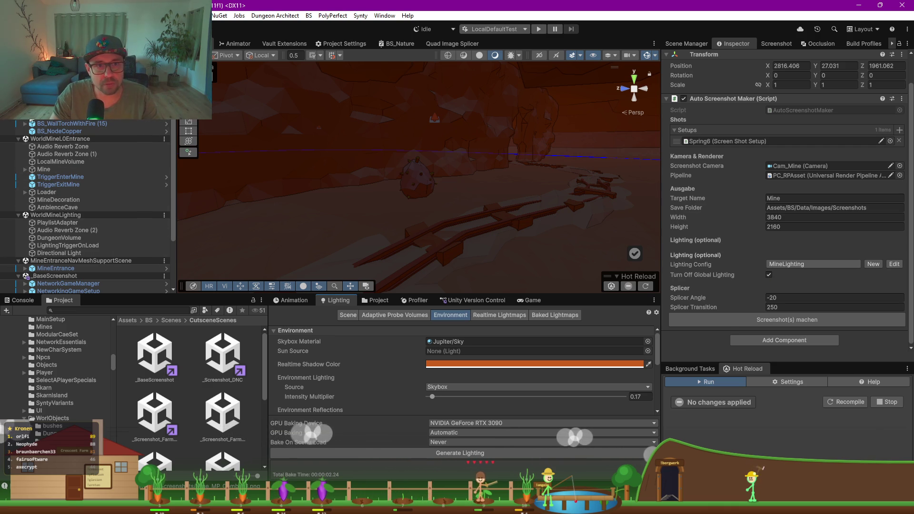
# - Collapse the WorldMine scenes, inspect MainLights' Sun and Moon, and select NetworkingGameSetup
pyautogui.click(18, 138)
pyautogui.click(19, 146)
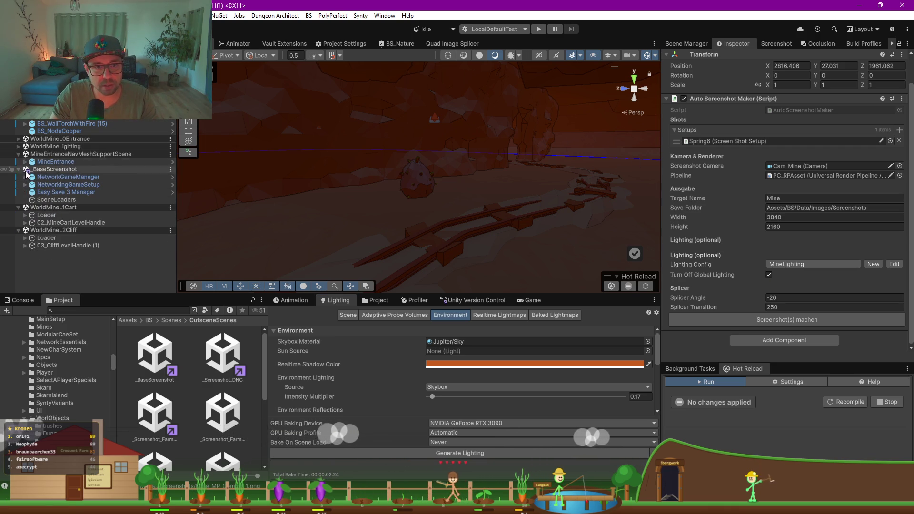
pyautogui.click(24, 177)
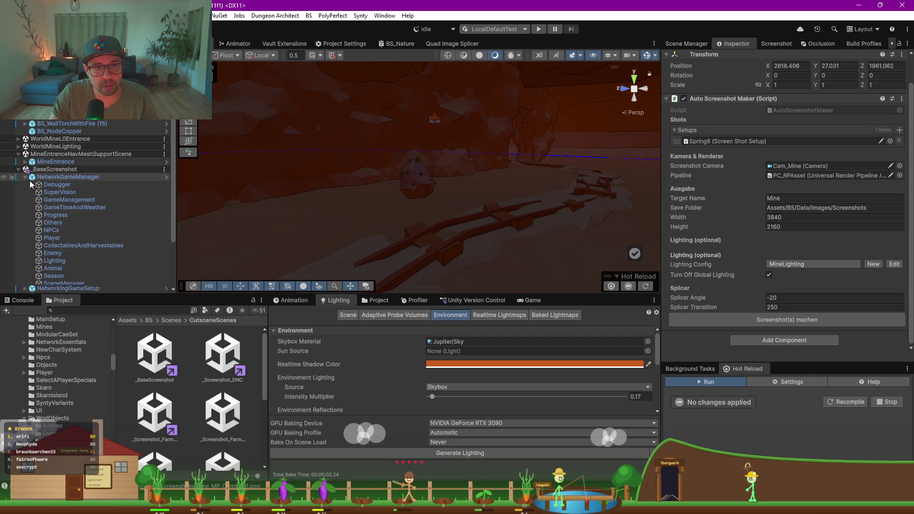
pyautogui.click(25, 177)
pyautogui.click(25, 184)
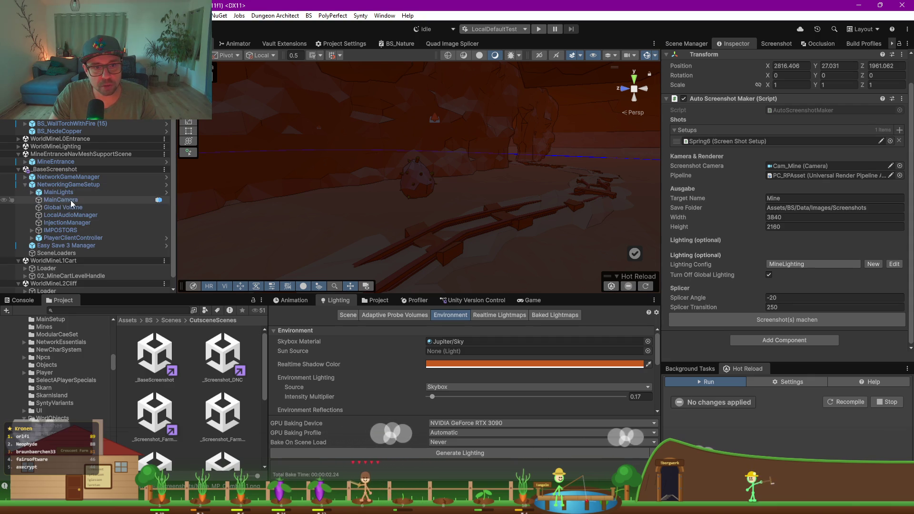
pyautogui.click(71, 192)
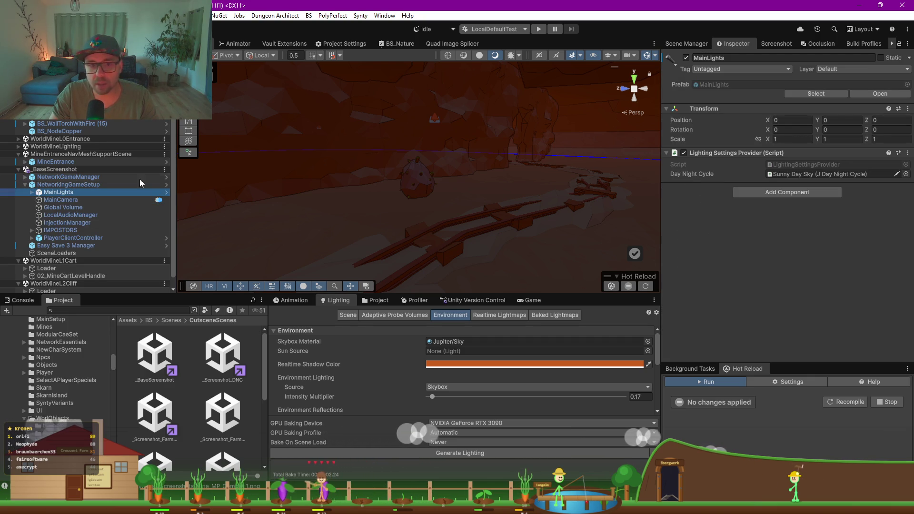
pyautogui.click(33, 192)
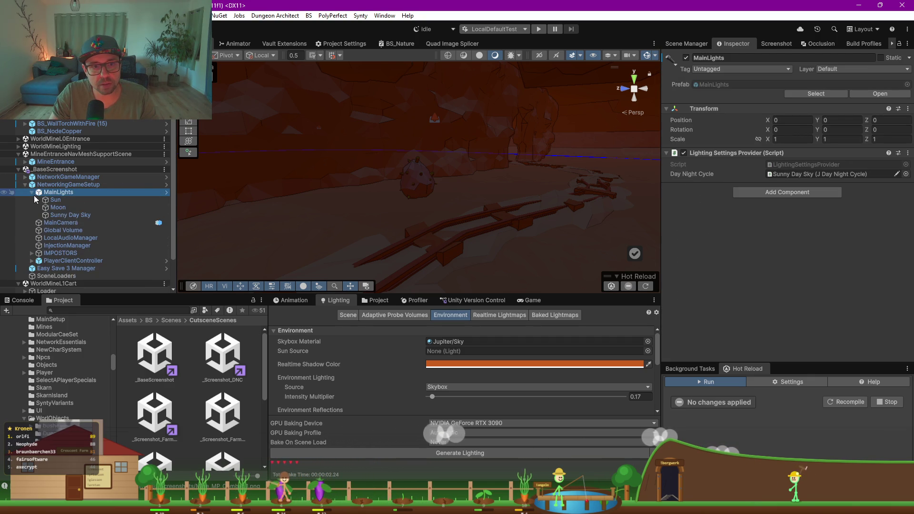
pyautogui.click(61, 185)
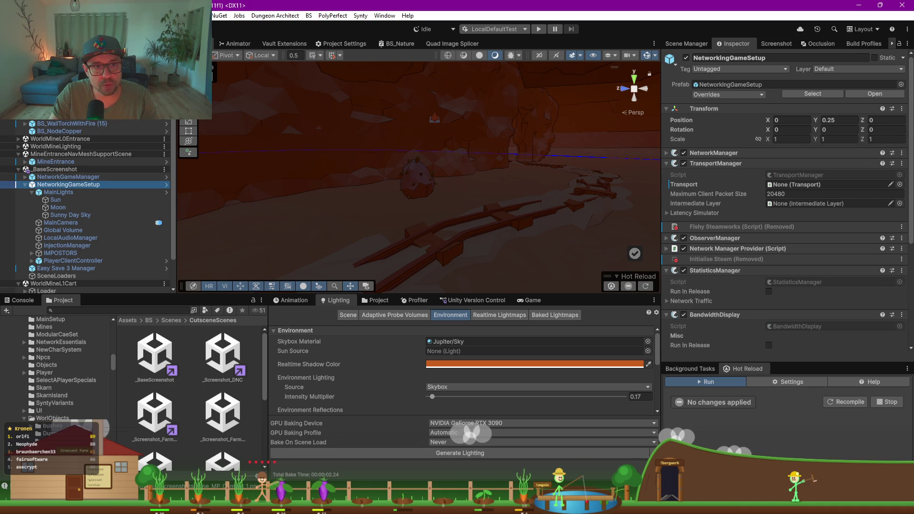
# - Turn off global lighting in ScreenshotMaker, capture the screenshots, and confirm the 'Fertig' notice
pyautogui.click(371, 194)
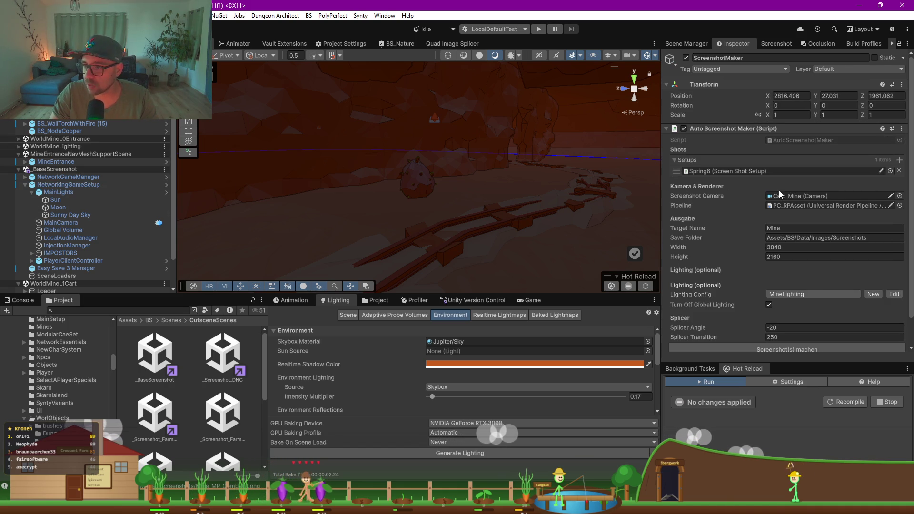
pyautogui.click(768, 305)
pyautogui.scroll(-2, 769, 305)
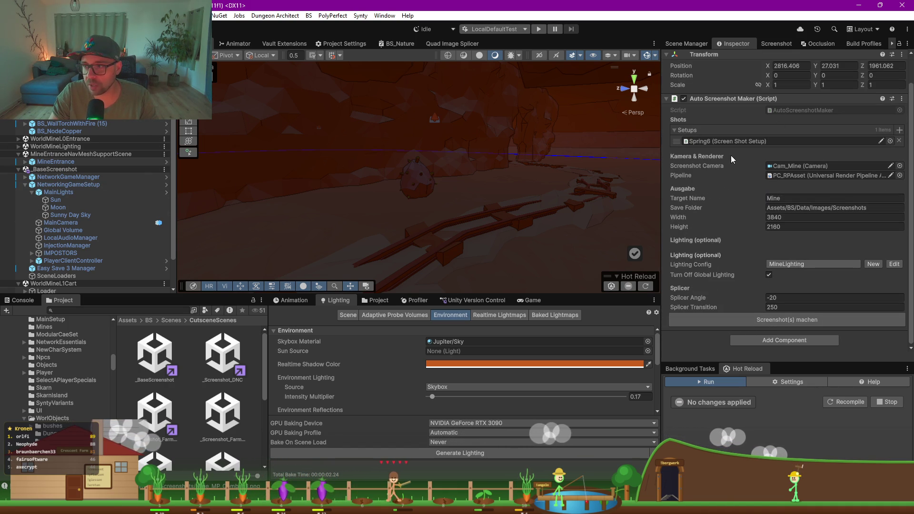
pyautogui.click(778, 322)
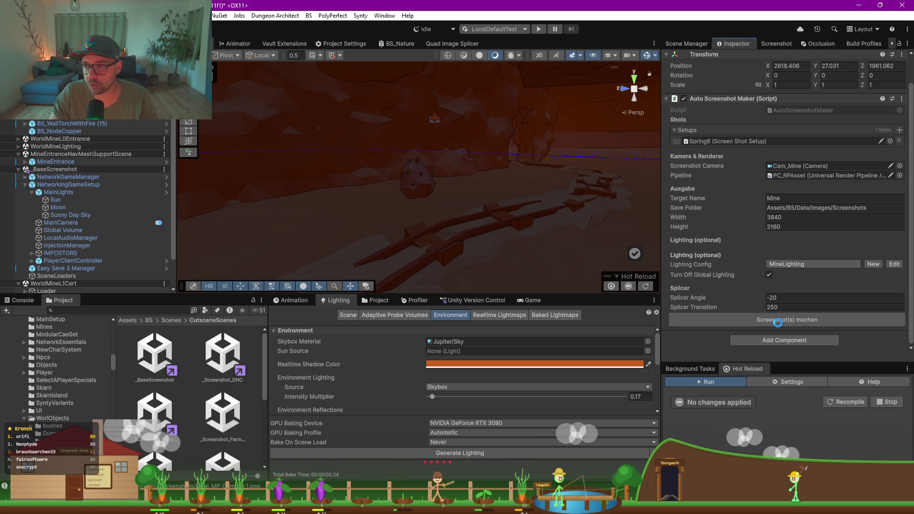
pyautogui.click(511, 264)
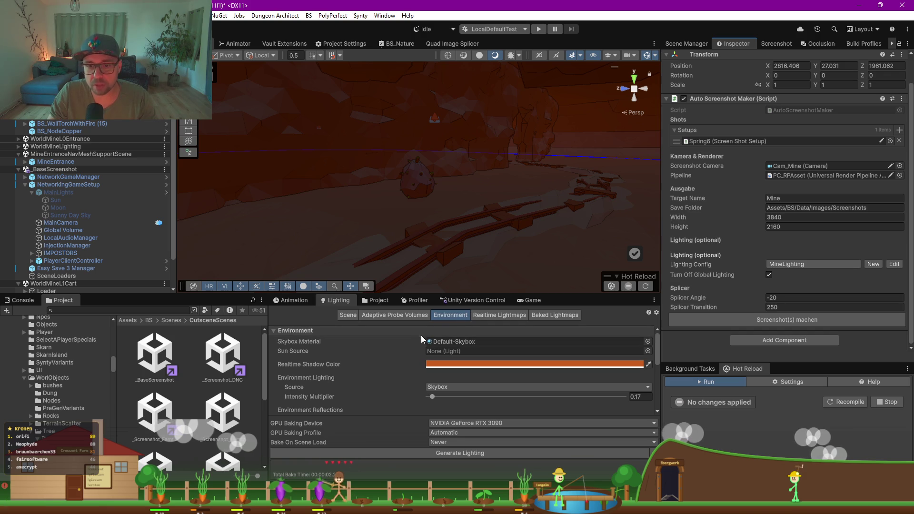
# - In Rider, highlight RenderSettings uses in AutoScreenshotMaker.cs and find where fog is saved
pyautogui.hotkey('alt', 'Tab')
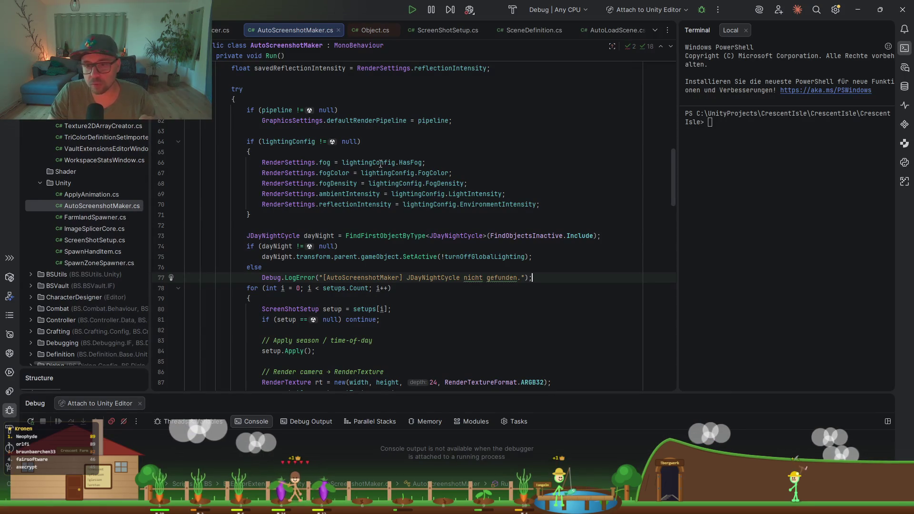
pyautogui.scroll(2, 409, 237)
pyautogui.click(296, 226)
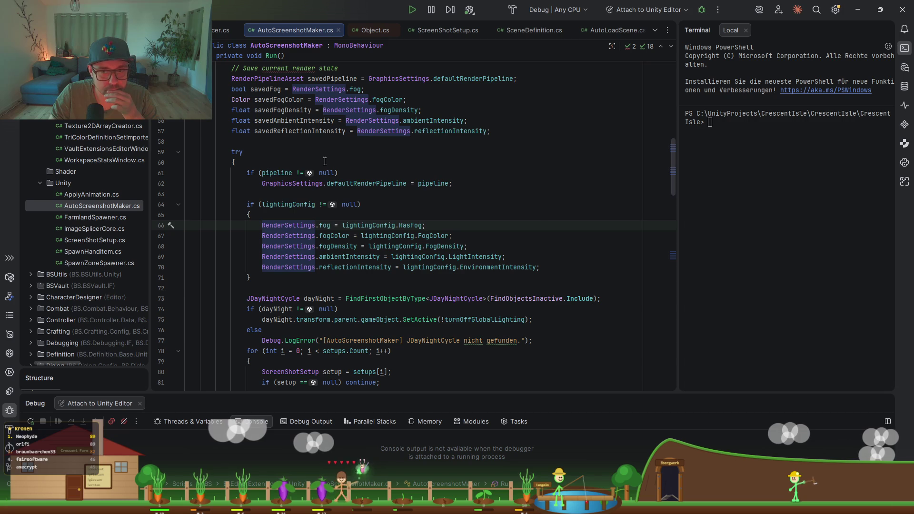
pyautogui.scroll(6, 356, 193)
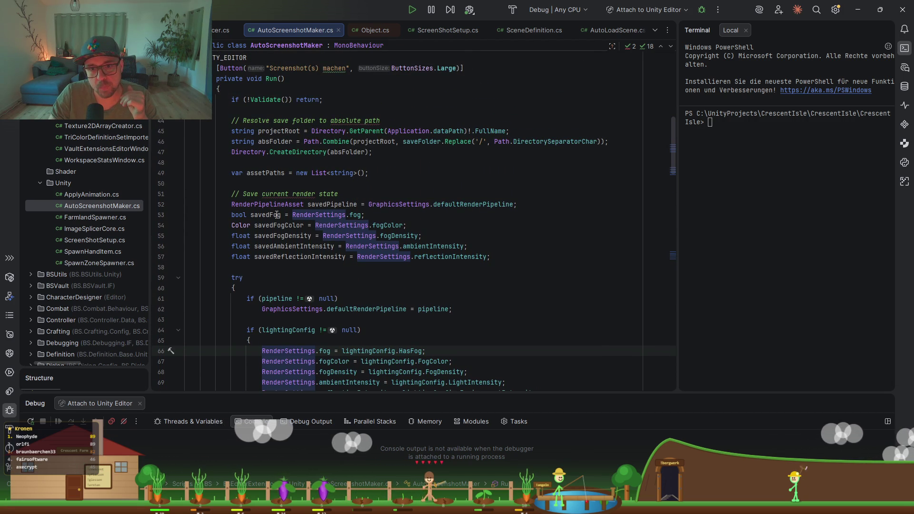
pyautogui.click(266, 215)
pyautogui.scroll(7, 341, 252)
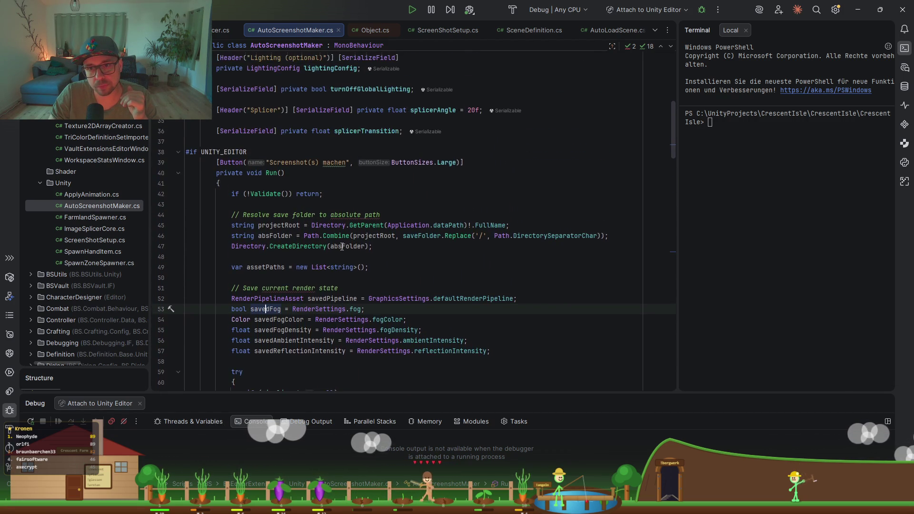
pyautogui.scroll(-7, 346, 246)
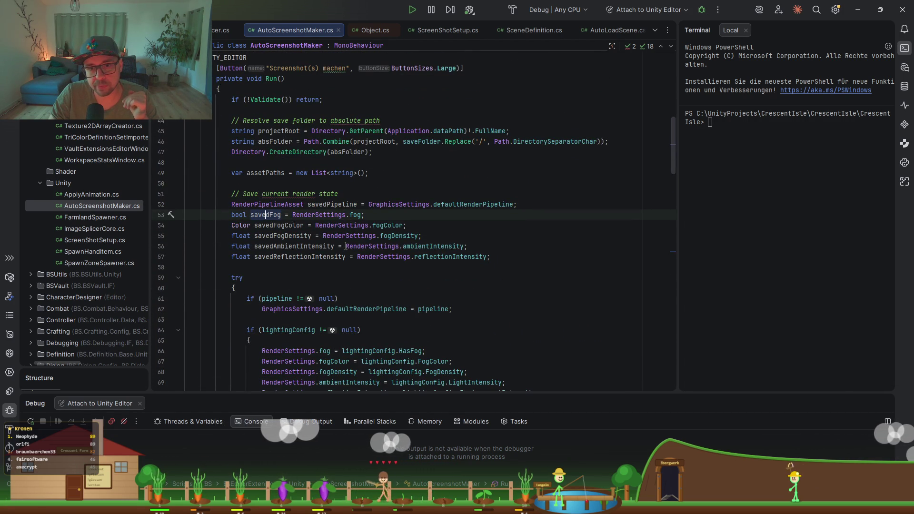
# - Review the render-state save code and the finally block's restore lines, then return to Unity
pyautogui.click(285, 193)
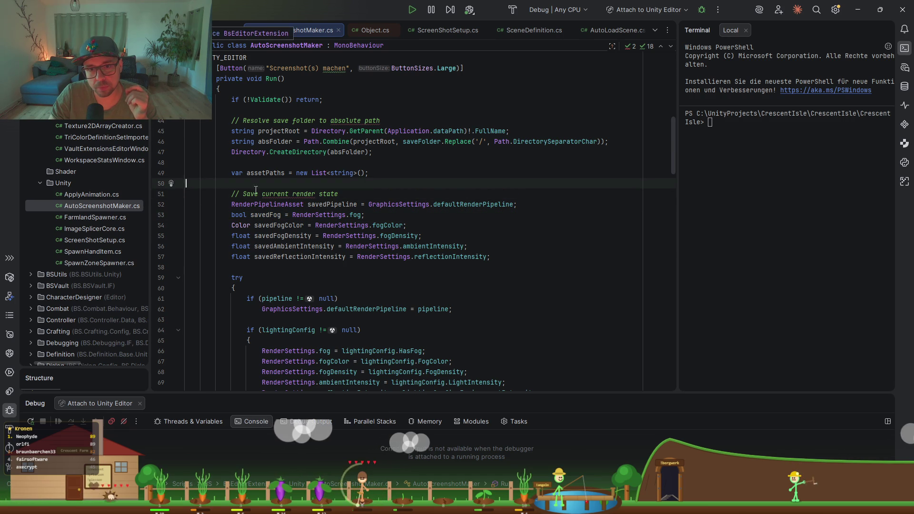
pyautogui.scroll(-20, 429, 256)
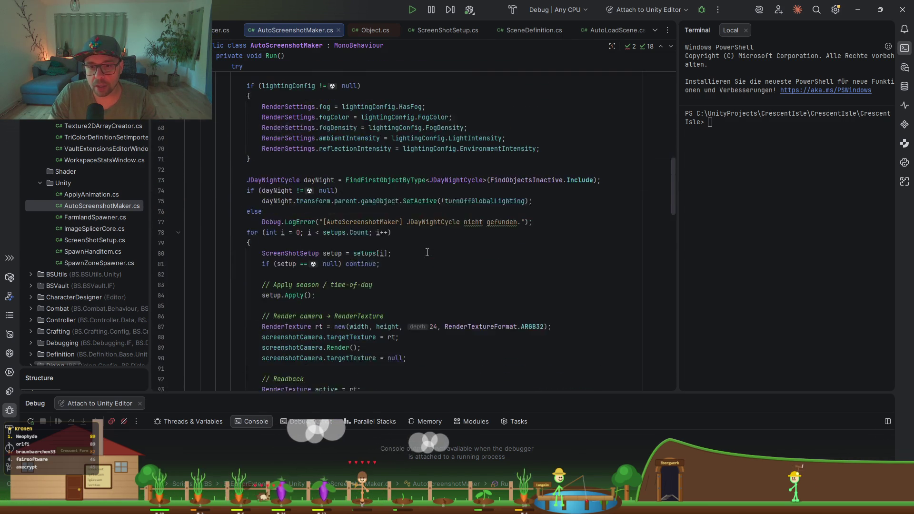
pyautogui.moveTo(279, 176); pyautogui.dragTo(247, 149)
pyautogui.click(319, 204)
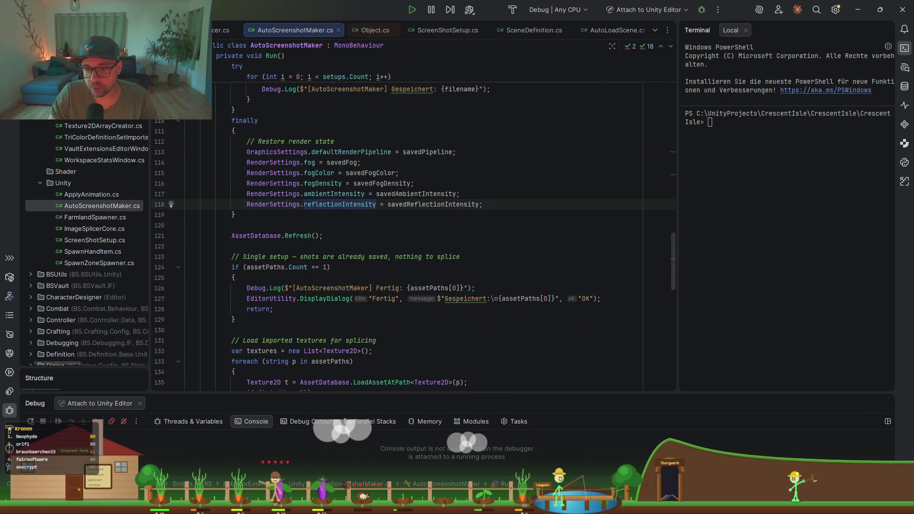
pyautogui.click(859, 8)
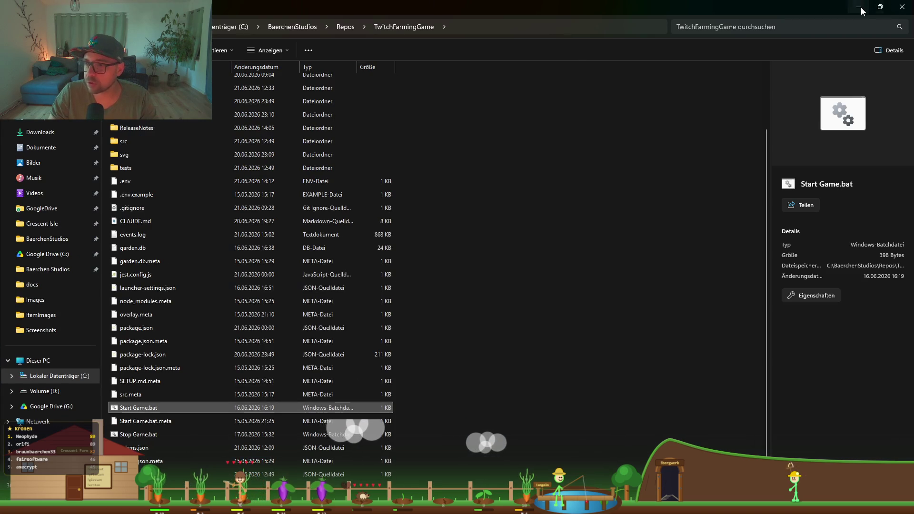
pyautogui.click(860, 7)
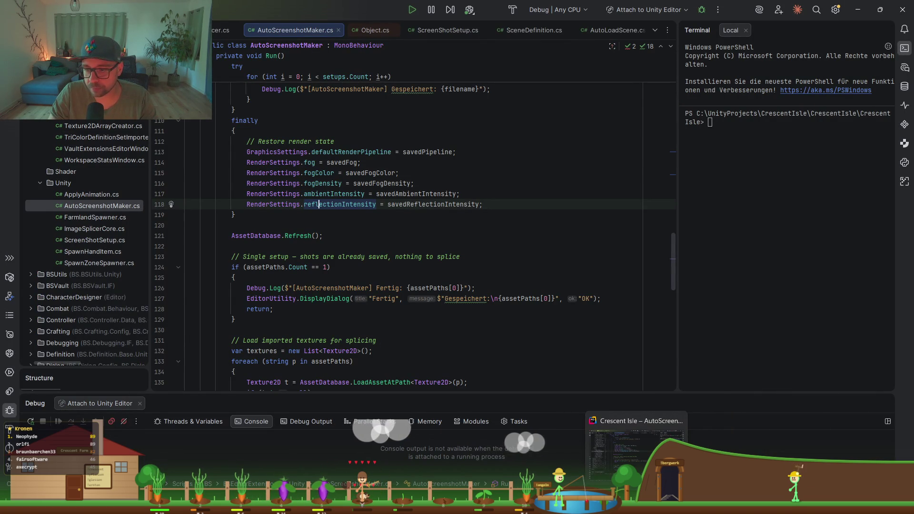
pyautogui.click(614, 507)
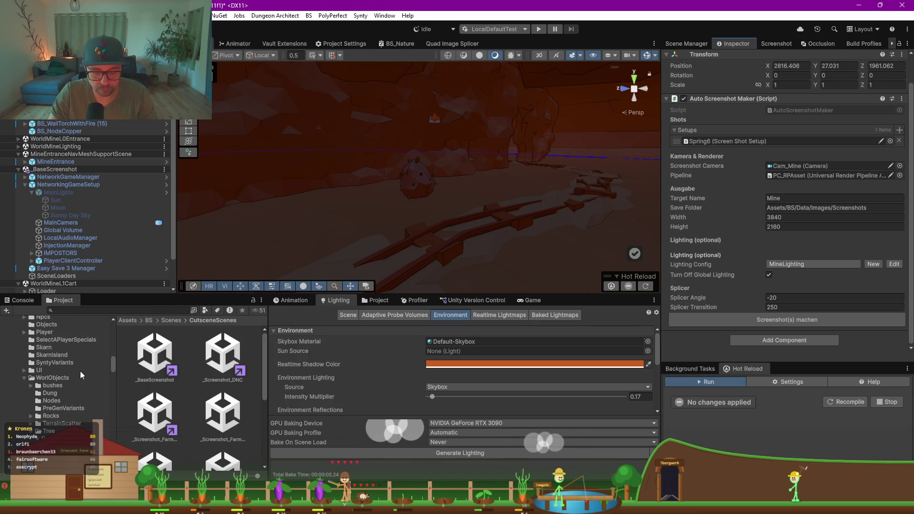
# - Enlarge the Project browser and navigate the folder tree to Assets/BS/Data/Images/Screenshots
pyautogui.moveTo(155, 293); pyautogui.dragTo(156, 145)
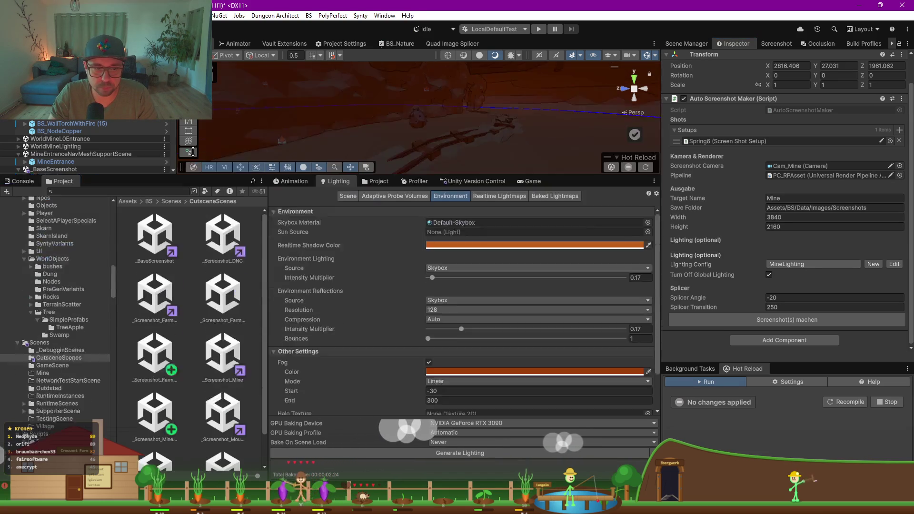
pyautogui.click(66, 236)
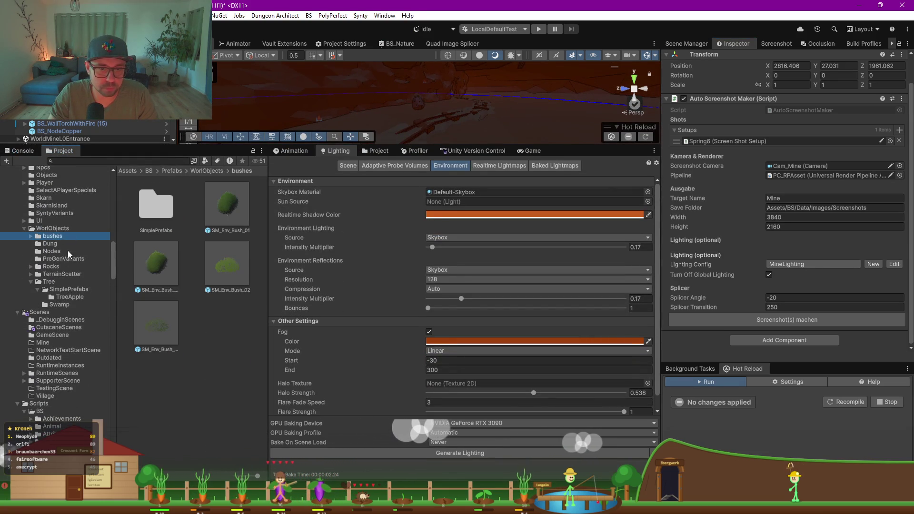
pyautogui.click(57, 221)
pyautogui.scroll(15, 59, 224)
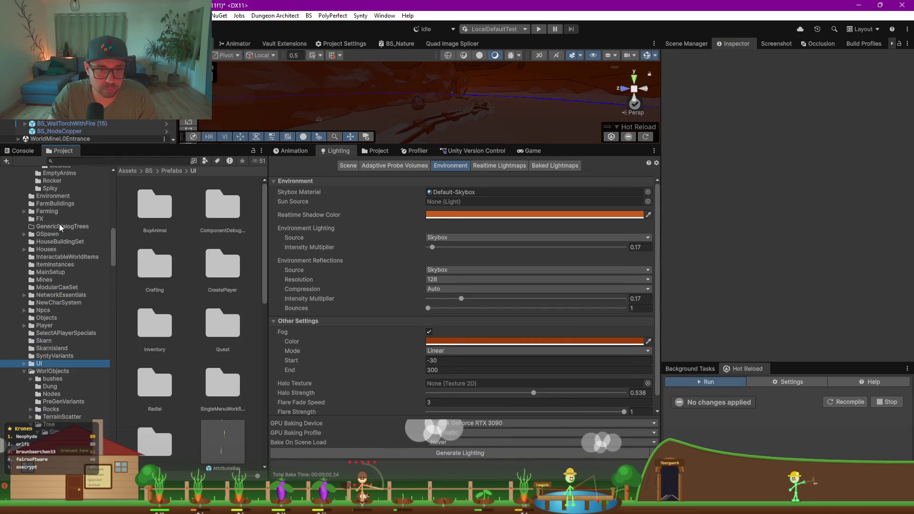
pyautogui.scroll(-2, 48, 262)
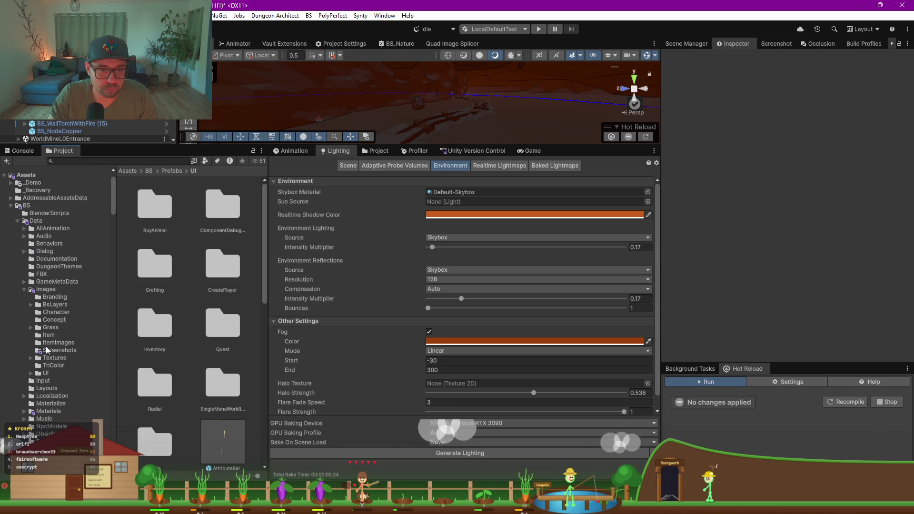
pyautogui.click(59, 350)
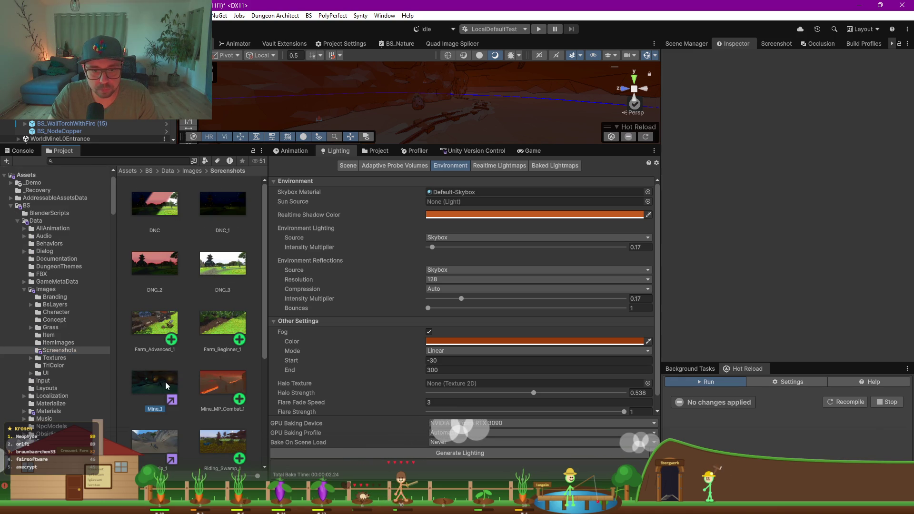
# - View Mine_1.png and Mine_MP_Combat_1.png full size in Photos, close both, and heighten the Scene view
pyautogui.doubleClick(165, 382)
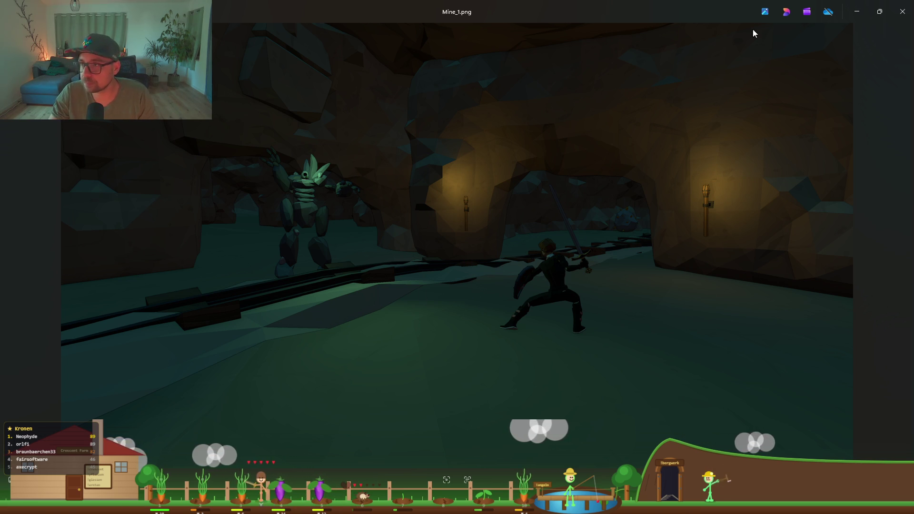
pyautogui.click(902, 12)
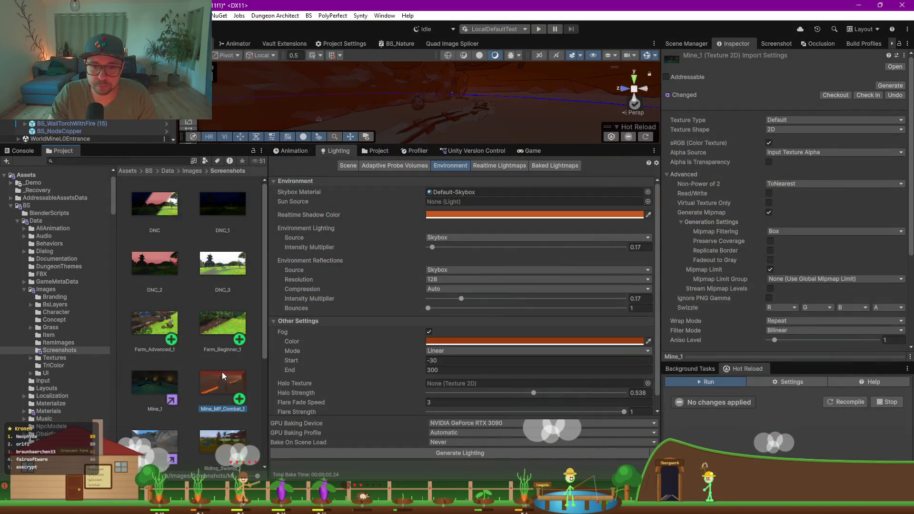
pyautogui.doubleClick(222, 372)
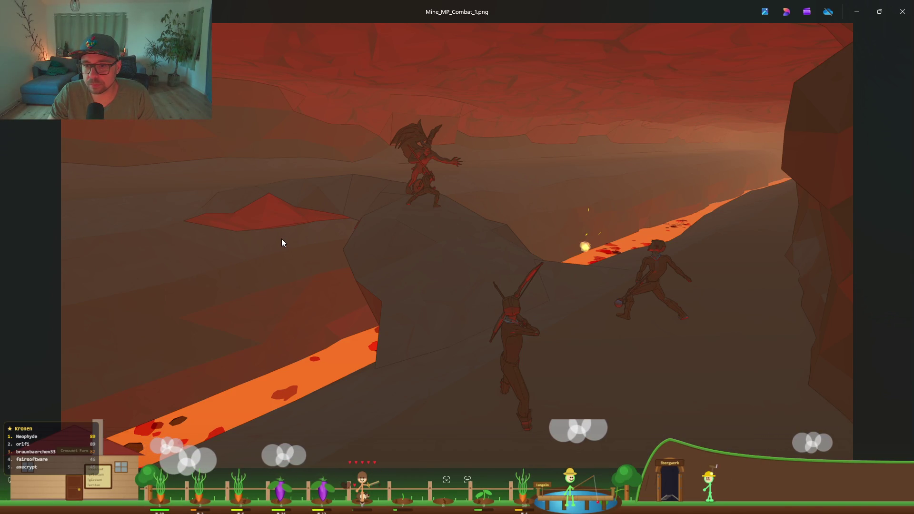
pyautogui.click(904, 10)
pyautogui.moveTo(422, 143); pyautogui.dragTo(413, 276)
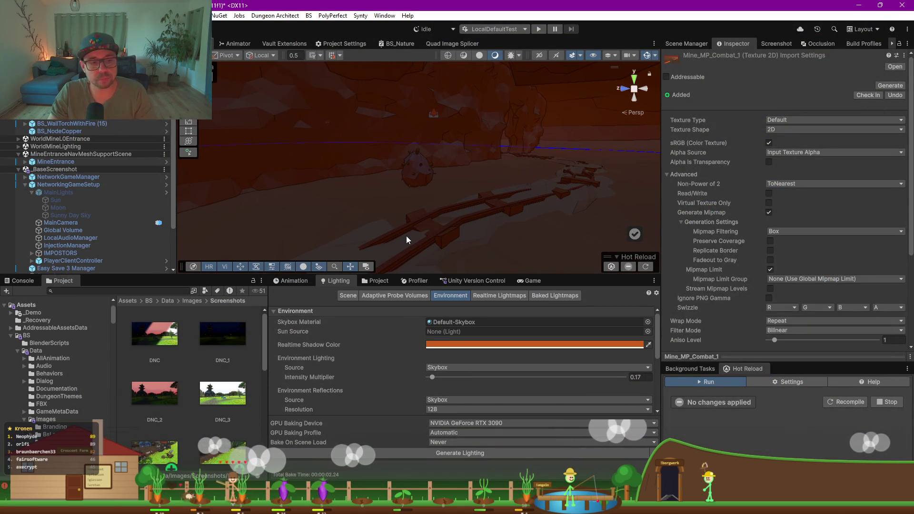
# - Scroll Lighting to the linear fog settings (Start -30, End 300), then go back to Rider
pyautogui.scroll(-10, 341, 374)
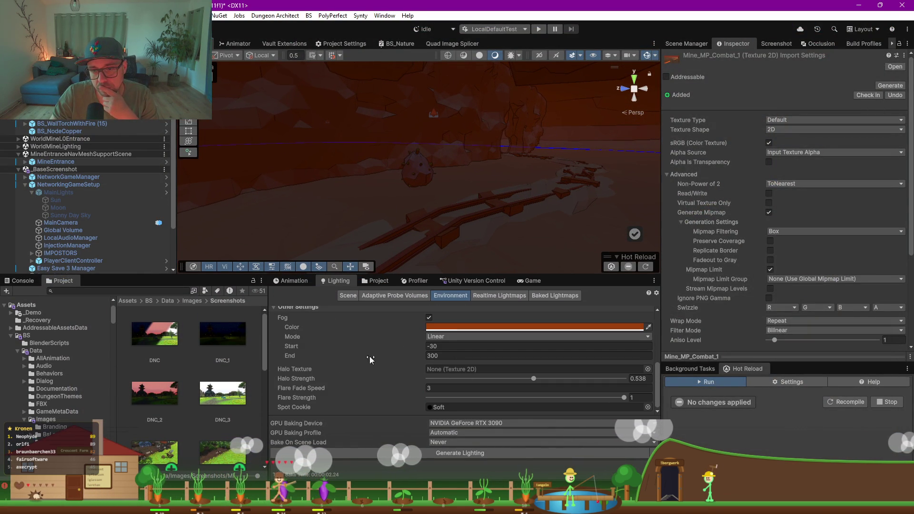
pyautogui.moveTo(381, 275); pyautogui.dragTo(383, 169)
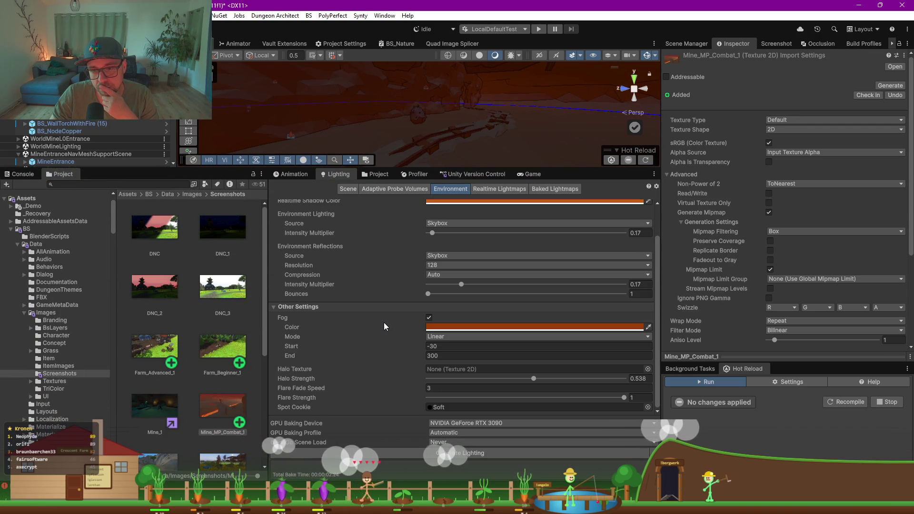
pyautogui.hotkey('alt', 'Tab')
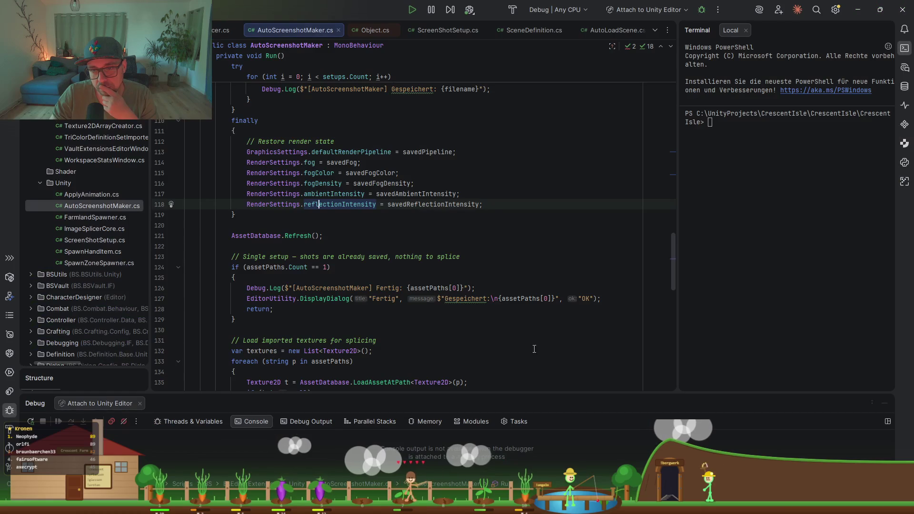
# - Comment out the six render-state restore lines in the finally block and reformat the code
pyautogui.scroll(10, 362, 221)
pyautogui.scroll(-14, 362, 221)
pyautogui.scroll(5, 359, 221)
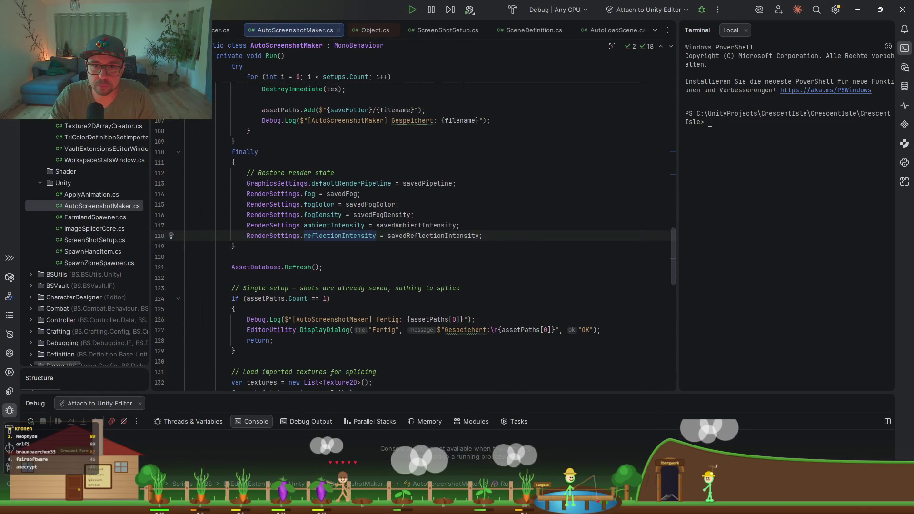
pyautogui.moveTo(362, 246); pyautogui.dragTo(477, 186)
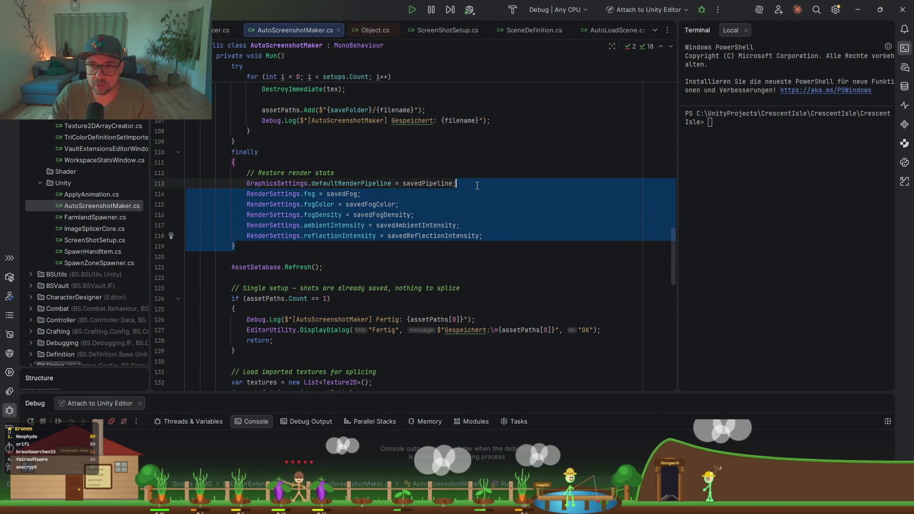
pyautogui.click(500, 233)
pyautogui.moveTo(500, 234); pyautogui.dragTo(494, 188)
pyautogui.hotkey('ctrl', '/')
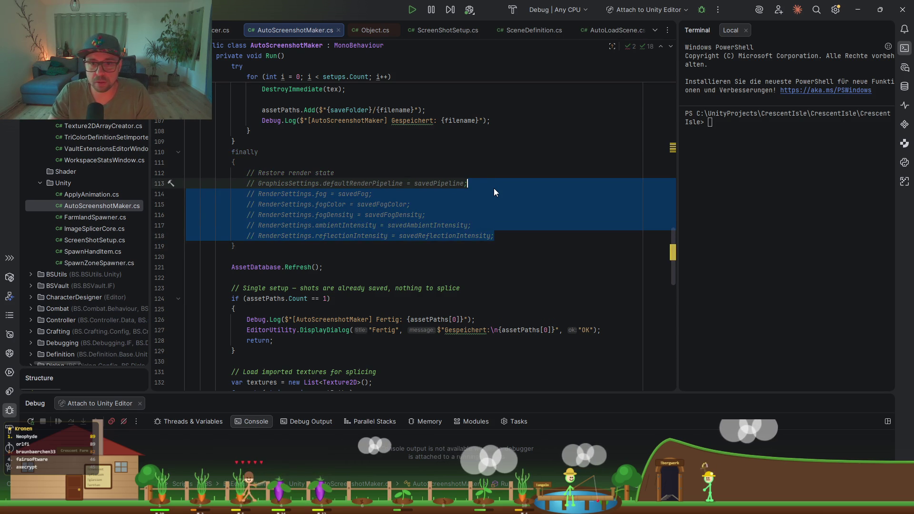
pyautogui.hotkey('ctrl', 'alt', 'l')
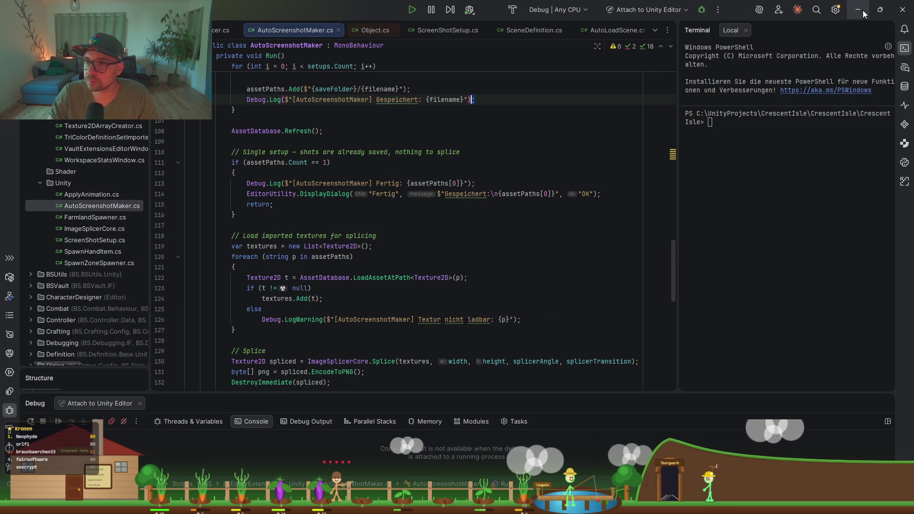
# - Undo to bring back the removed try/finally block, review the Run method's end, then return to Unity
pyautogui.scroll(4, 470, 260)
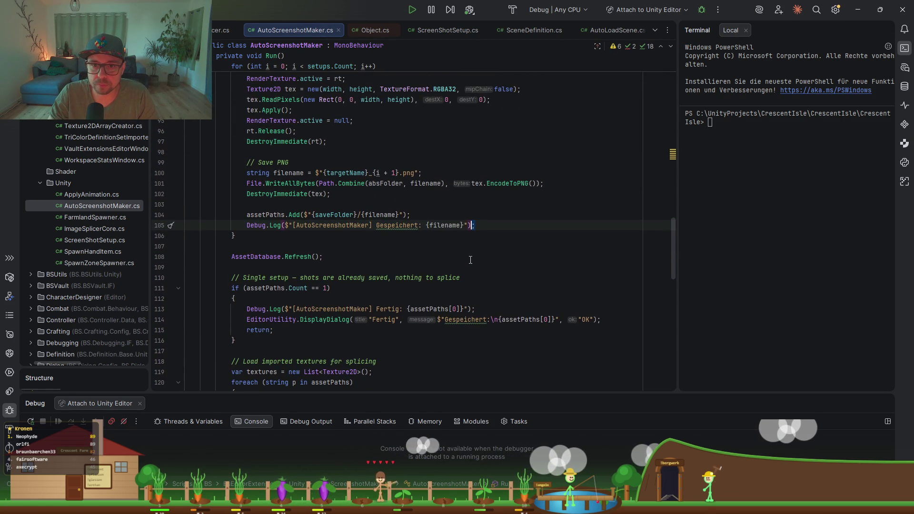
pyautogui.hotkey('ctrl', 'z')
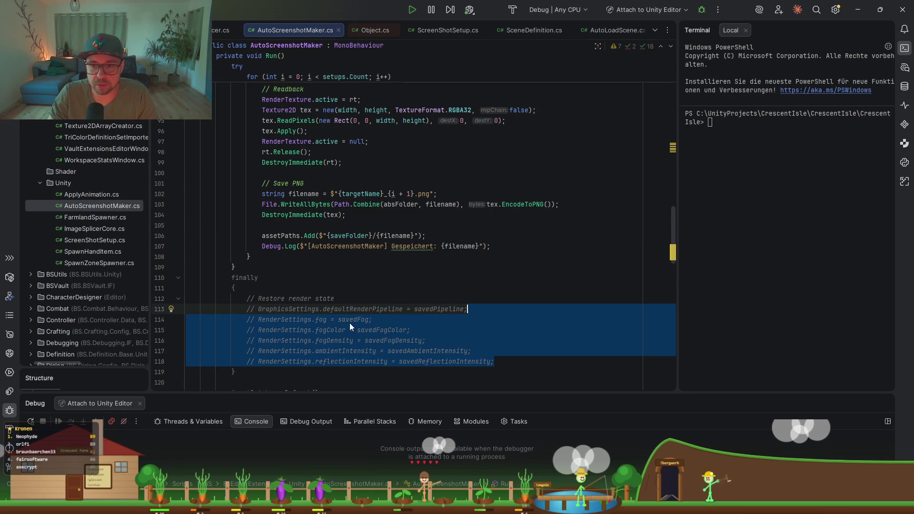
pyautogui.click(352, 298)
pyautogui.click(362, 277)
pyautogui.scroll(-2, 362, 277)
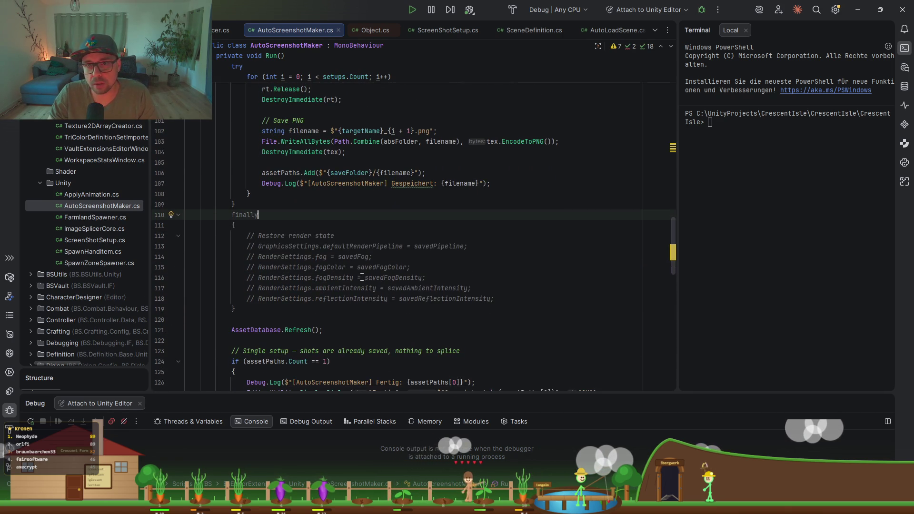
pyautogui.hotkey('ctrl', 'z')
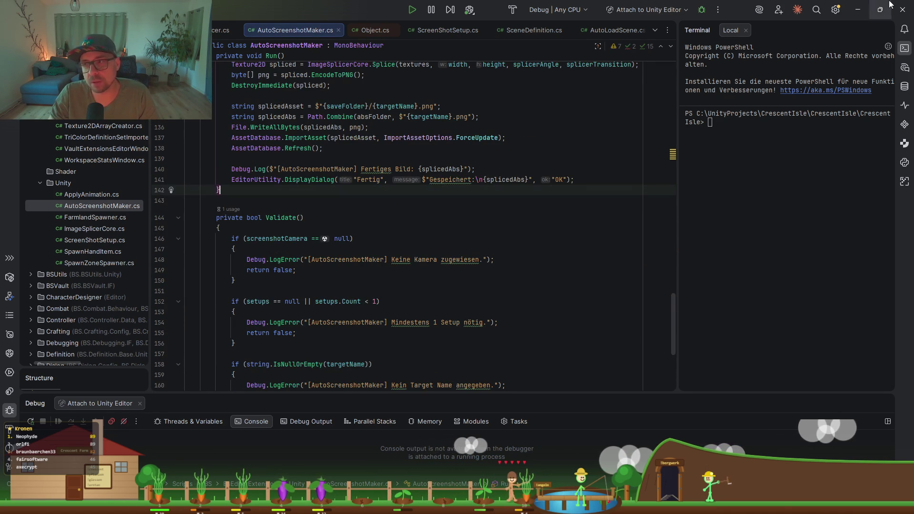
pyautogui.click(858, 10)
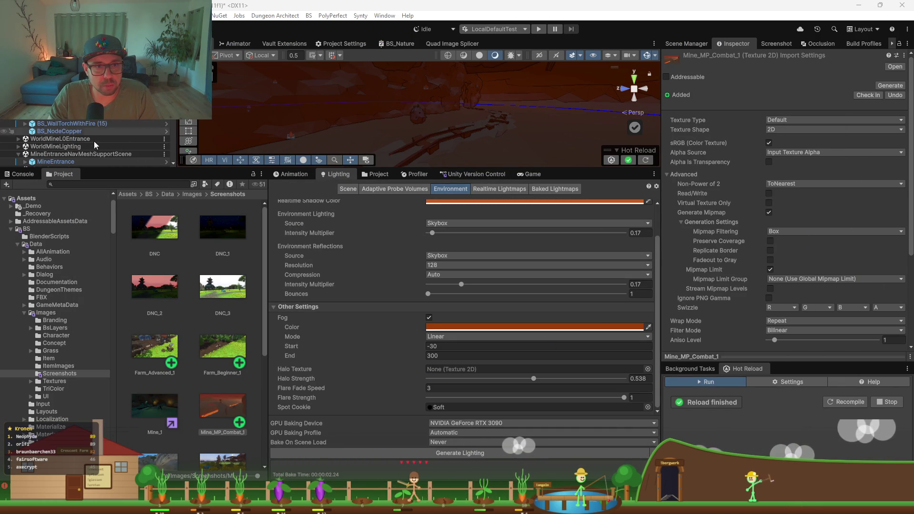
# - Select the ScreenshotMaker GameObject to show its Auto Screenshot Maker settings in the Inspector
pyautogui.click(71, 109)
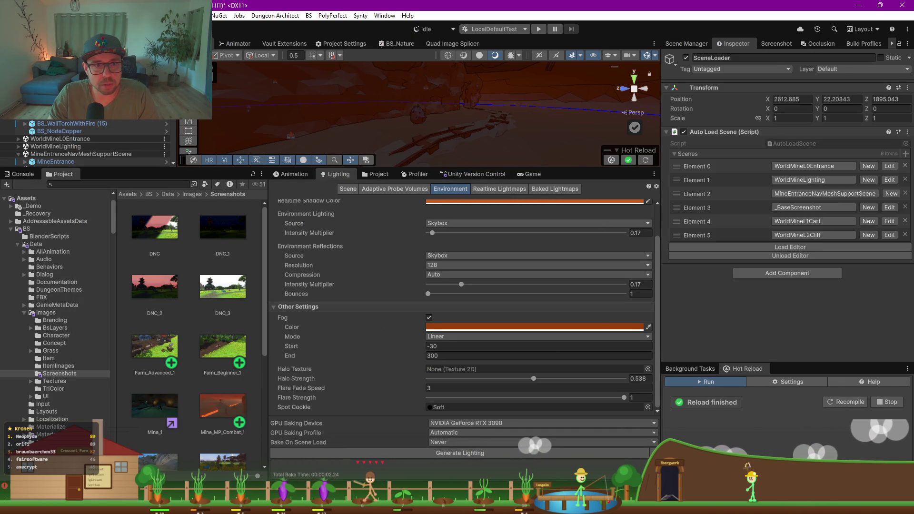
pyautogui.click(72, 101)
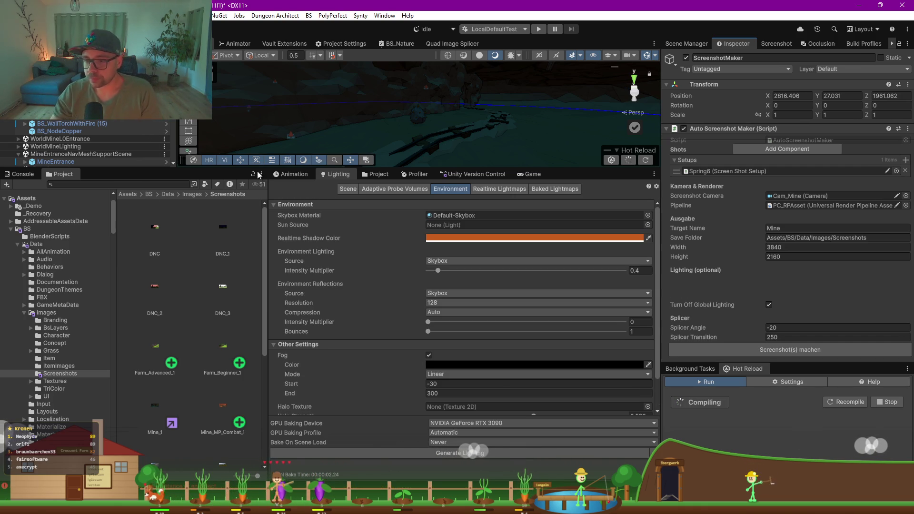
# - In Rider, search 'lighting' and open LightingConfig.cs, placing the cursor on line 16
pyautogui.hotkey('alt', 'Tab')
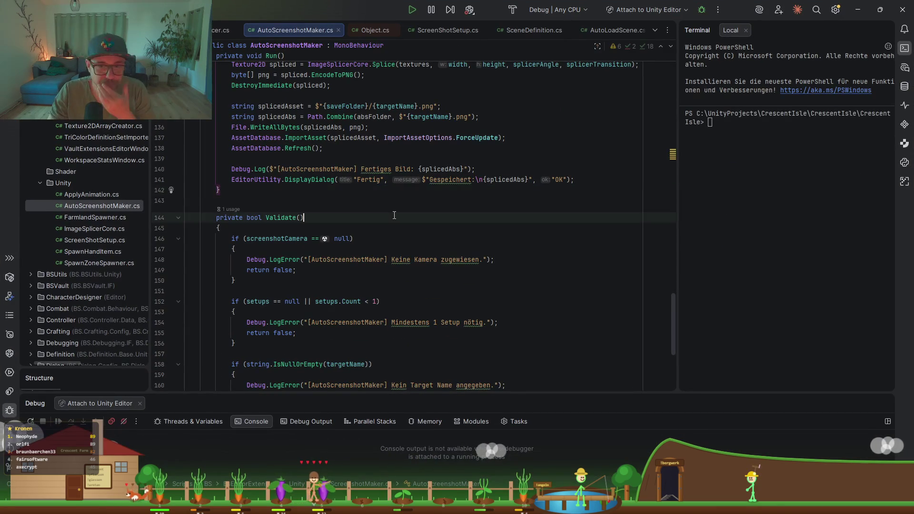
pyautogui.scroll(-5, 394, 215)
pyautogui.scroll(1, 394, 216)
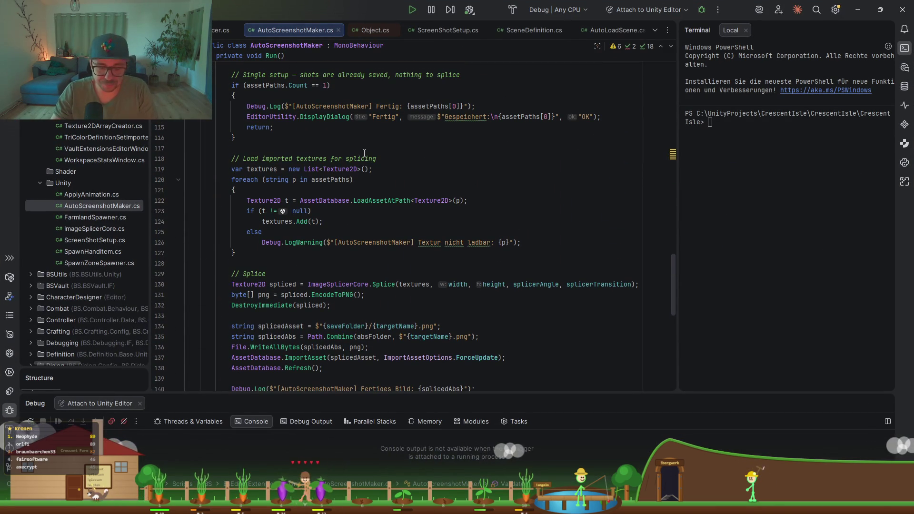
pyautogui.hotkey('ctrl', 'shift', 'n')
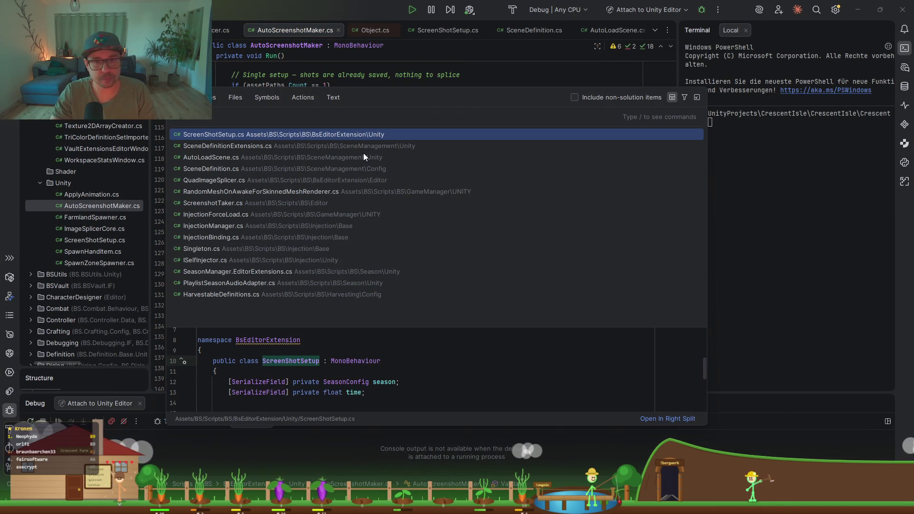
pyautogui.write('light')
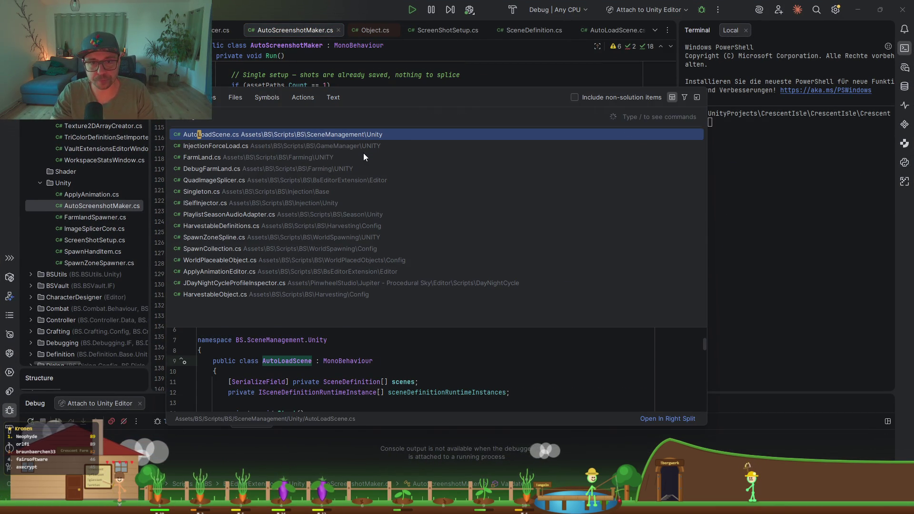
pyautogui.write('ing')
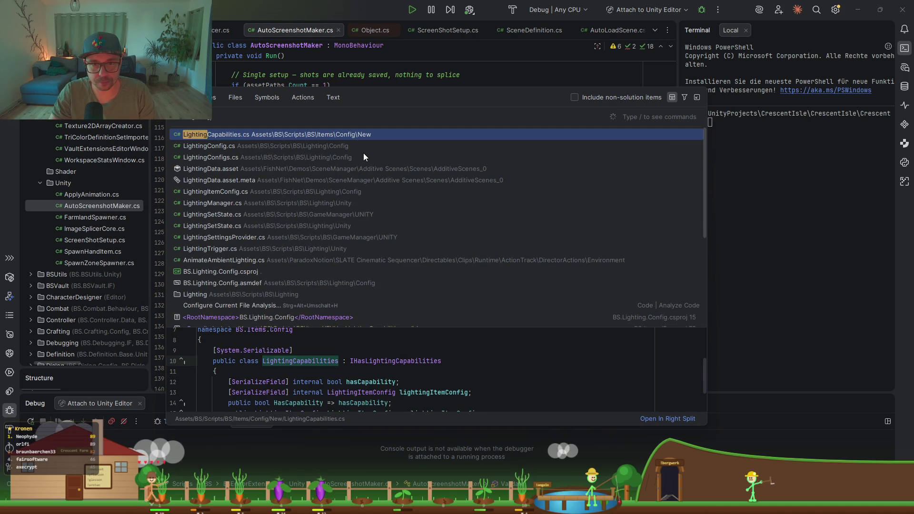
pyautogui.press('Down')
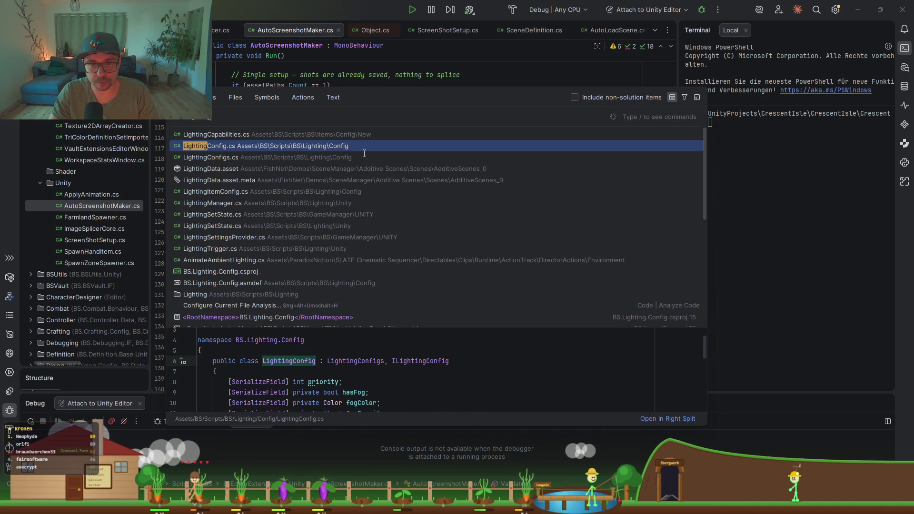
pyautogui.press('Return')
pyautogui.click(415, 210)
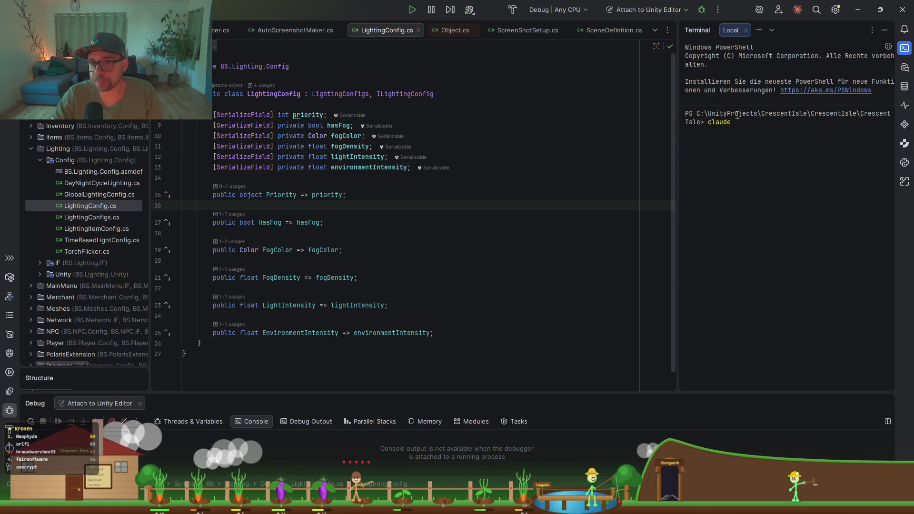
# - Launch Claude Code and begin a German prompt about configuring fog in LightingConfig
pyautogui.press('Return')
pyautogui.click(301, 93)
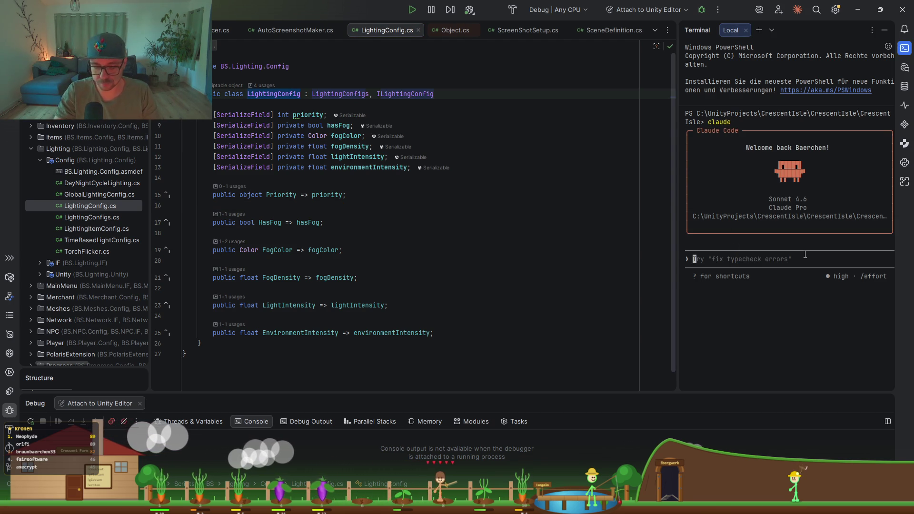
pyautogui.write('in  LightingConfig moechtye')
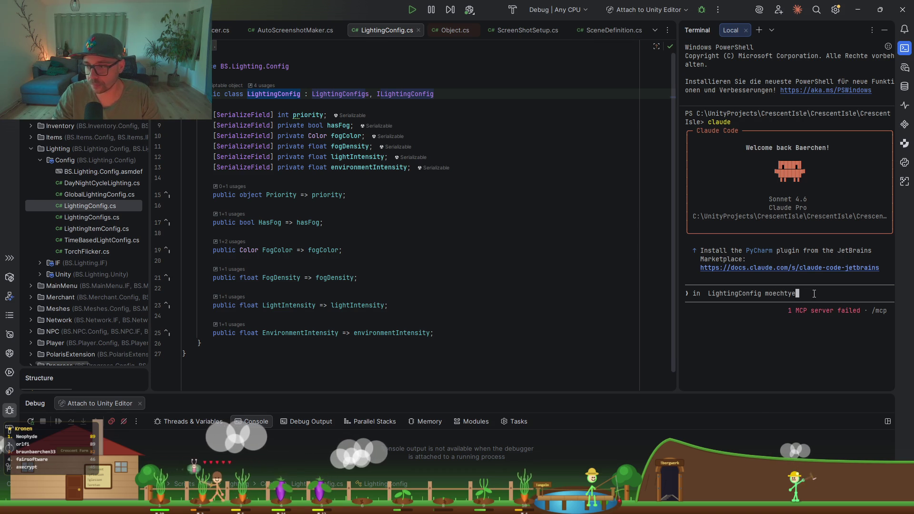
pyautogui.press('BackSpace')
pyautogui.press('BackSpace')
pyautogui.write('e ich flo')
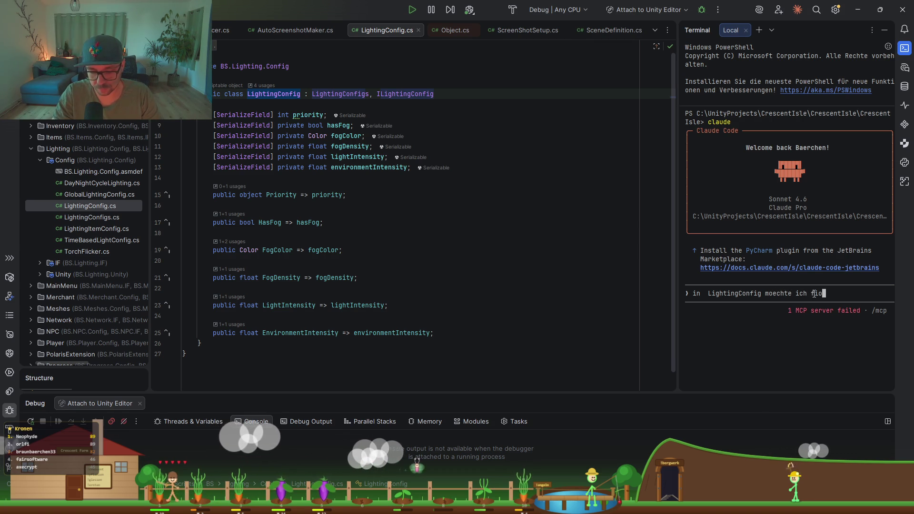
pyautogui.press('BackSpace')
pyautogui.press('BackSpace')
pyautogui.write('og ')
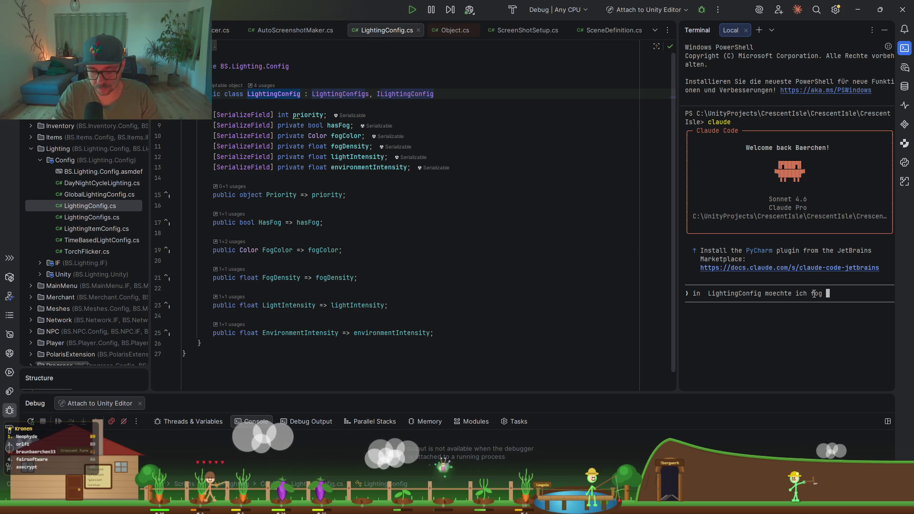
pyautogui.write('so einstellen koennen wie i')
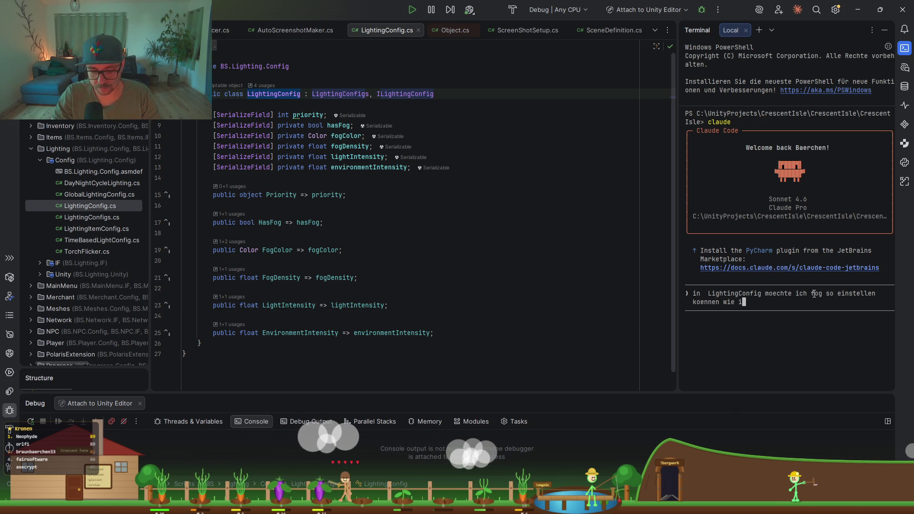
# - Finish the prompt asking for Unity-style fog types (linear, exp, exp squared) everywhere, and submit it
pyautogui.write('n den unit')
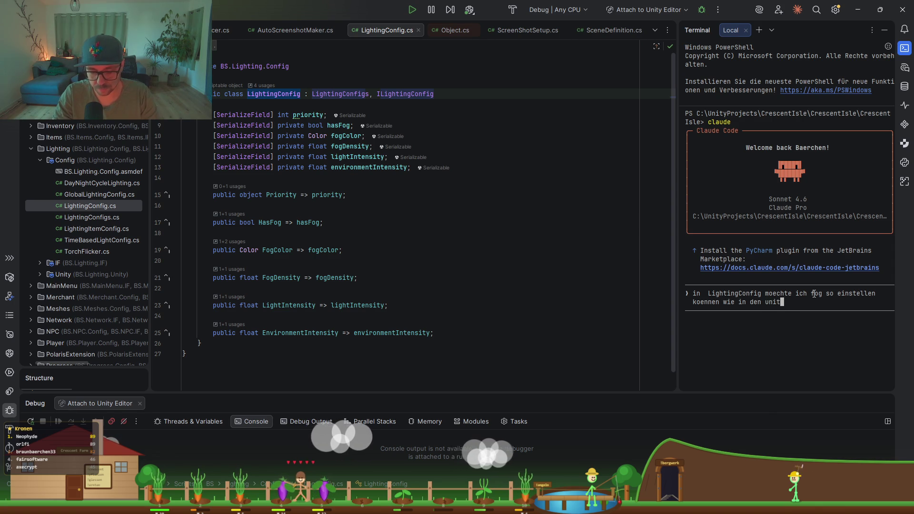
pyautogui.write('y lighting settings')
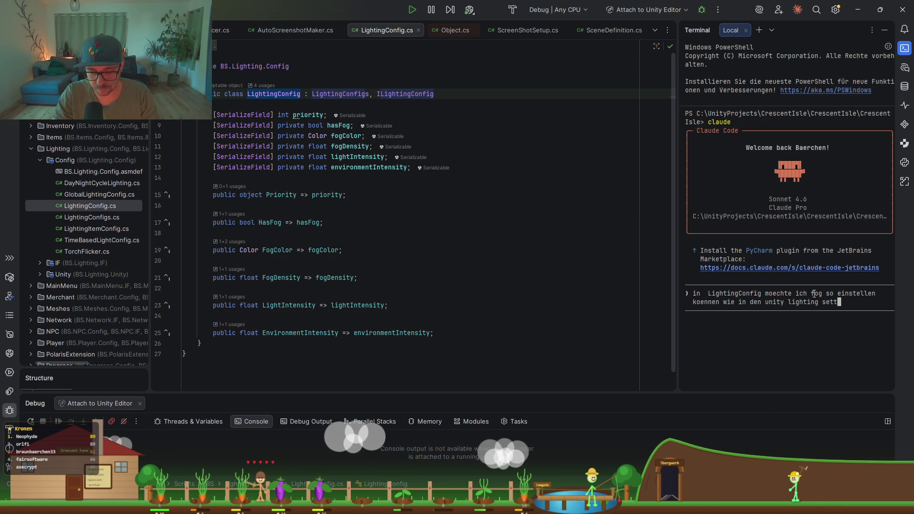
pyautogui.write(', a')
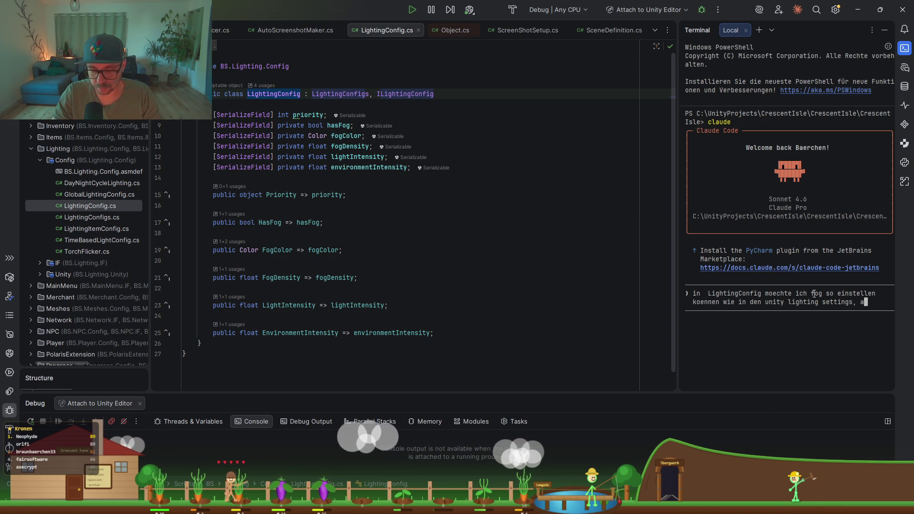
pyautogui.write('lso zb auch der Fog Type')
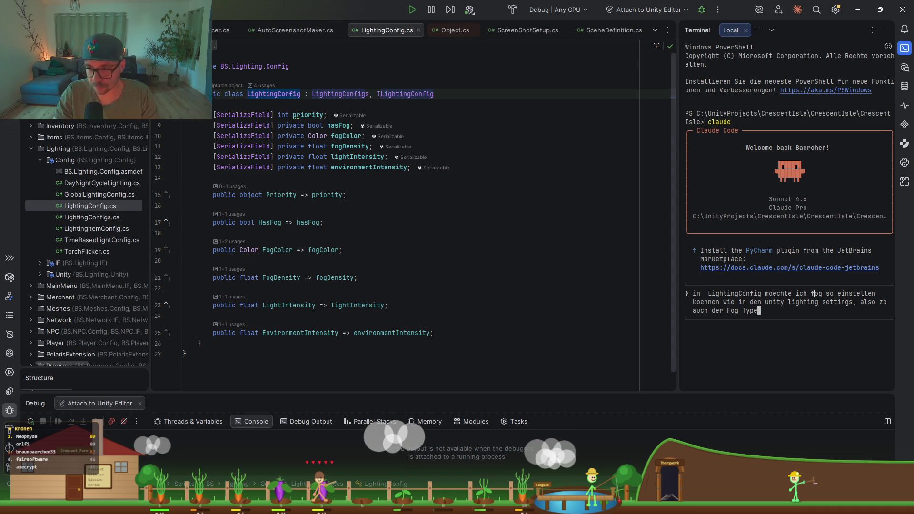
pyautogui.write(' (linier, ecpo.')
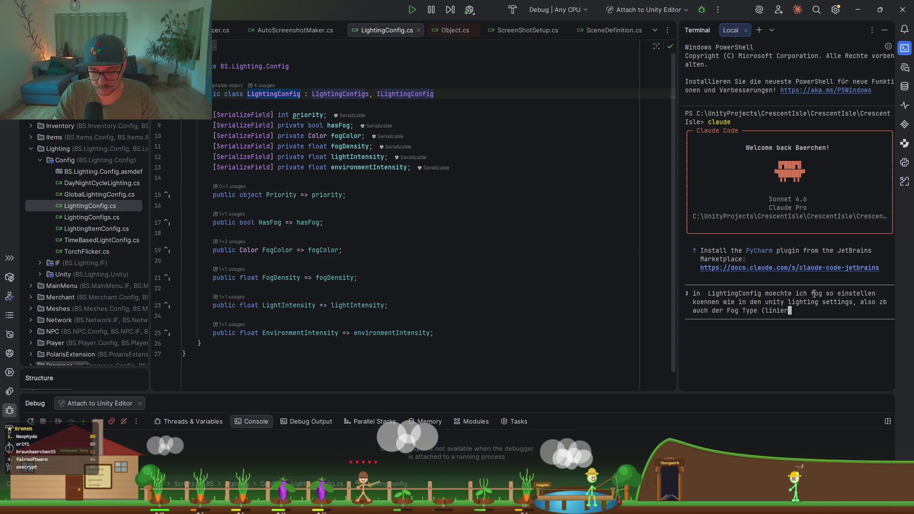
pyautogui.press('BackSpace')
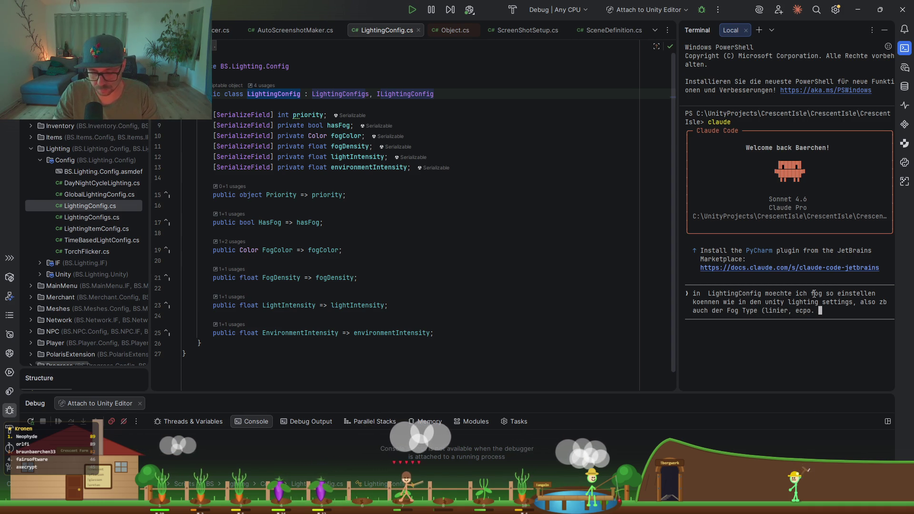
pyautogui.write(',')
pyautogui.press('BackSpace')
pyautogui.press('BackSpace')
pyautogui.press('BackSpace')
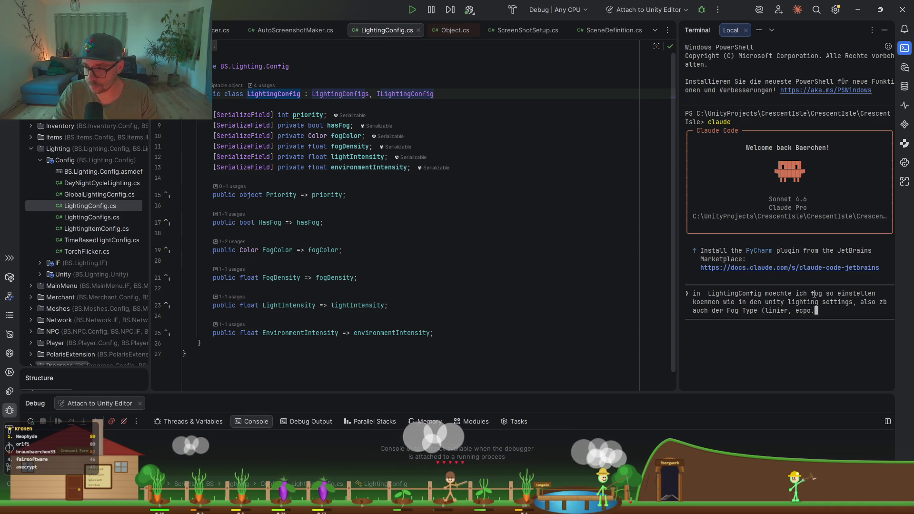
pyautogui.write('xpo')
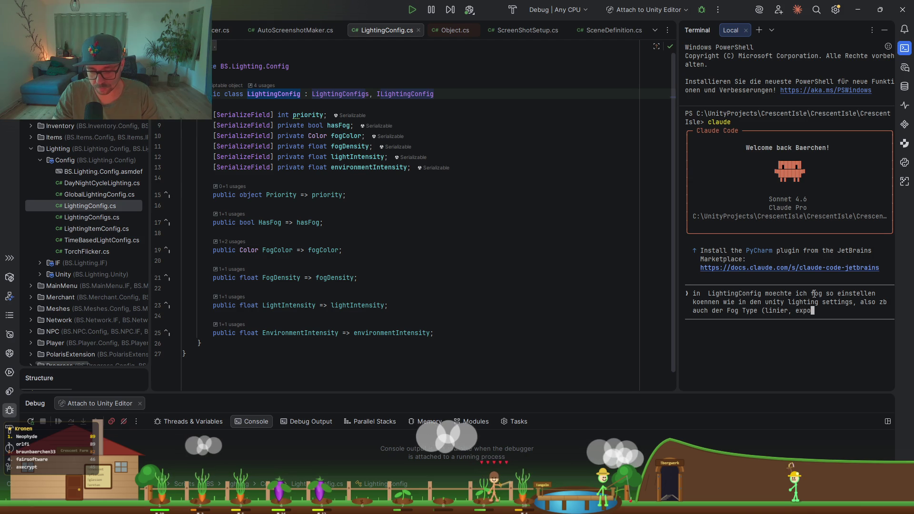
pyautogui.write('., expo')
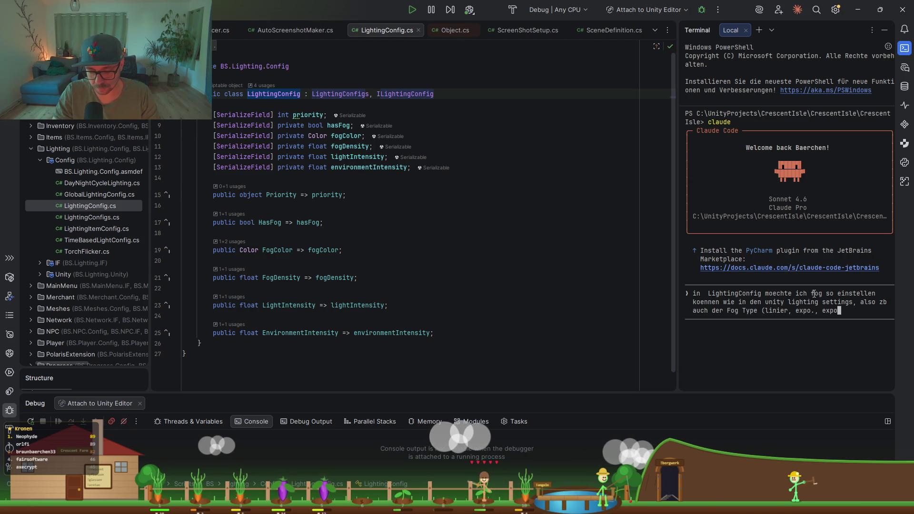
pyautogui.write(' souare')
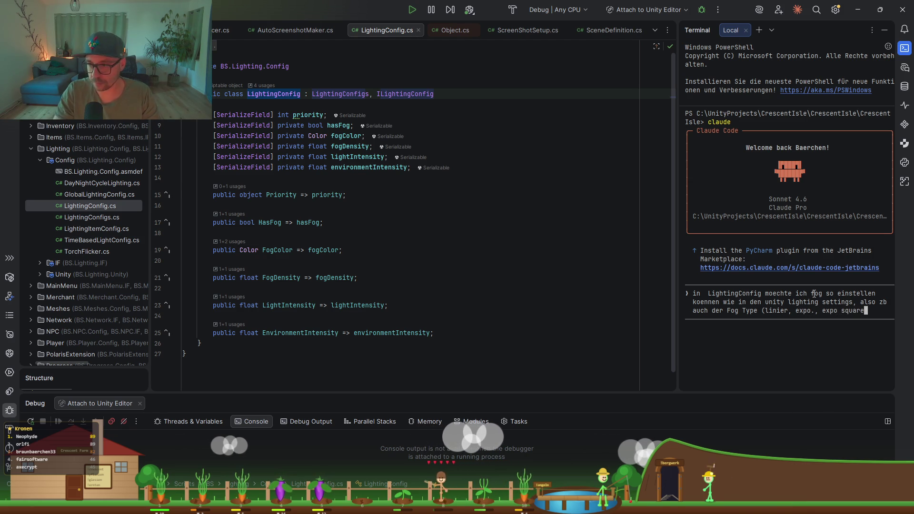
pyautogui.write('d) Gibnts da')
pyautogui.press('BackSpace')
pyautogui.press('BackSpace')
pyautogui.press('BackSpace')
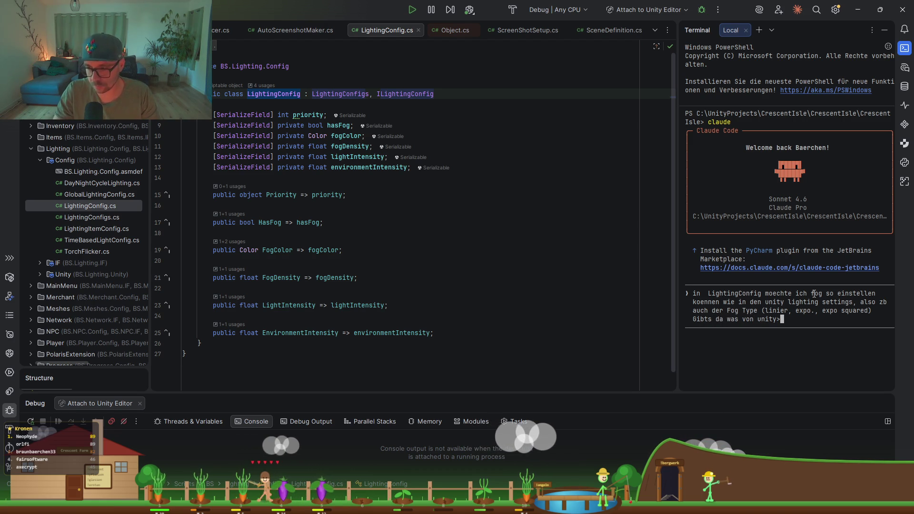
pyautogui.write('Falls ')
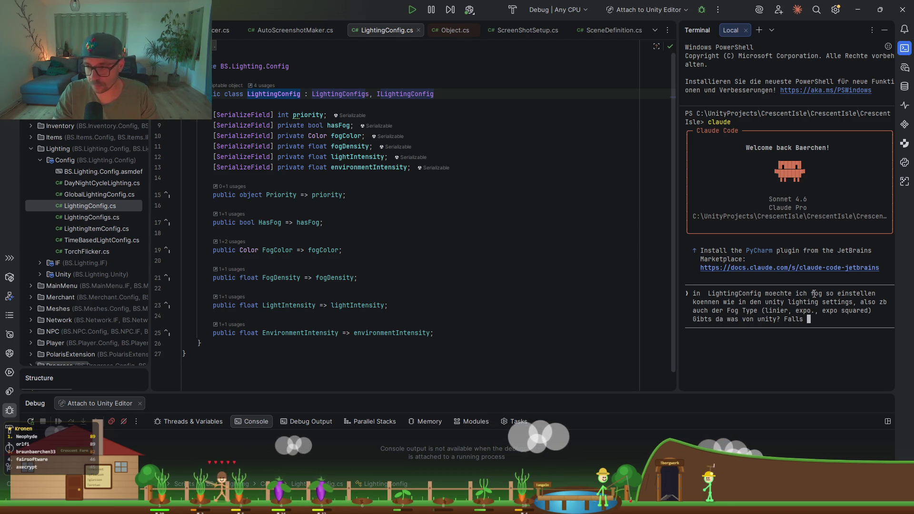
pyautogui.write('ja implementier')
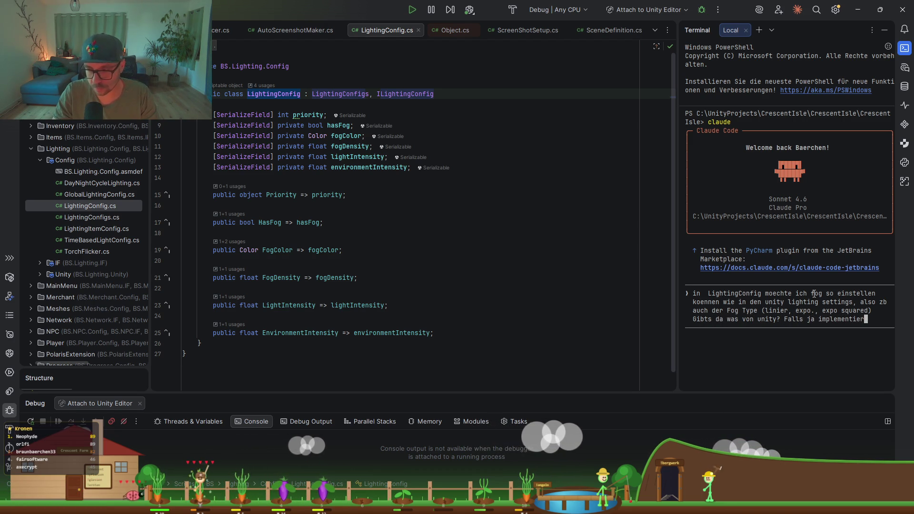
pyautogui.write('e das,')
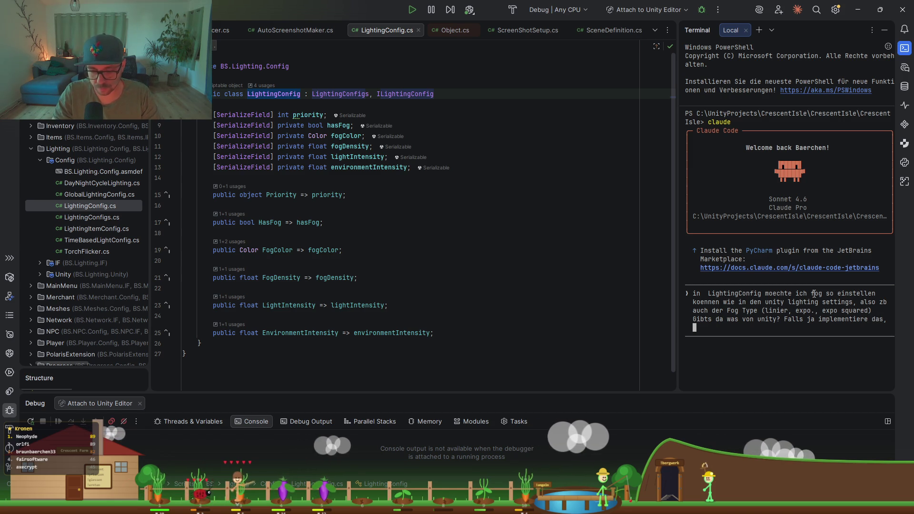
pyautogui.write(' und passe ')
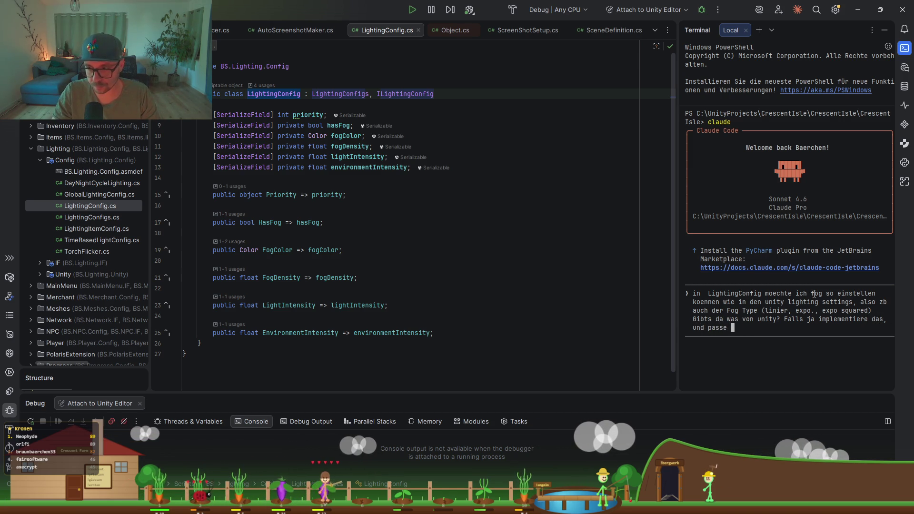
pyautogui.write('alle stellen an, in denen fog settings applied werden.')
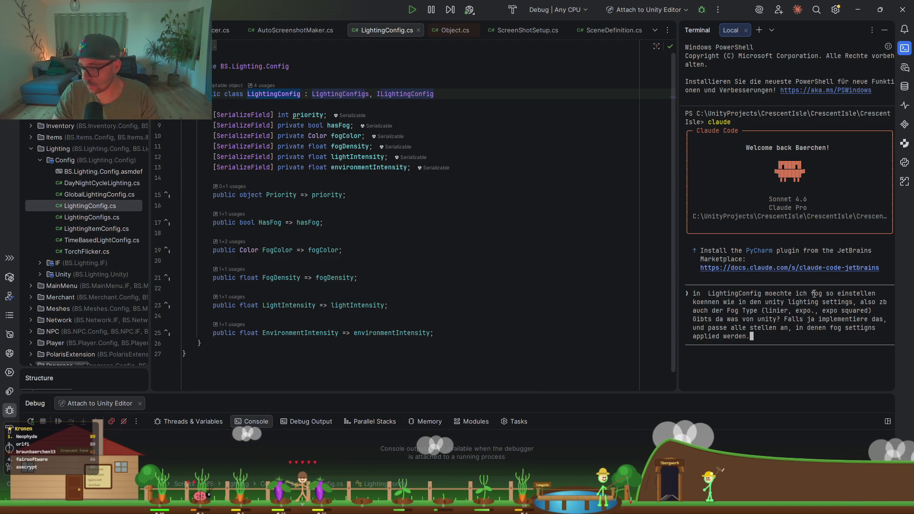
pyautogui.press('Return')
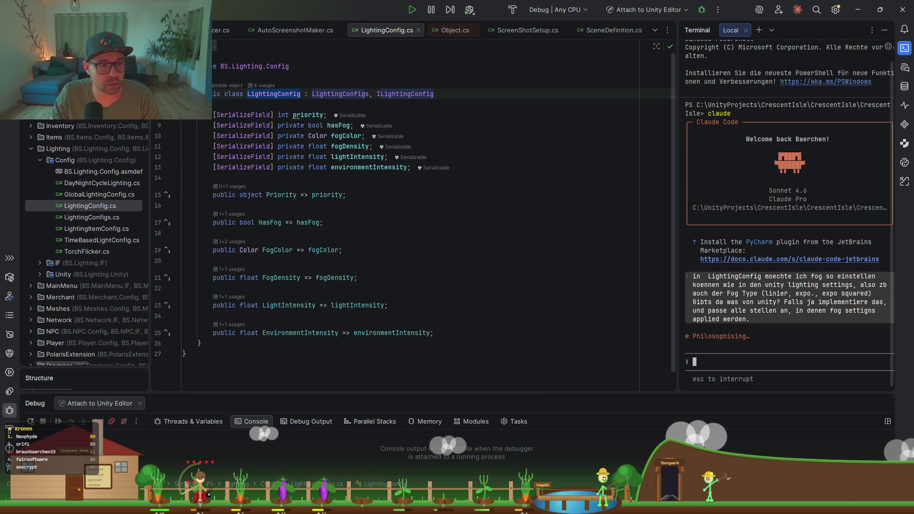
pyautogui.hotkey('alt', 'Tab')
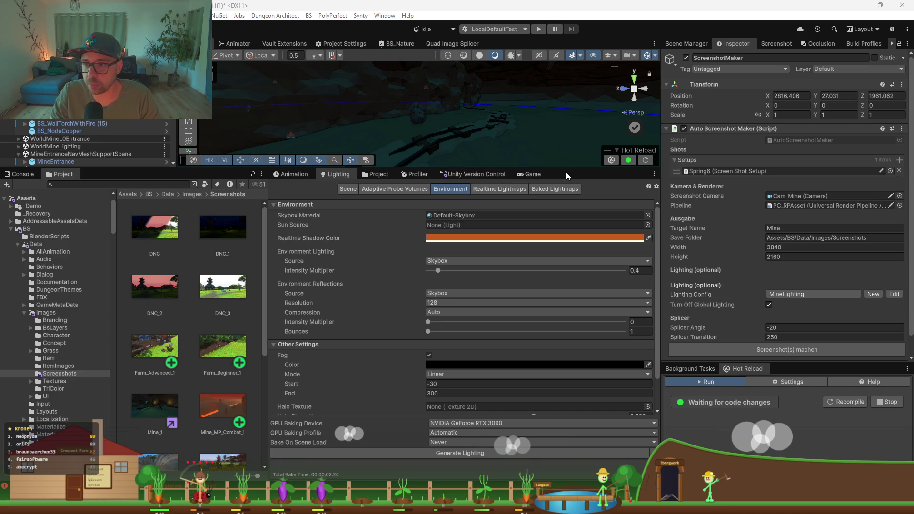
# - In Scene Manager, move _Screenshot_Mine_Magma from the Ignored list into the _ScreenShots group
pyautogui.moveTo(565, 169); pyautogui.dragTo(565, 246)
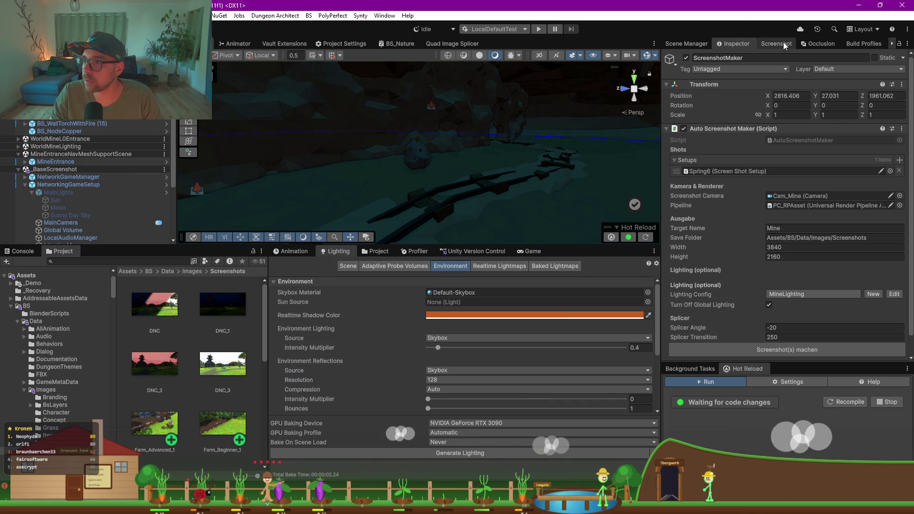
pyautogui.click(684, 45)
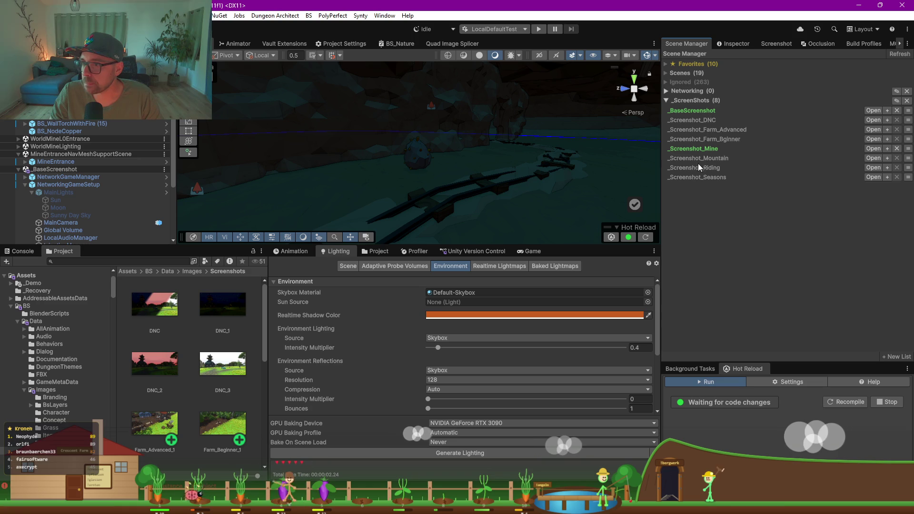
pyautogui.click(667, 91)
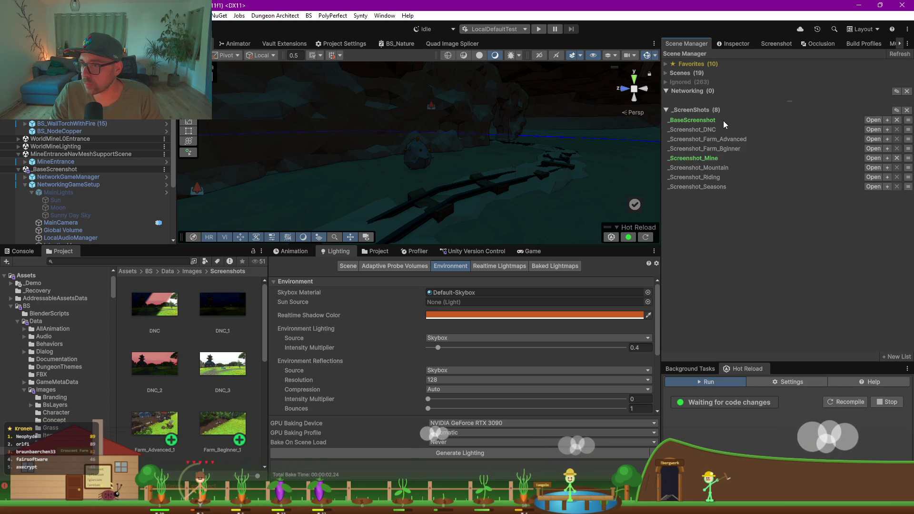
pyautogui.click(667, 82)
pyautogui.scroll(-20, 704, 213)
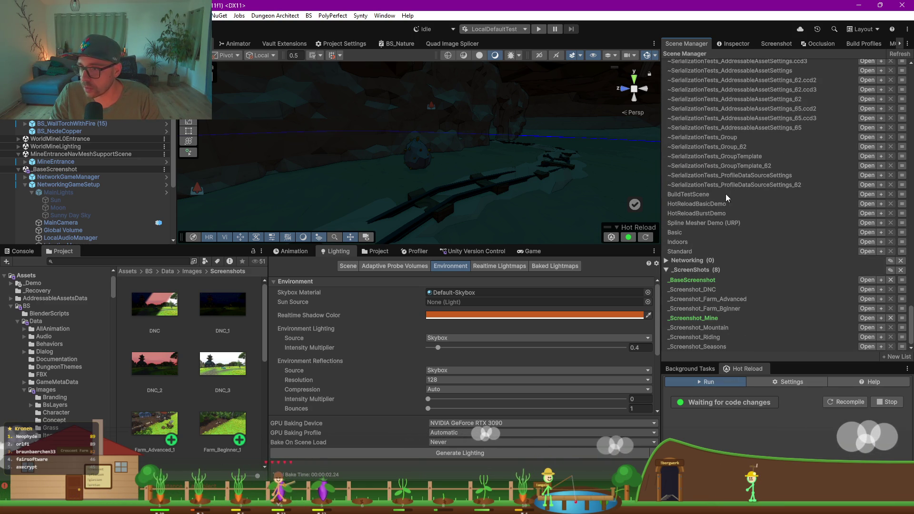
pyautogui.scroll(15, 749, 223)
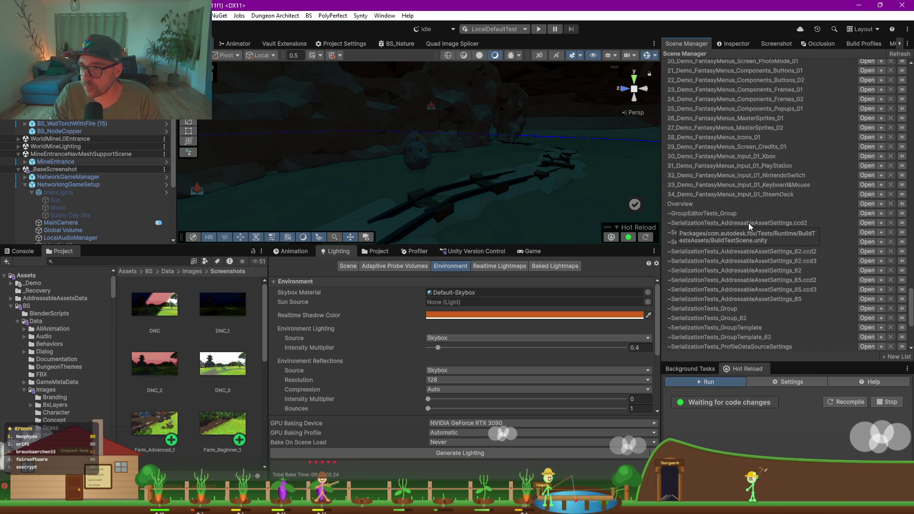
pyautogui.scroll(-9, 770, 252)
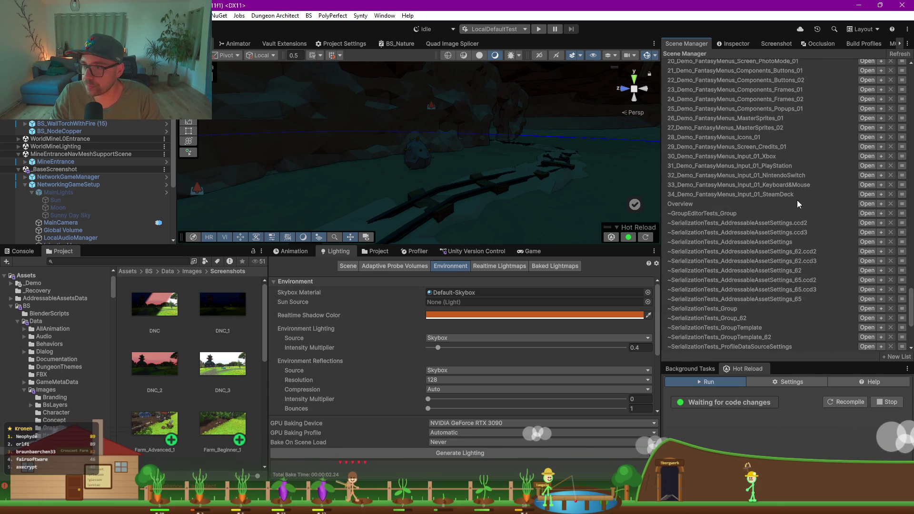
pyautogui.scroll(-6, 796, 228)
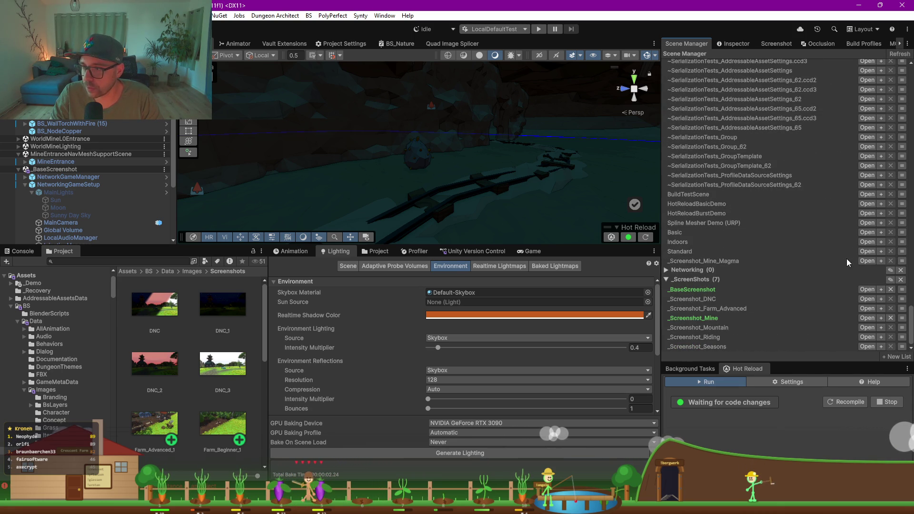
pyautogui.click(902, 261)
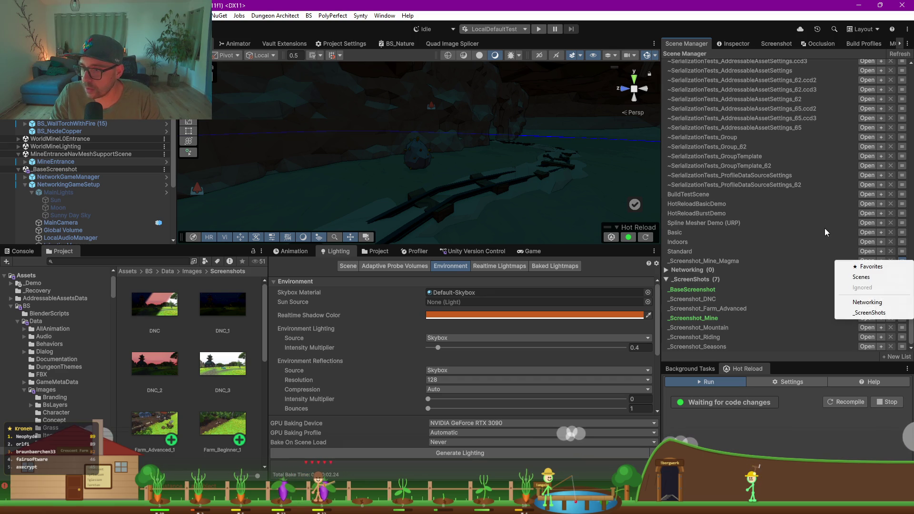
pyautogui.click(870, 313)
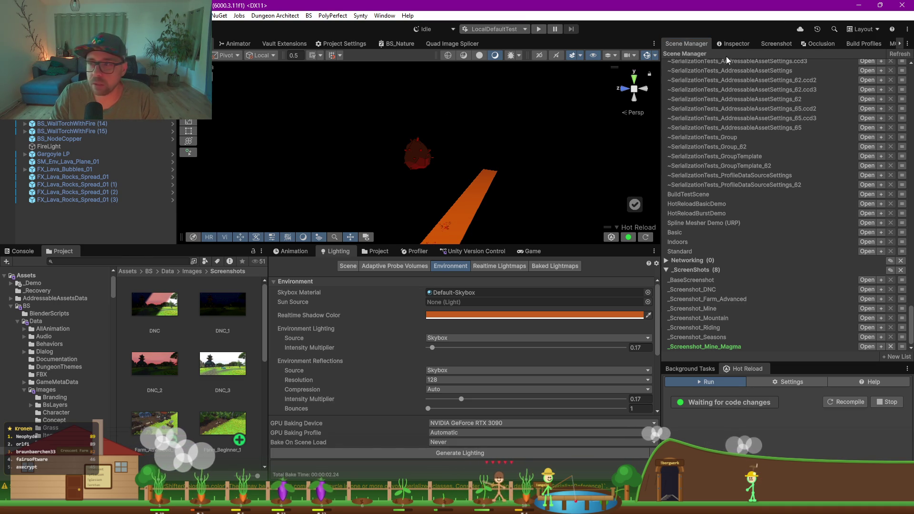
# - Load the SceneLoader's mine scenes into the editor with Load Editor
pyautogui.click(733, 44)
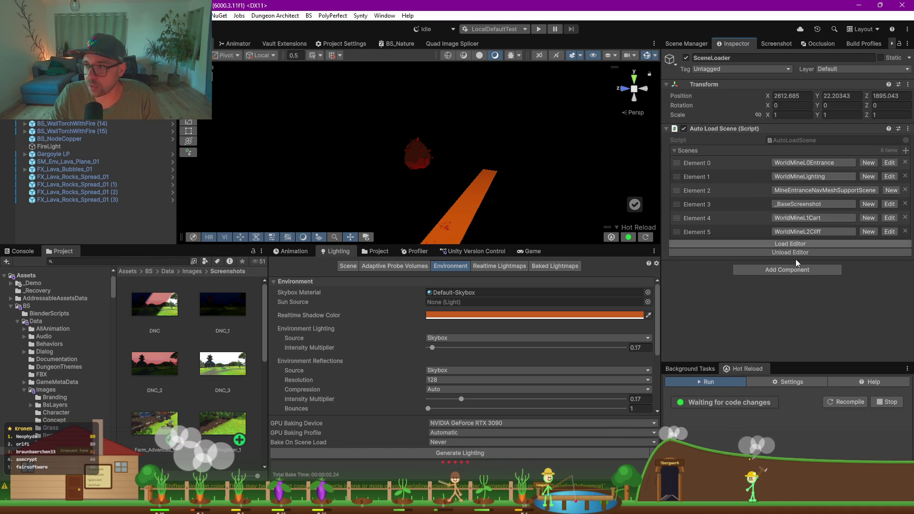
pyautogui.click(781, 243)
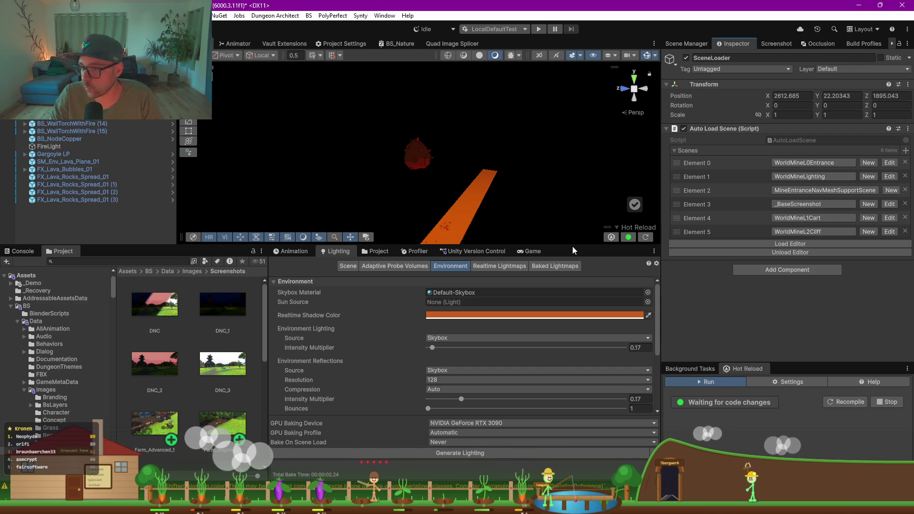
pyautogui.moveTo(568, 245); pyautogui.dragTo(568, 282)
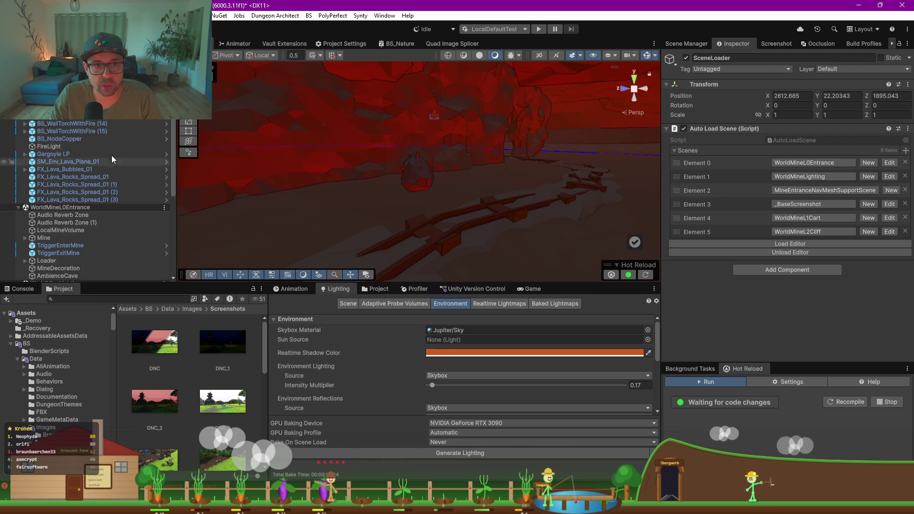
# - Delete BS_NodeCoal, both BS_WallTorchWithFire objects and BS_NodeCopper, and frame FireLight
pyautogui.click(72, 112)
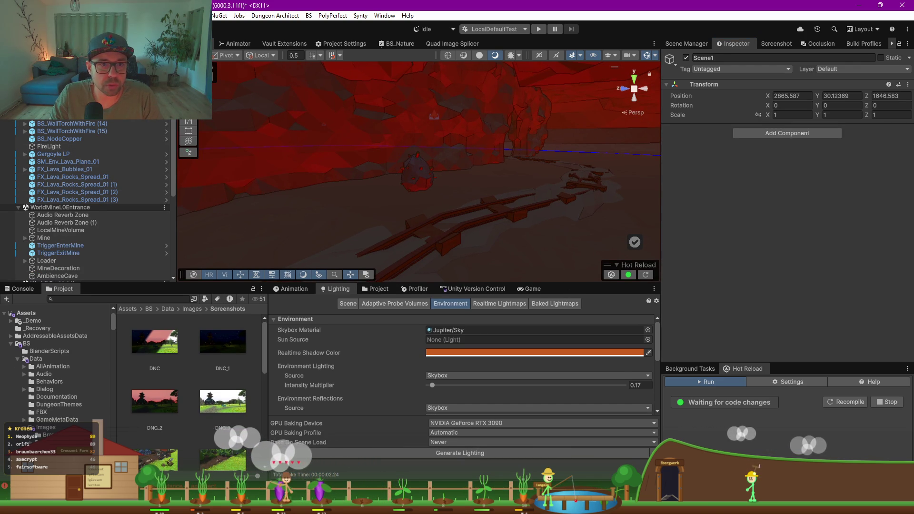
pyautogui.scroll(1, 86, 200)
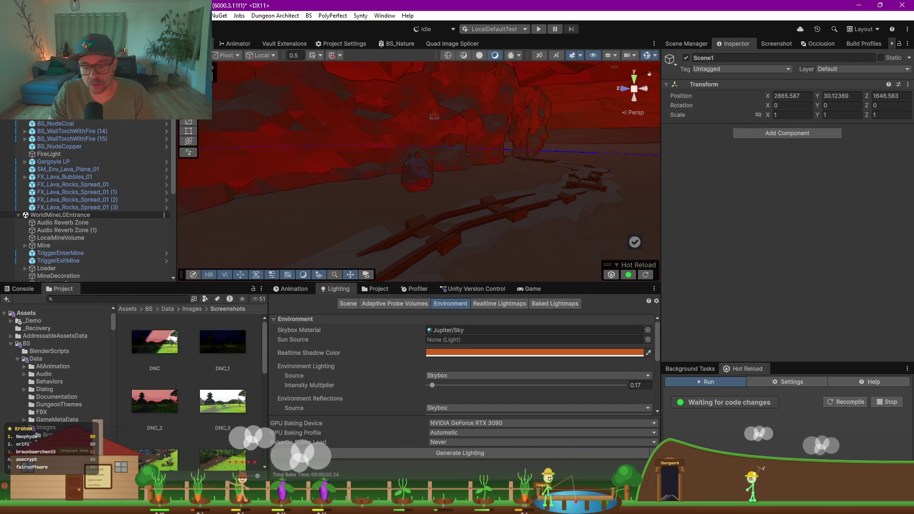
pyautogui.scroll(-2, 86, 200)
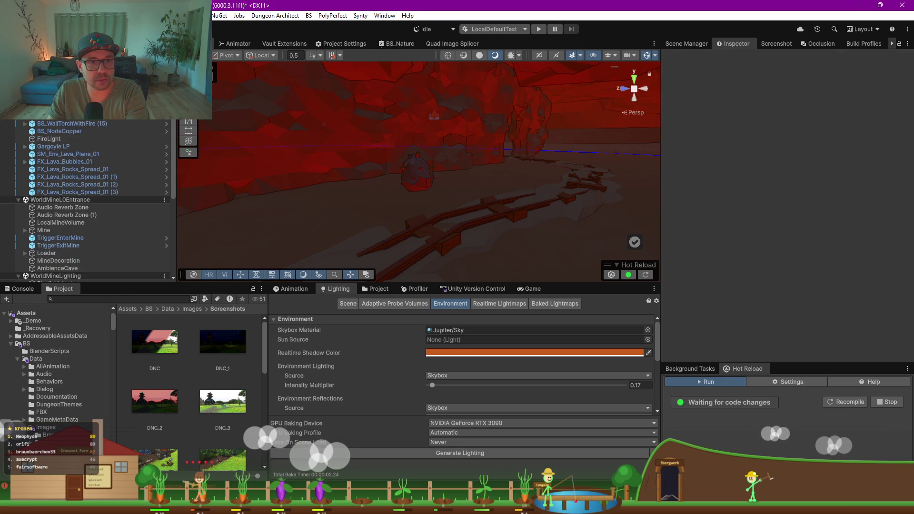
pyautogui.scroll(2, 63, 147)
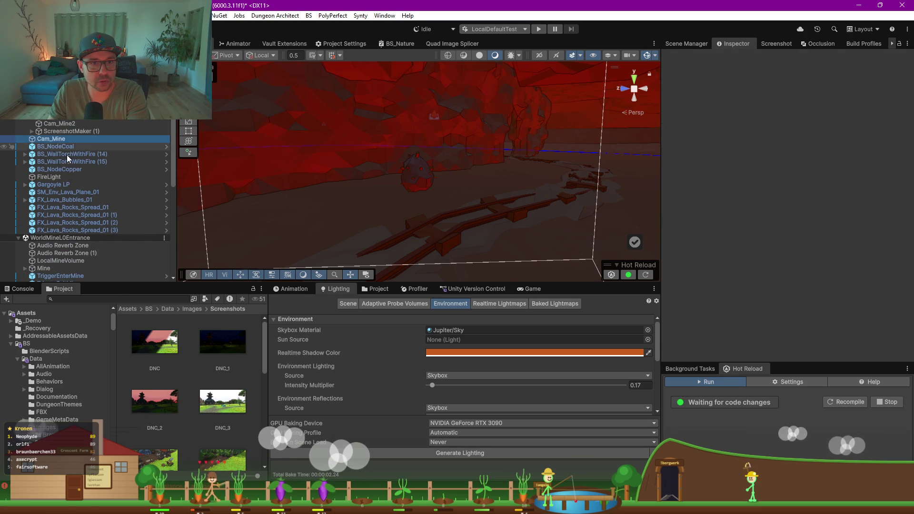
pyautogui.click(60, 139)
pyautogui.press('Delete')
pyautogui.press('Delete')
pyautogui.press('Delete')
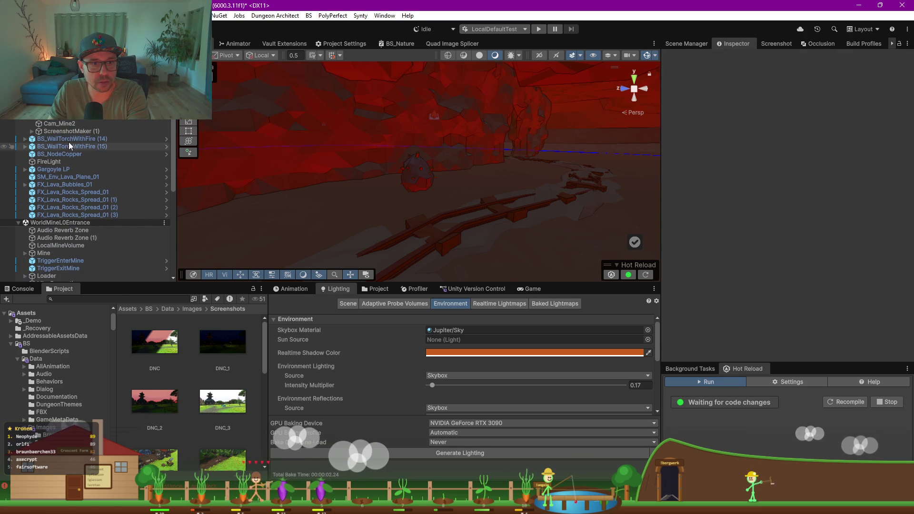
pyautogui.press('Delete')
pyautogui.click(56, 141)
pyautogui.doubleClick(56, 139)
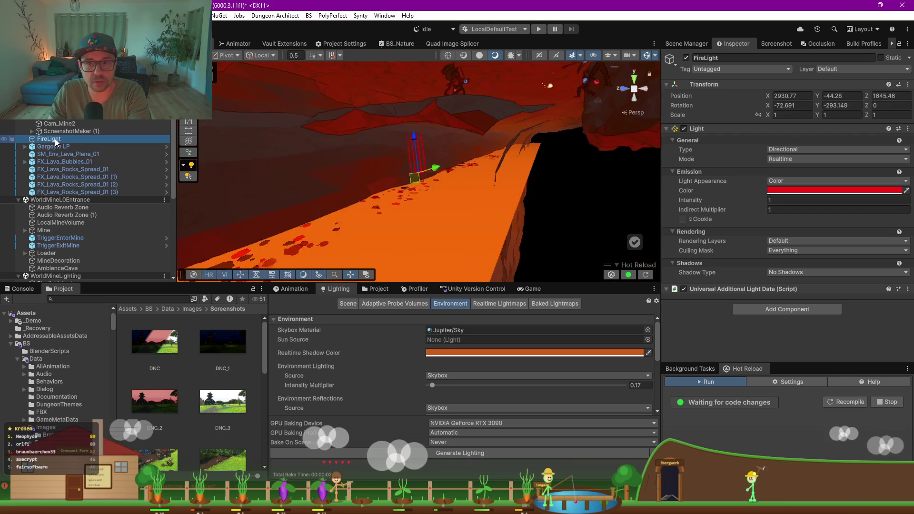
# - Delete the ScreenshotMaker object and reselect FireLight
pyautogui.press('Delete')
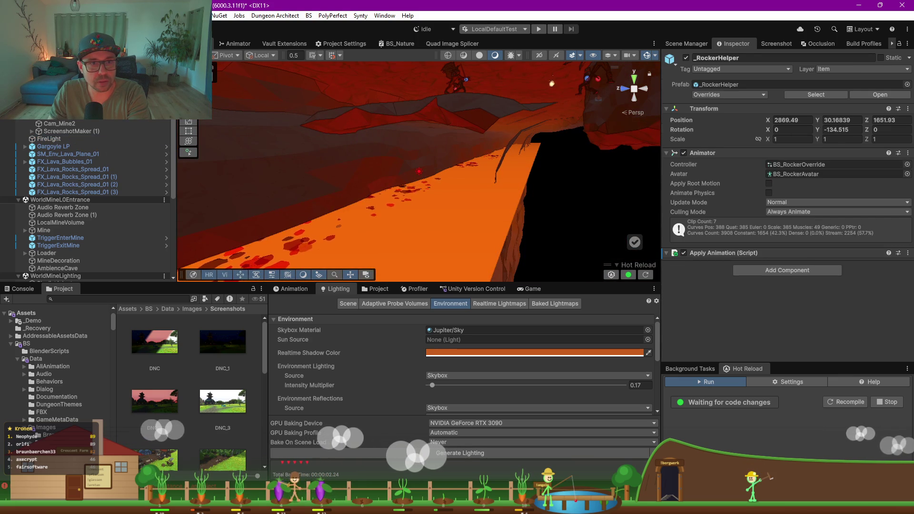
pyautogui.click(61, 116)
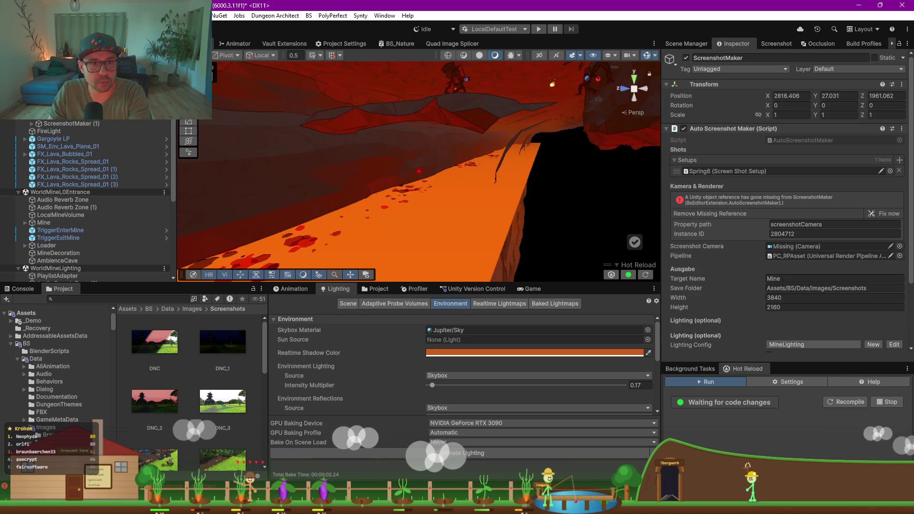
pyautogui.press('Delete')
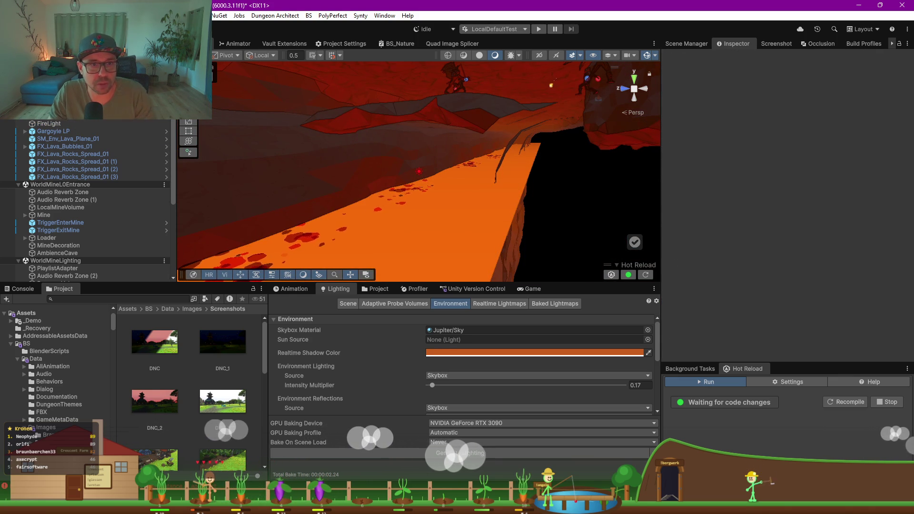
pyautogui.keyDown('shift'); pyautogui.click(61, 116); pyautogui.keyUp('shift')
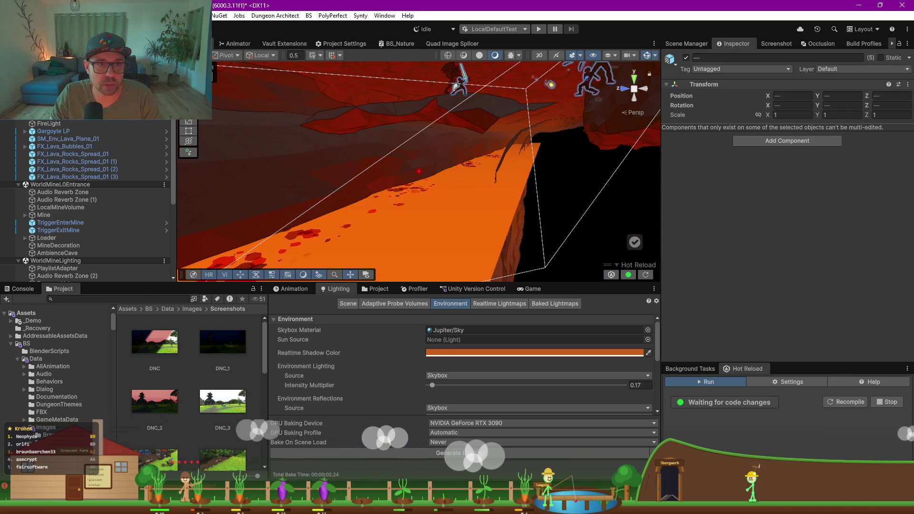
pyautogui.click(49, 123)
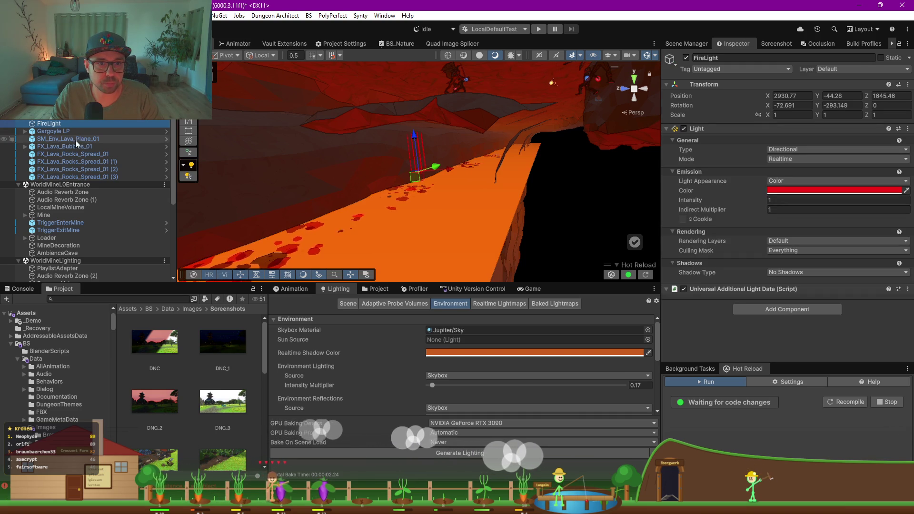
# - Fly into the cave framed on FireLight and select SceneLoader to show its scene list
pyautogui.moveTo(290, 172)
pyautogui.mouseDown()
pyautogui.moveTo(391, 164)
pyautogui.moveTo(309, 254)
pyautogui.moveTo(342, 185)
pyautogui.mouseUp()
pyautogui.press('f')
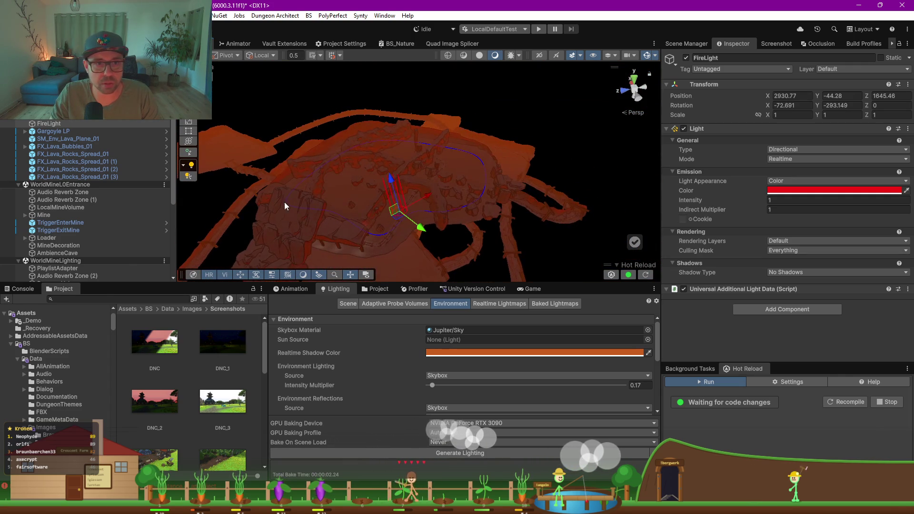
pyautogui.click(631, 138)
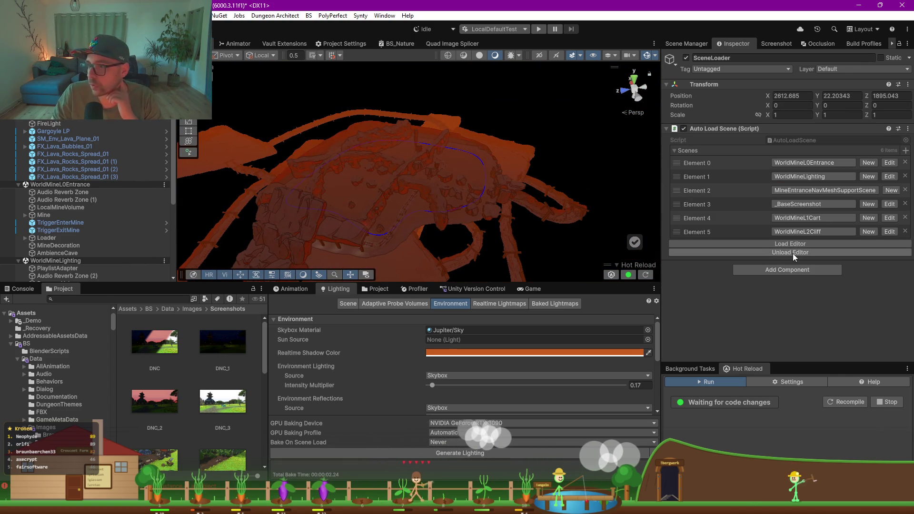
# - Unload the editor scenes, trial-remove list entries with undo, and reload the scenes
pyautogui.click(793, 253)
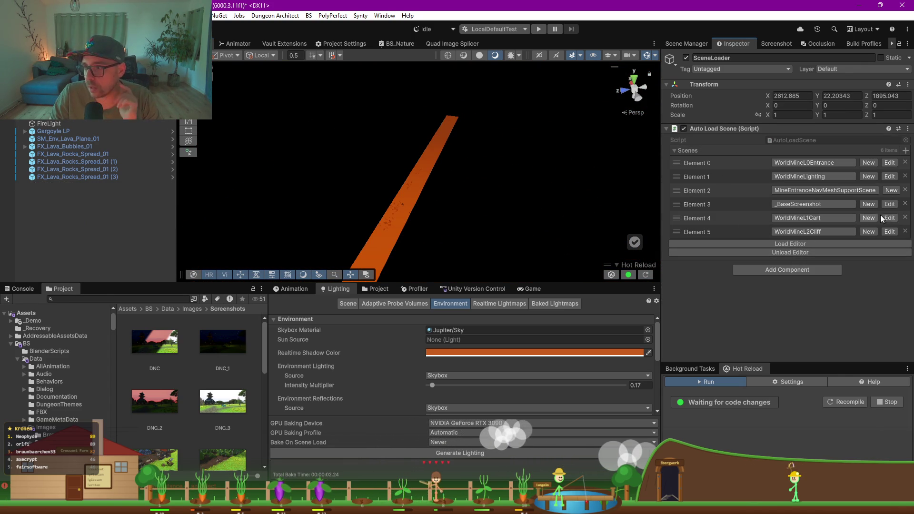
pyautogui.click(905, 232)
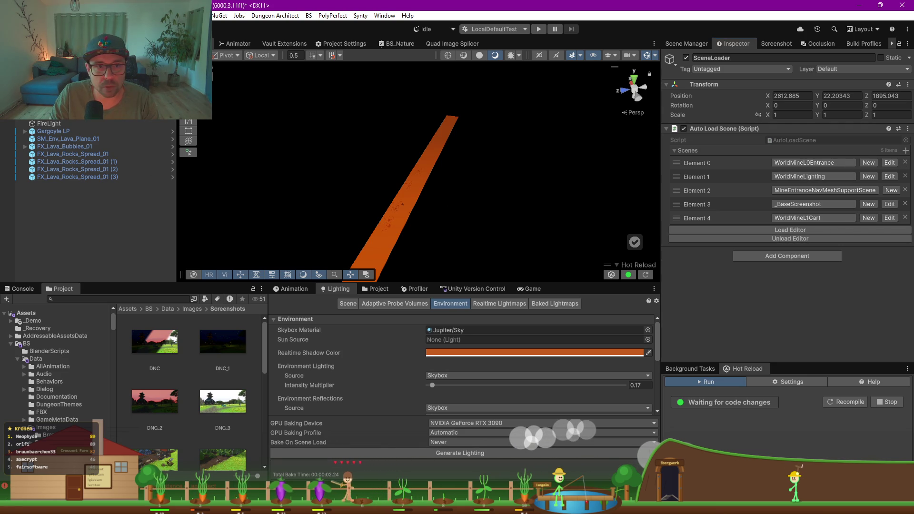
pyautogui.hotkey('ctrl', 'z')
pyautogui.hotkey('ctrl', 'z')
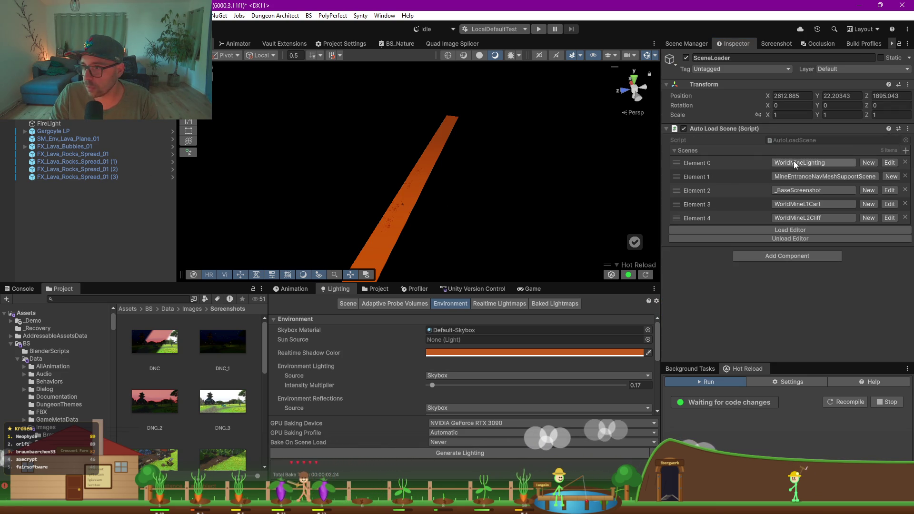
pyautogui.click(905, 206)
pyautogui.hotkey('ctrl', 'z')
pyautogui.hotkey('ctrl', 'z')
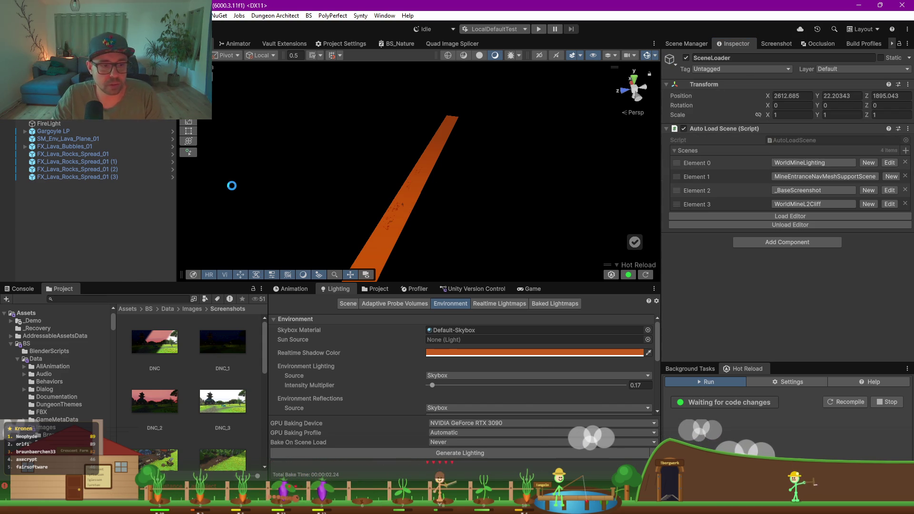
pyautogui.click(782, 216)
pyautogui.moveTo(598, 186)
pyautogui.mouseDown()
pyautogui.moveTo(410, 188)
pyautogui.moveTo(388, 225)
pyautogui.moveTo(461, 230)
pyautogui.moveTo(352, 245)
pyautogui.mouseUp()
# - Drop WorldMineL2Cliff, reload the scene list, and unload MineEntranceNavMeshSupportScene
pyautogui.click(905, 204)
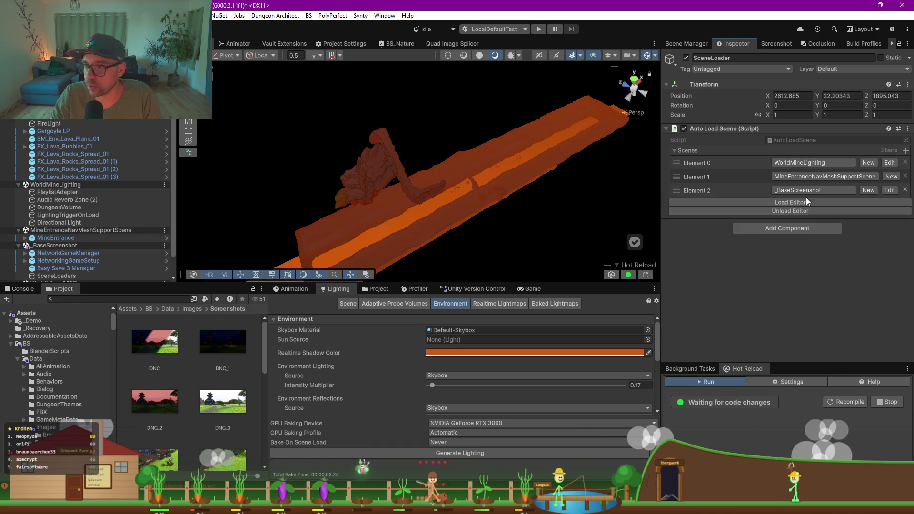
pyautogui.click(773, 210)
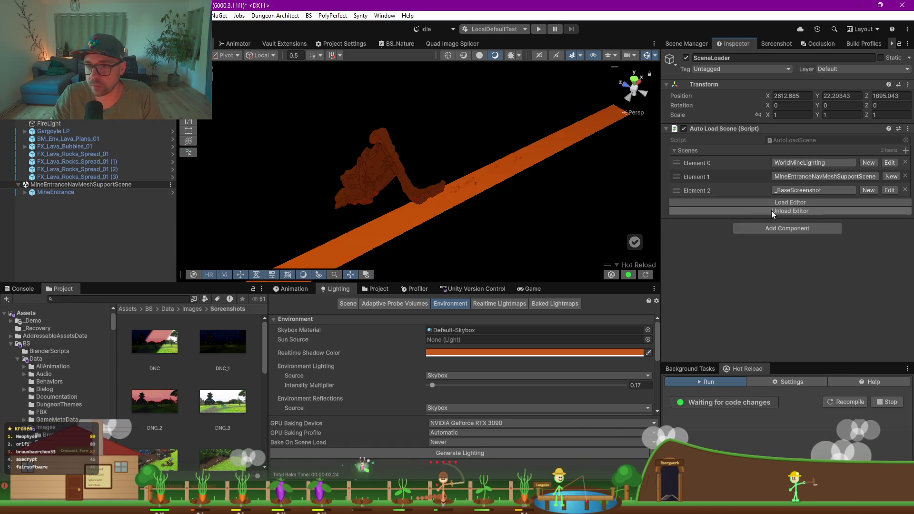
pyautogui.click(767, 203)
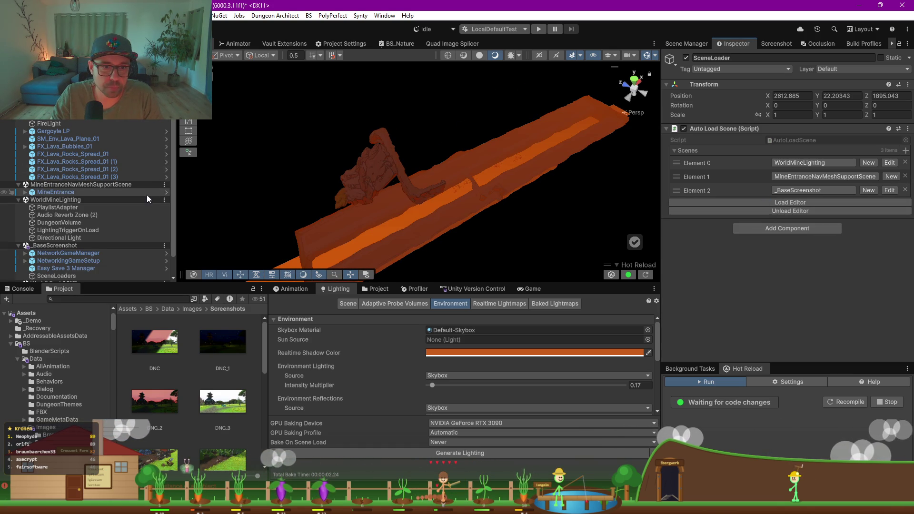
pyautogui.scroll(-2, 146, 198)
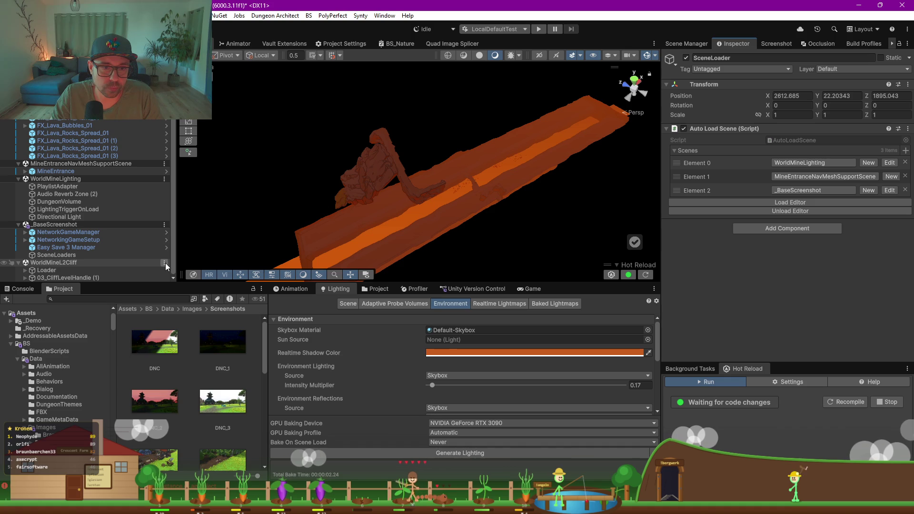
pyautogui.click(164, 165)
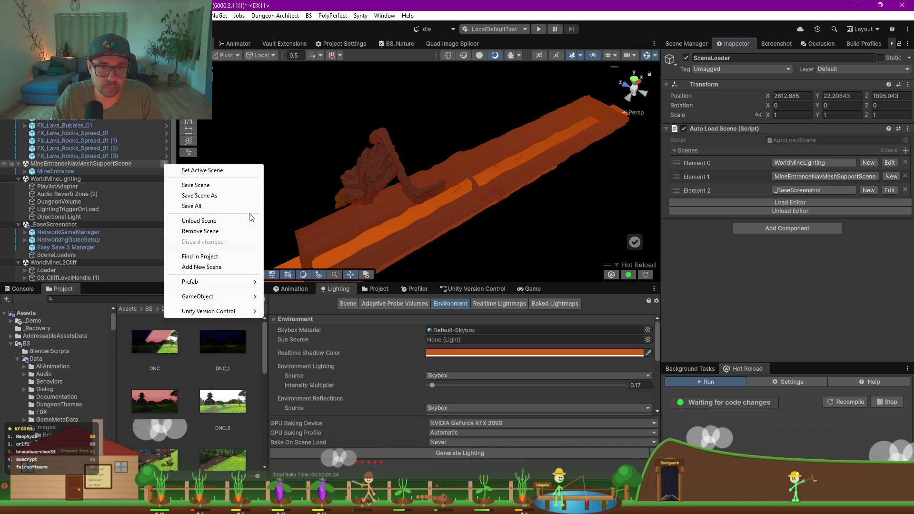
pyautogui.click(234, 220)
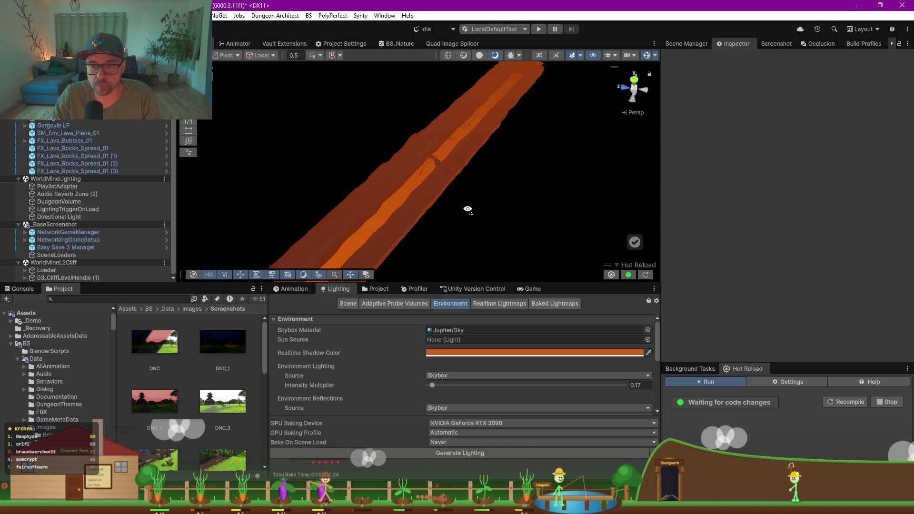
pyautogui.scroll(3, 442, 165)
pyautogui.moveTo(438, 167)
pyautogui.mouseDown()
pyautogui.moveTo(427, 175)
pyautogui.moveTo(443, 143)
pyautogui.moveTo(414, 74)
pyautogui.mouseUp()
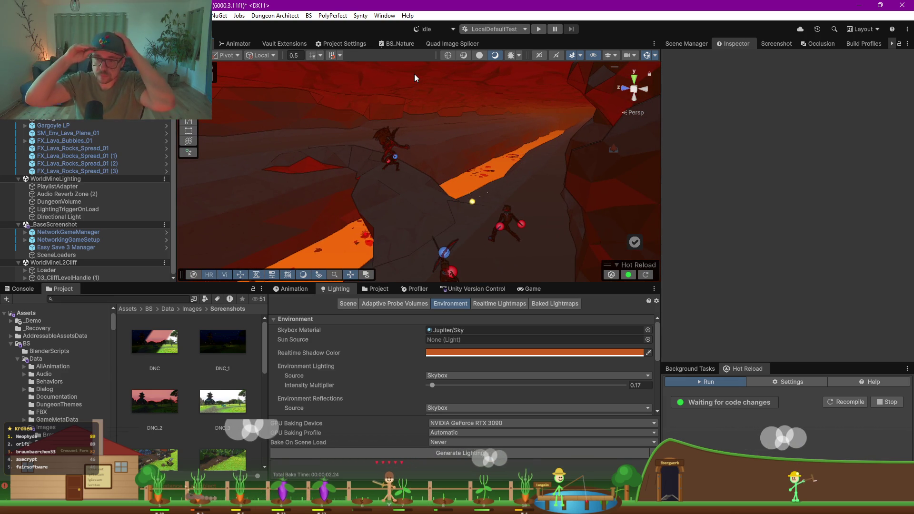
# - Fly the Scene view toward the gargoyle fight and expand NetworkingGameSetup in the Hierarchy
pyautogui.moveTo(356, 186)
pyautogui.mouseDown()
pyautogui.moveTo(402, 182)
pyautogui.moveTo(352, 190)
pyautogui.moveTo(267, 180)
pyautogui.moveTo(515, 165)
pyautogui.moveTo(552, 192)
pyautogui.moveTo(781, 186)
pyautogui.moveTo(714, 184)
pyautogui.mouseUp()
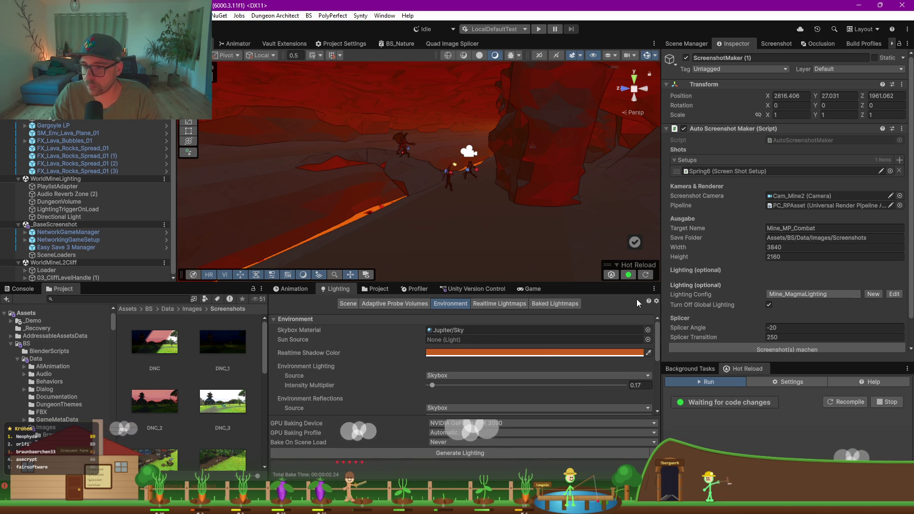
pyautogui.scroll(-4, 419, 353)
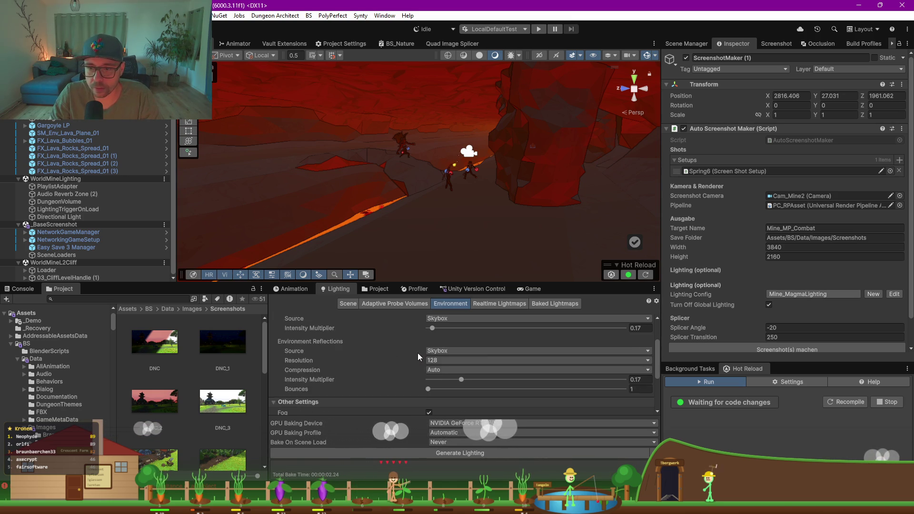
pyautogui.click(25, 239)
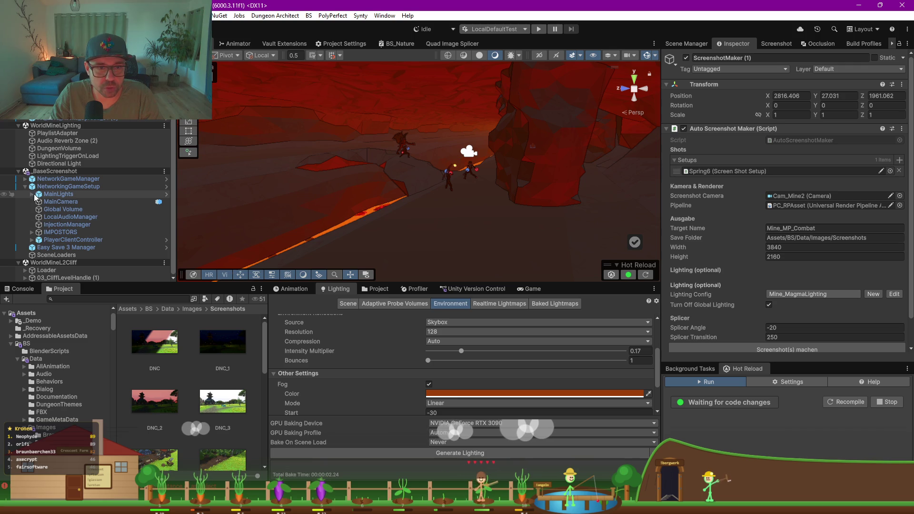
# - Set the Sunny Day Sky time of day to 9.8 and the fog colour to black
pyautogui.click(32, 194)
pyautogui.click(58, 194)
pyautogui.click(87, 217)
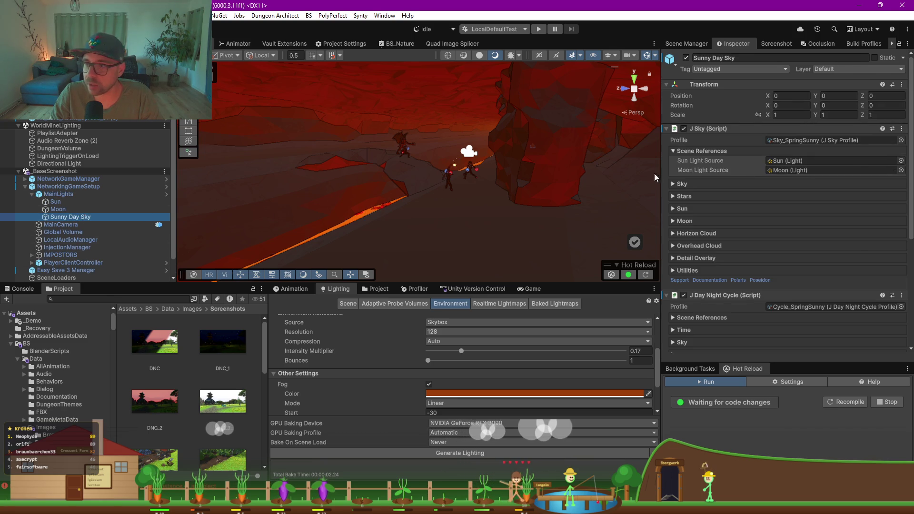
pyautogui.scroll(-3, 690, 300)
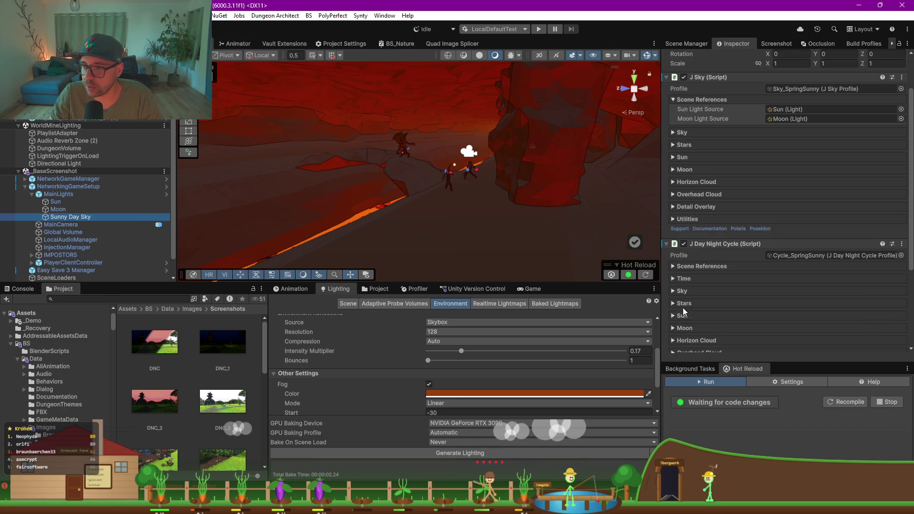
pyautogui.click(681, 279)
pyautogui.moveTo(776, 307); pyautogui.dragTo(812, 309)
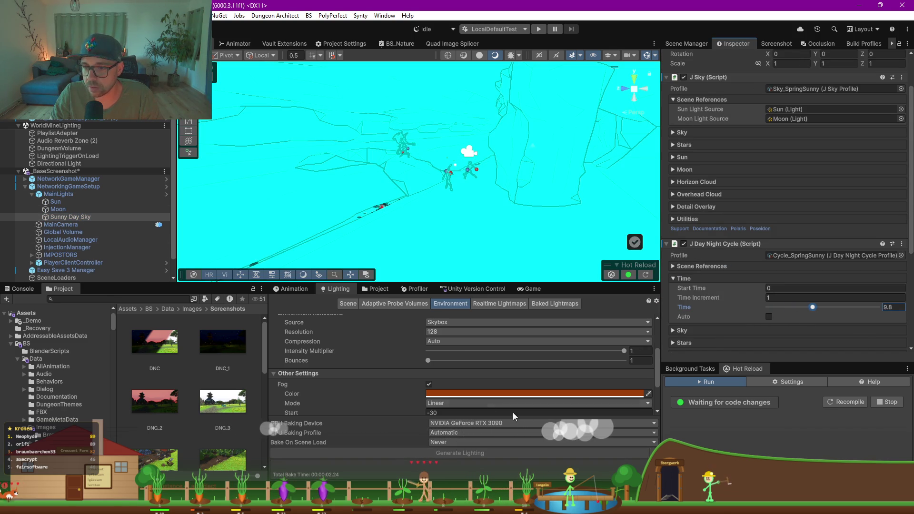
pyautogui.click(486, 395)
pyautogui.moveTo(542, 255); pyautogui.dragTo(495, 292)
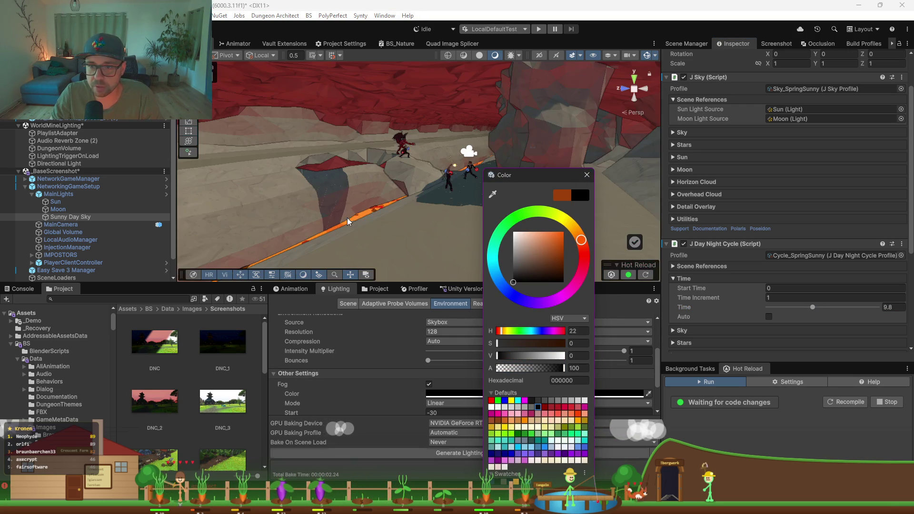
# - Save the scenes and capture Mine_MP_Combat_1.png with Screenshot(s) machen, confirming with OK
pyautogui.moveTo(385, 224)
pyautogui.mouseDown()
pyautogui.moveTo(397, 206)
pyautogui.moveTo(387, 198)
pyautogui.moveTo(367, 208)
pyautogui.mouseUp()
pyautogui.click(59, 148)
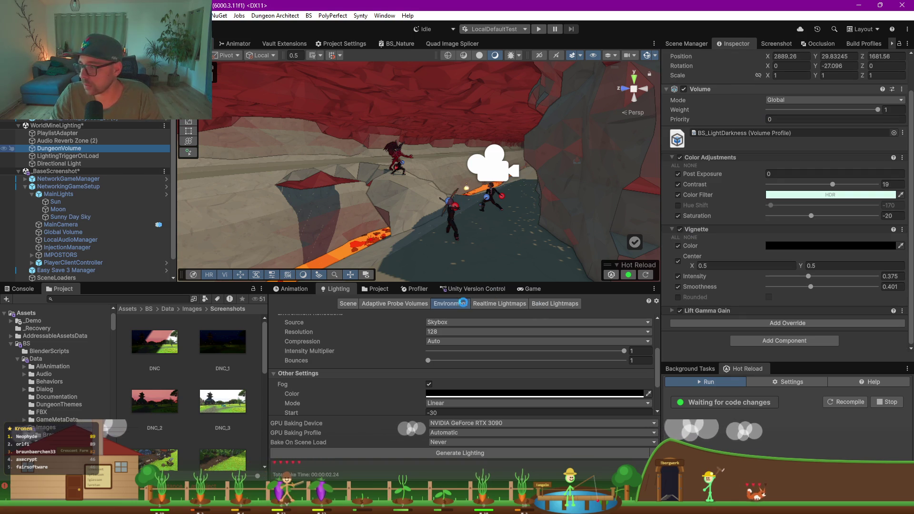
pyautogui.hotkey('ctrl', 's')
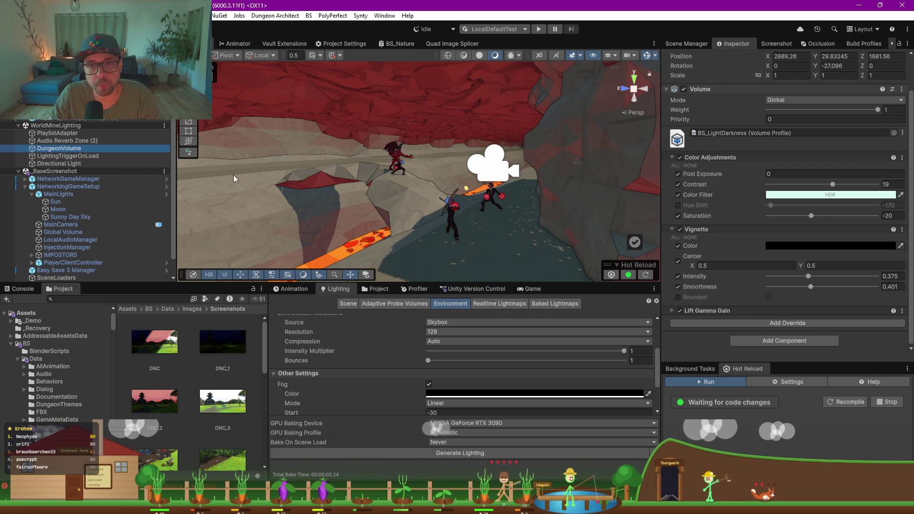
pyautogui.click(376, 241)
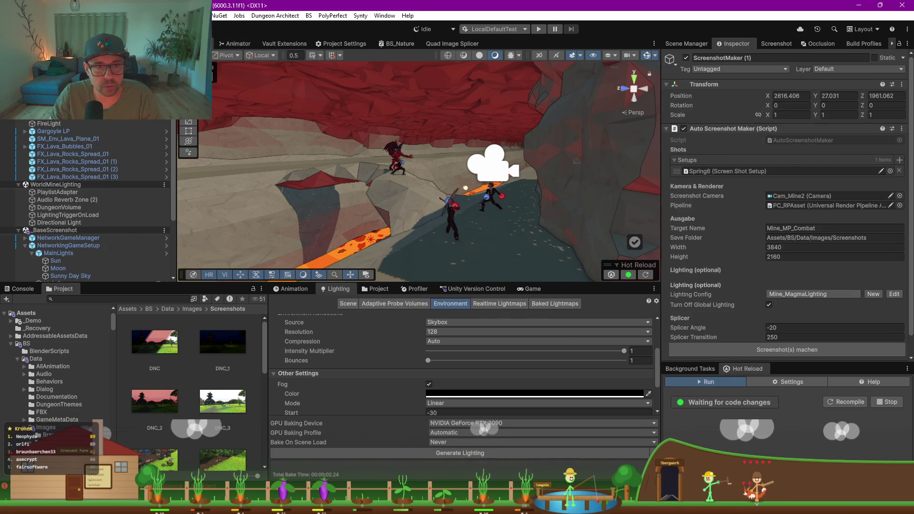
pyautogui.scroll(-1, 734, 295)
pyautogui.click(760, 329)
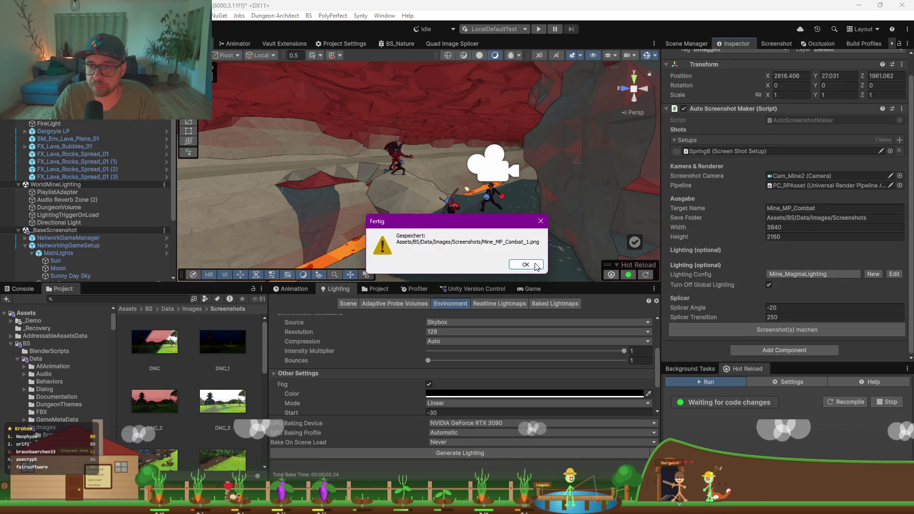
pyautogui.press('Return')
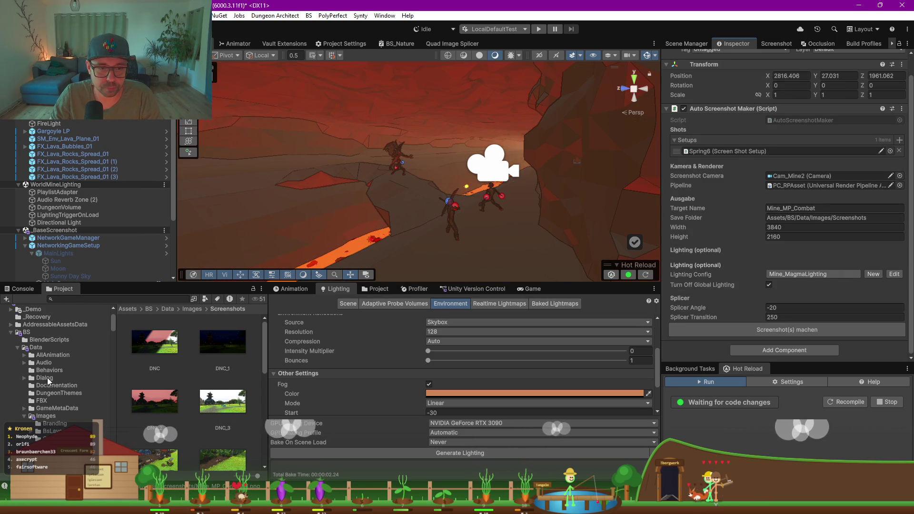
# - Open Mine_MP_Combat_1 from the Images/Screenshots folder in Windows Photos
pyautogui.click(24, 402)
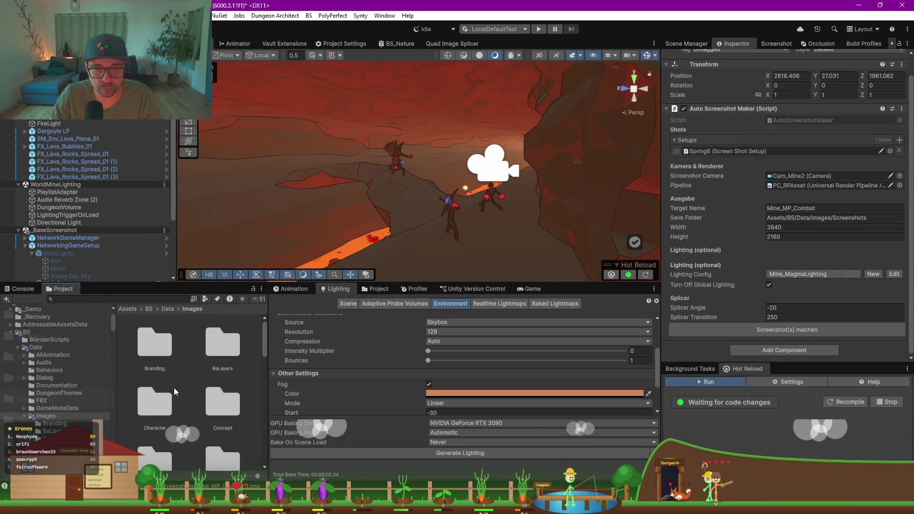
pyautogui.scroll(-3, 195, 389)
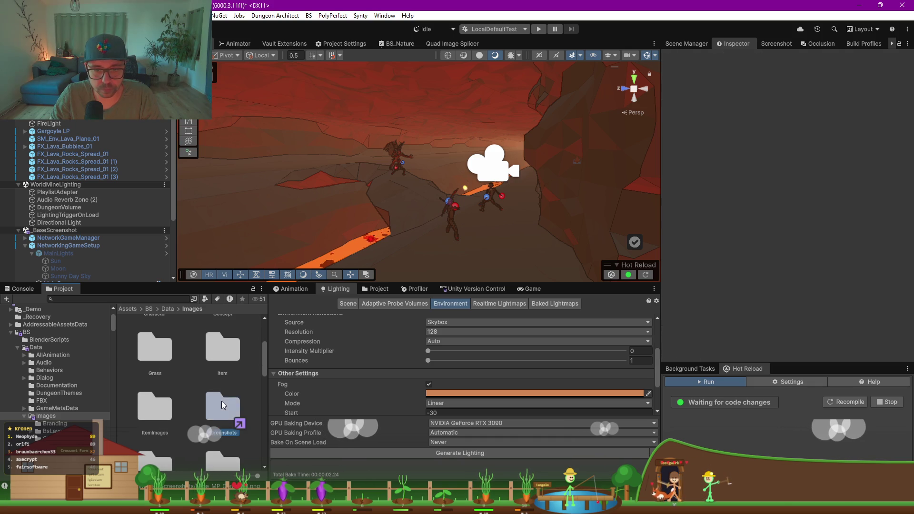
pyautogui.doubleClick(221, 401)
pyautogui.click(217, 401)
pyautogui.doubleClick(216, 402)
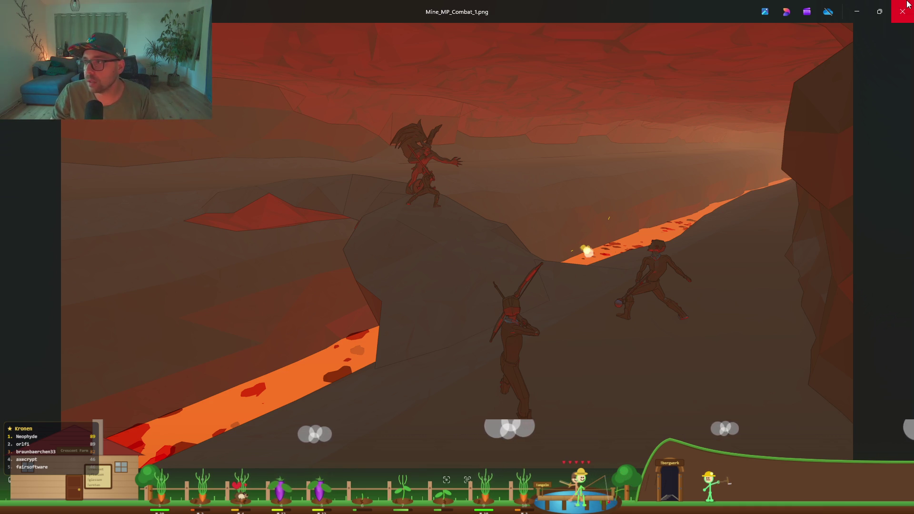
# - Close the Mine_MP_Combat_1.png screenshot in Windows Photos after reviewing it
pyautogui.click(856, 11)
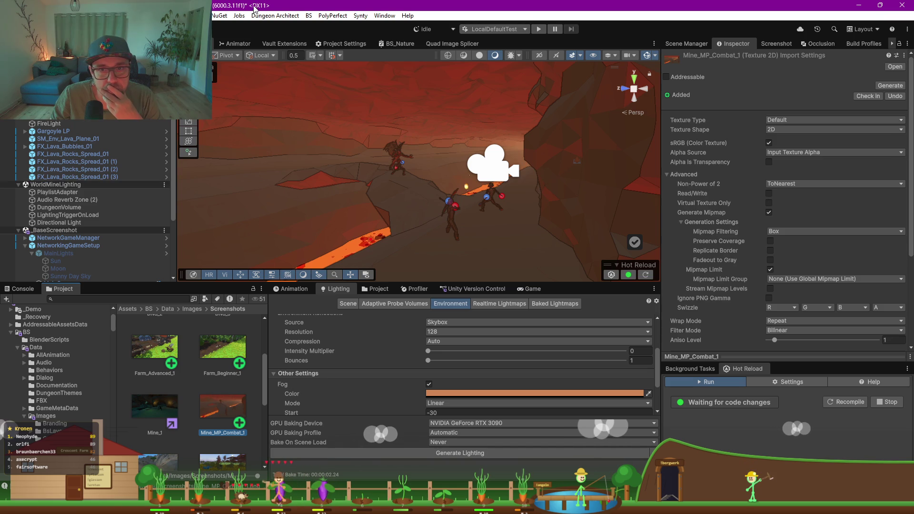
# - Set FireLight's light intensity to 0.4 in the WorldMineLighting scene
pyautogui.click(530, 289)
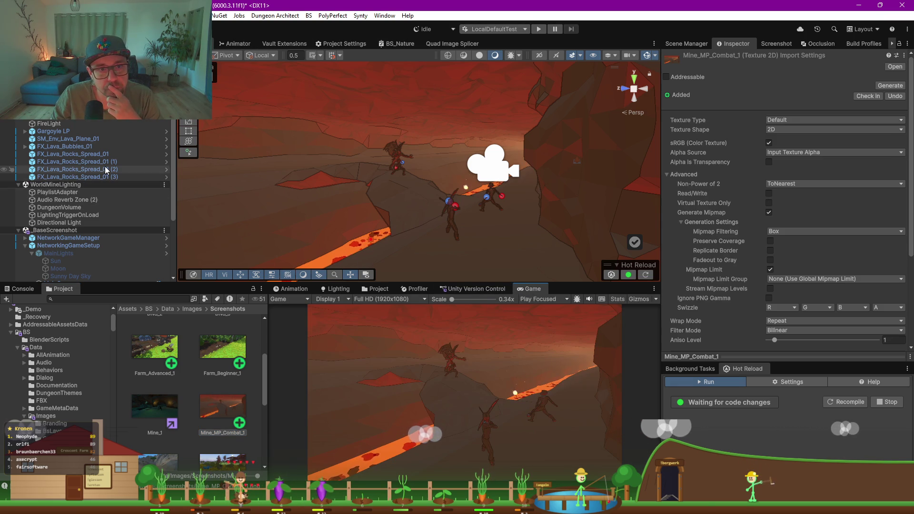
pyautogui.click(86, 100)
pyautogui.click(52, 131)
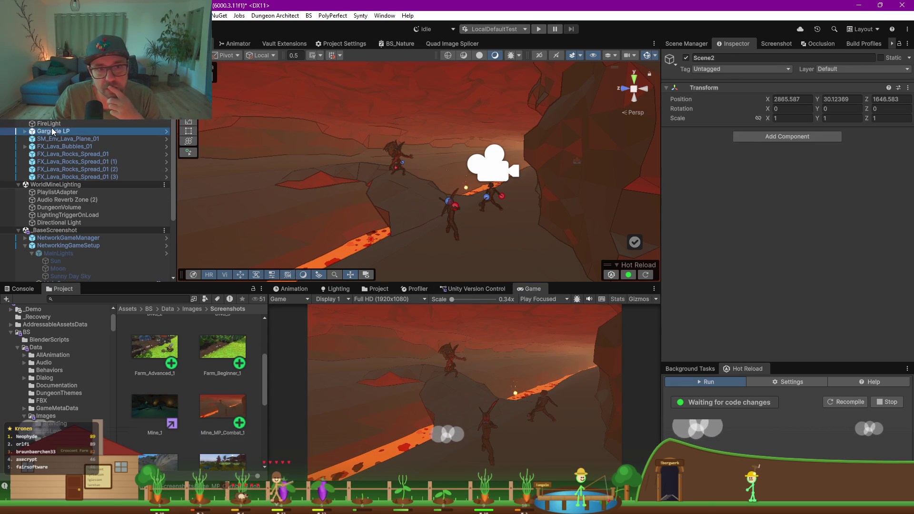
pyautogui.click(49, 124)
pyautogui.click(780, 200)
pyautogui.write('.3')
pyautogui.press('BackSpace')
pyautogui.press('BackSpace')
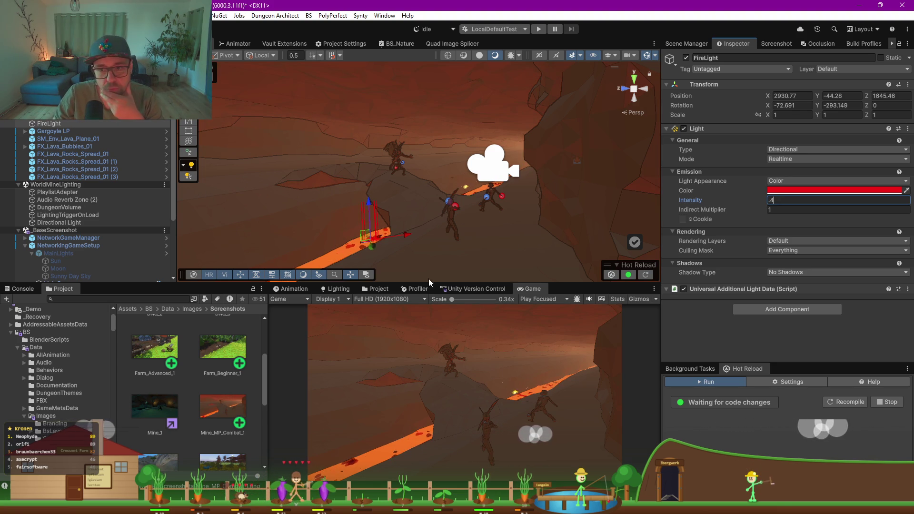
# - Disable the Directional Light and check the darker lava cave in the Game view
pyautogui.click(332, 289)
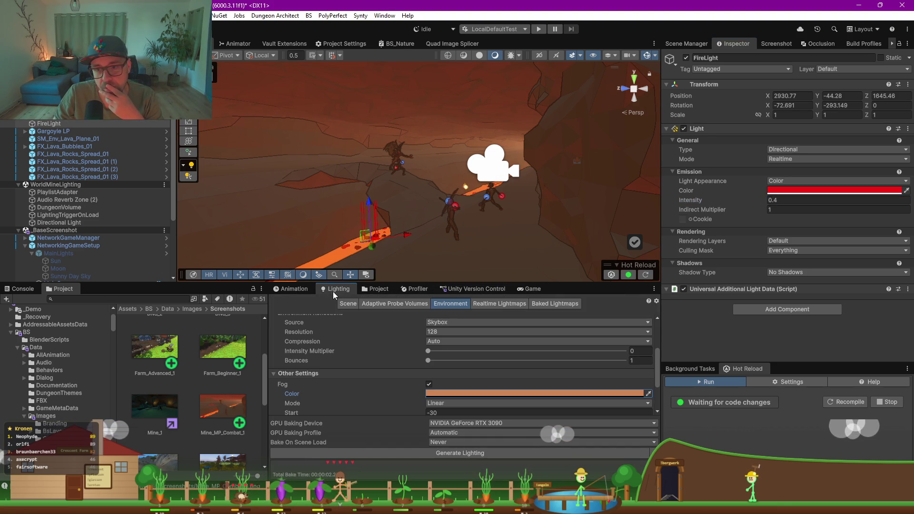
pyautogui.scroll(-3, 370, 371)
pyautogui.scroll(5, 369, 371)
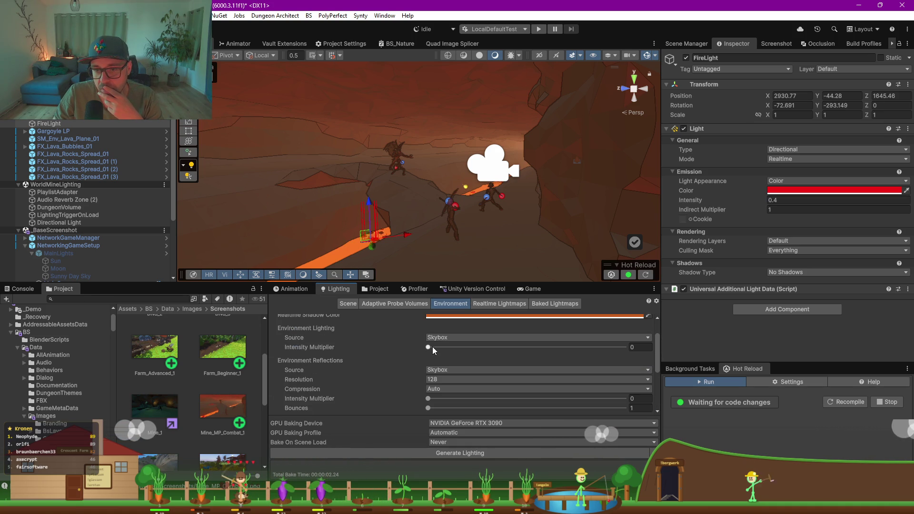
pyautogui.scroll(-3, 388, 349)
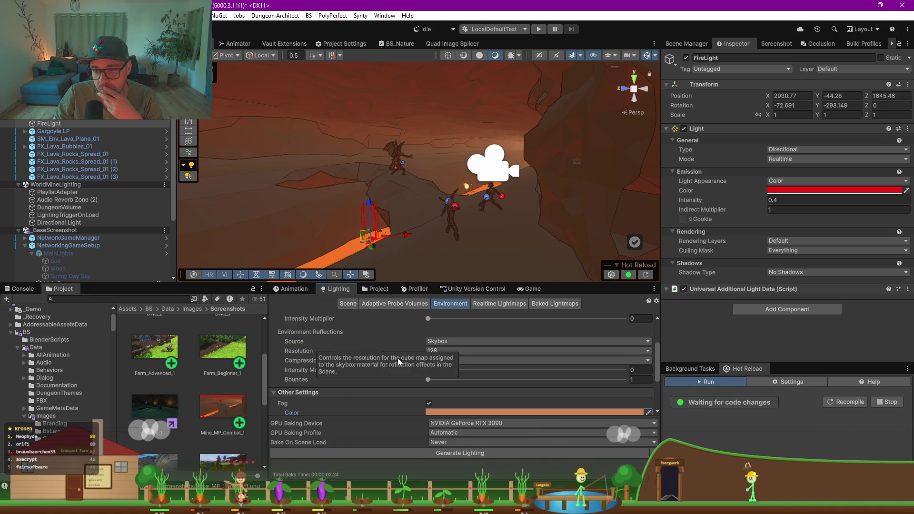
pyautogui.scroll(4, 359, 348)
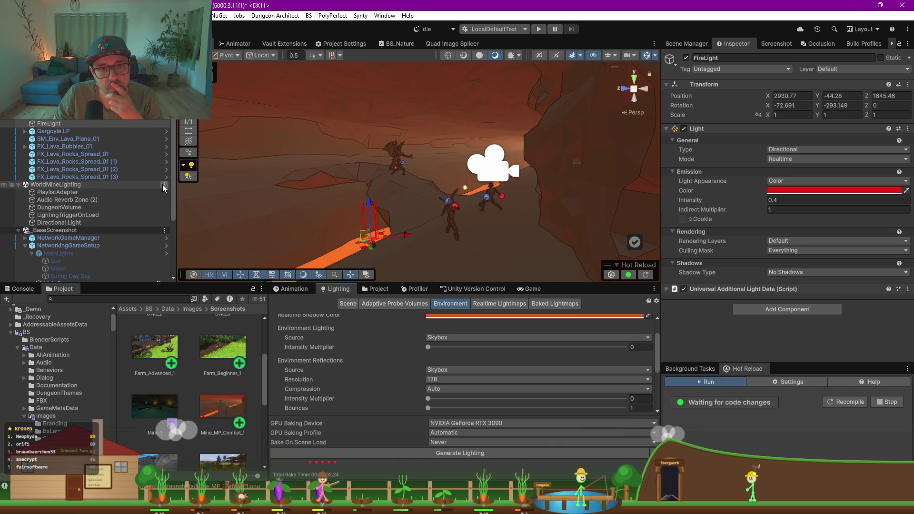
pyautogui.click(67, 222)
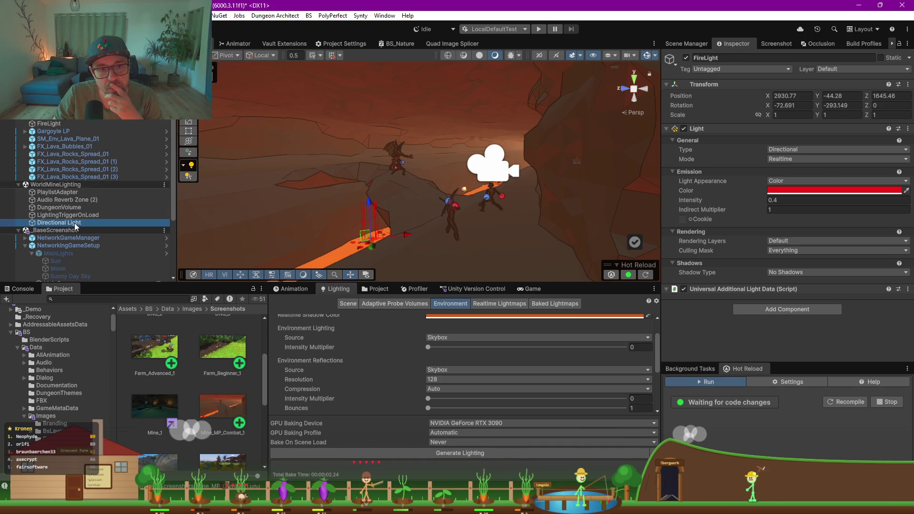
pyautogui.click(686, 57)
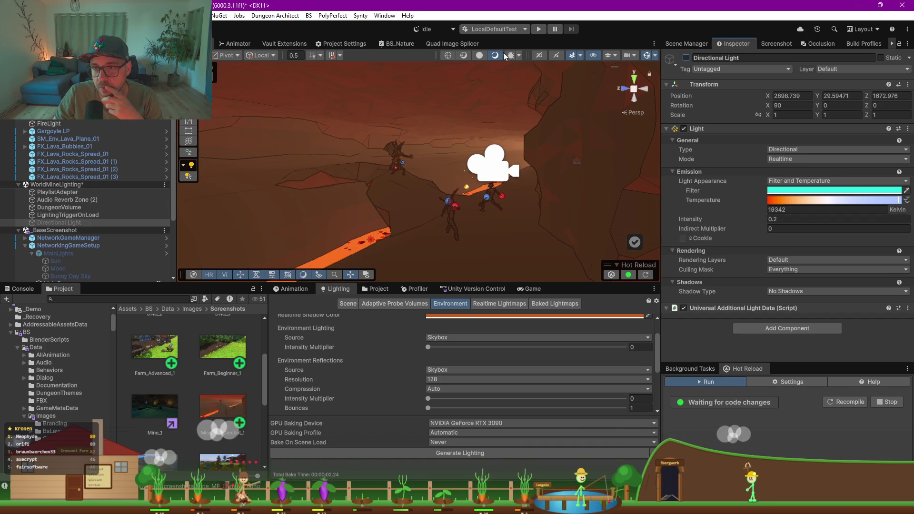
pyautogui.click(530, 289)
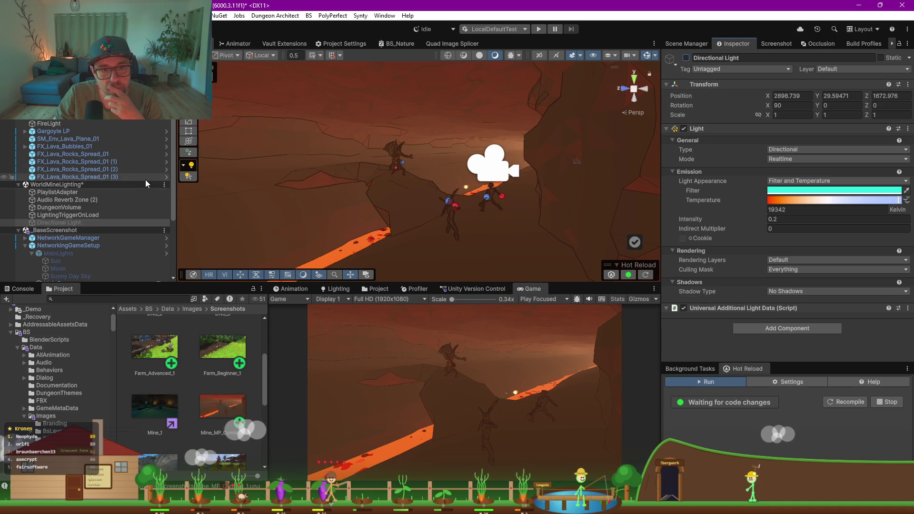
pyautogui.click(164, 186)
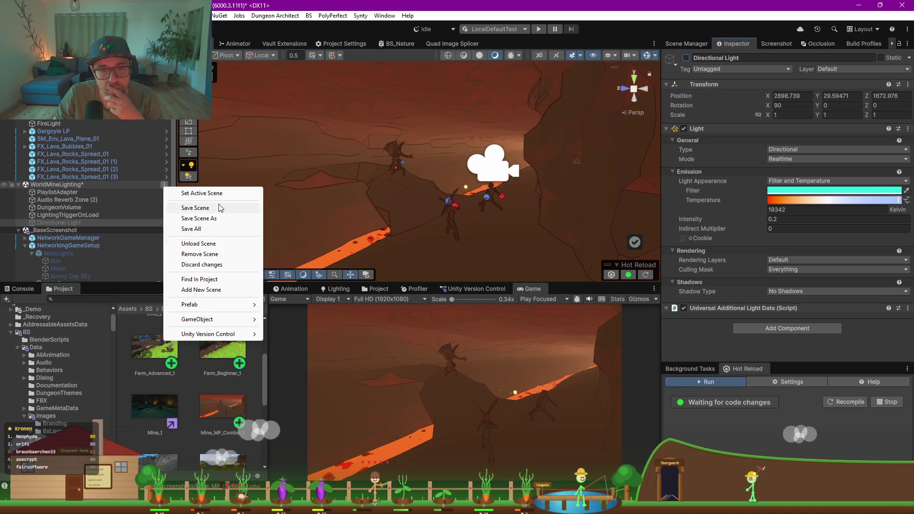
# - Remove WorldMineLighting without saving, collapse NetworkingGameSetup and select FireLight
pyautogui.click(218, 255)
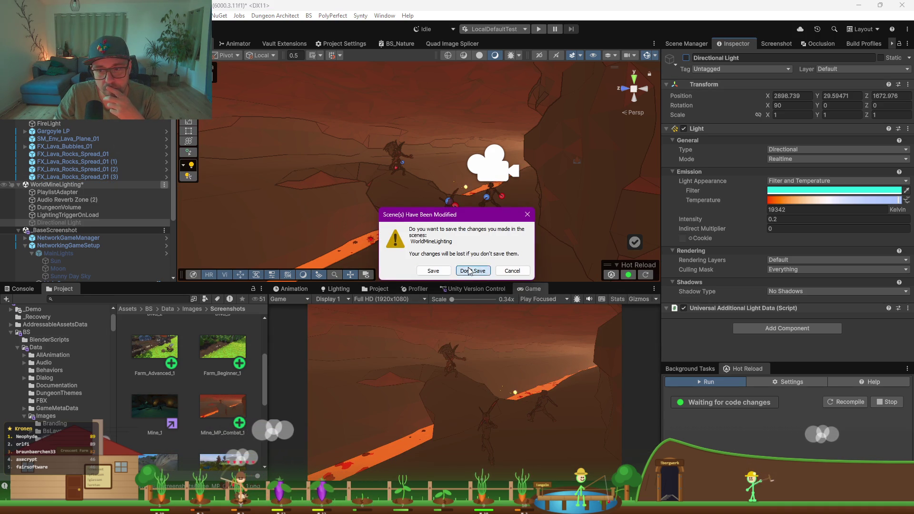
pyautogui.click(469, 271)
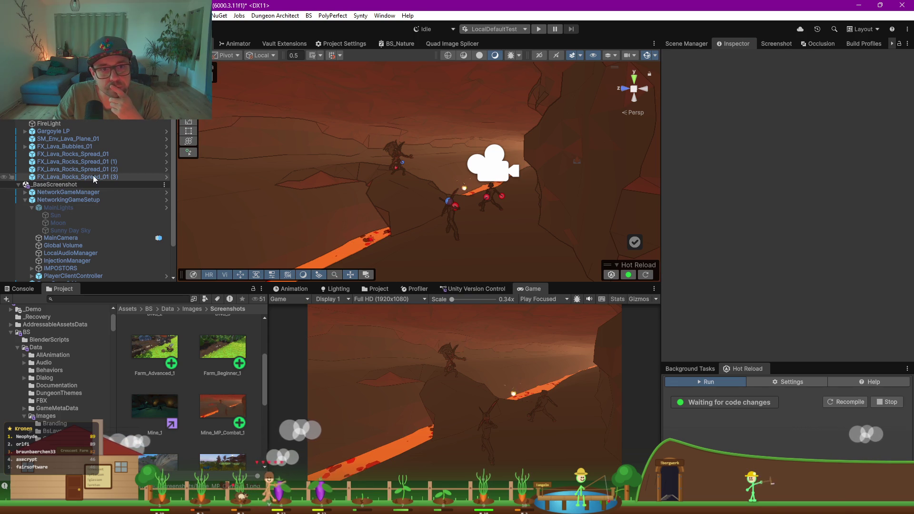
pyautogui.scroll(-2, 98, 174)
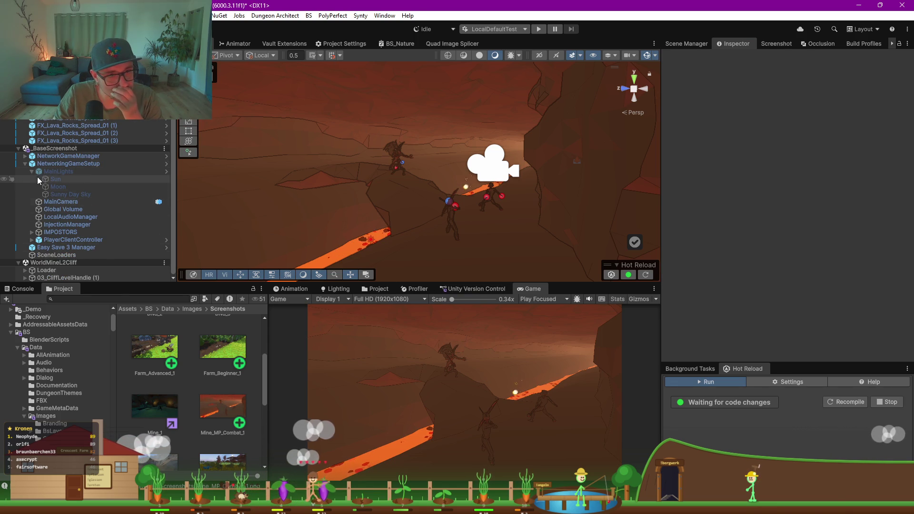
pyautogui.click(25, 164)
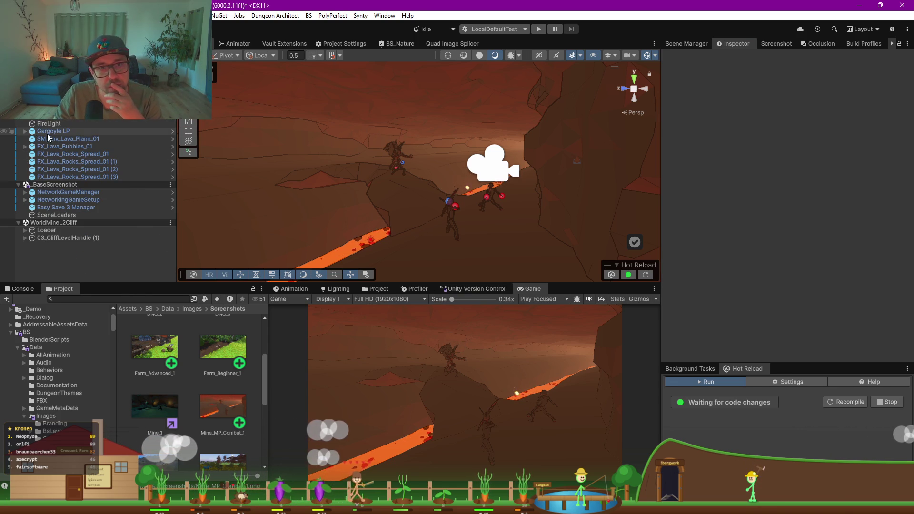
pyautogui.click(65, 125)
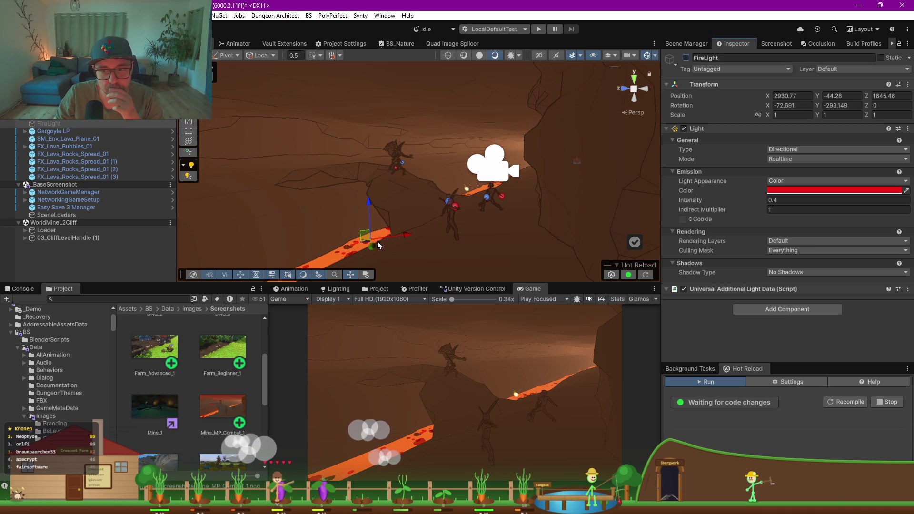
# - Toggle the scene fog off and on, then darken the fog colour to brown 6F472E
pyautogui.click(344, 290)
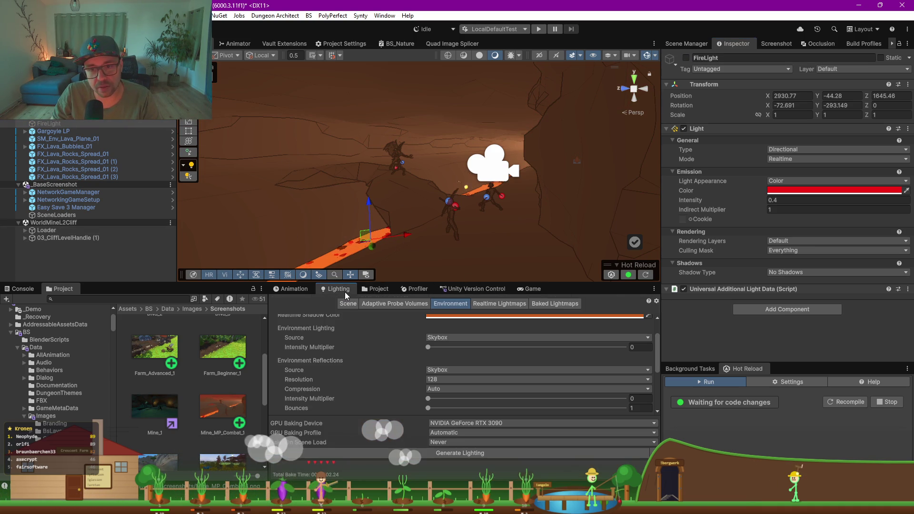
pyautogui.scroll(-5, 388, 354)
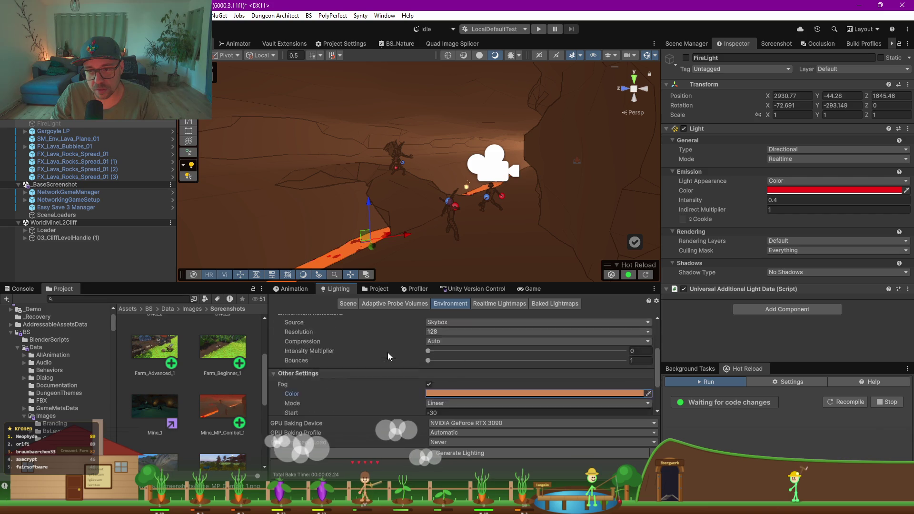
pyautogui.click(431, 325)
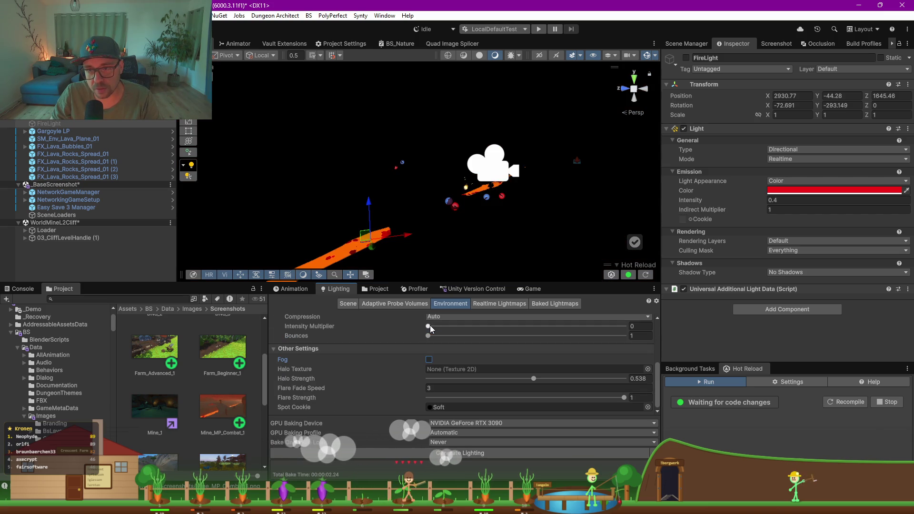
pyautogui.click(430, 360)
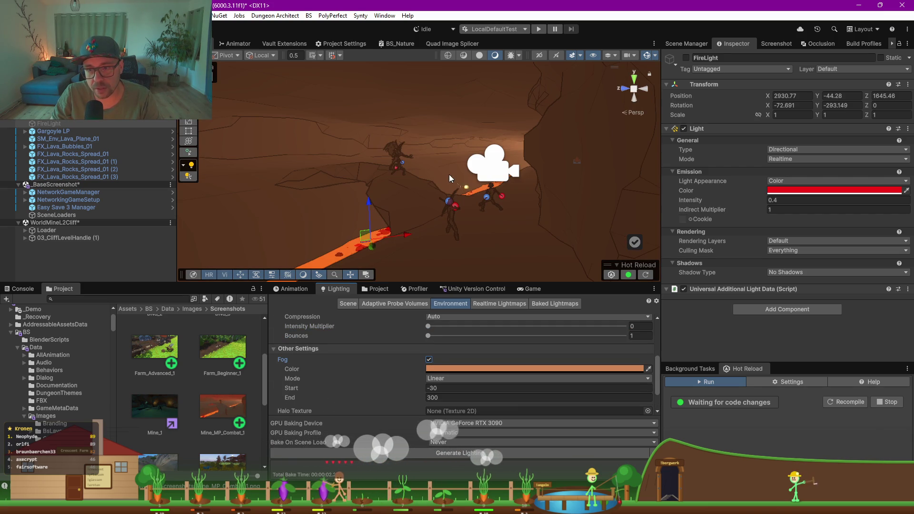
pyautogui.click(471, 368)
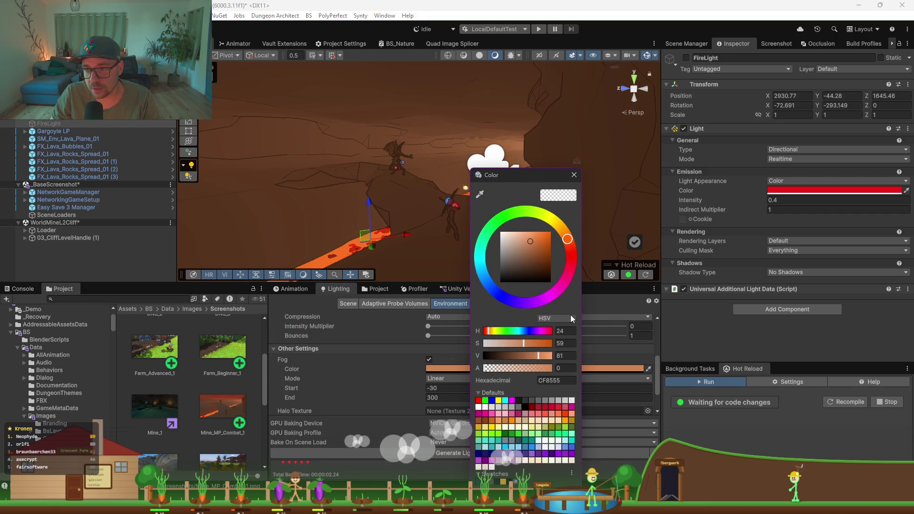
pyautogui.moveTo(527, 357); pyautogui.dragTo(513, 353)
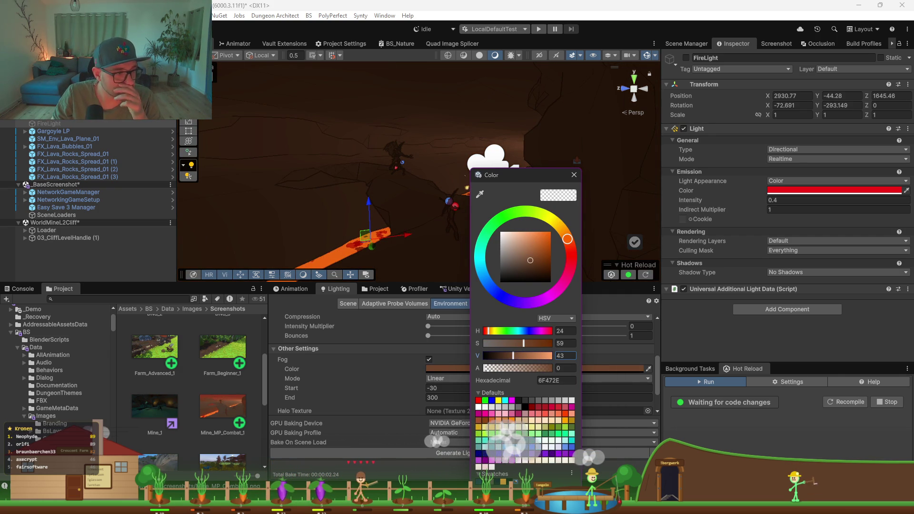
pyautogui.press('Escape')
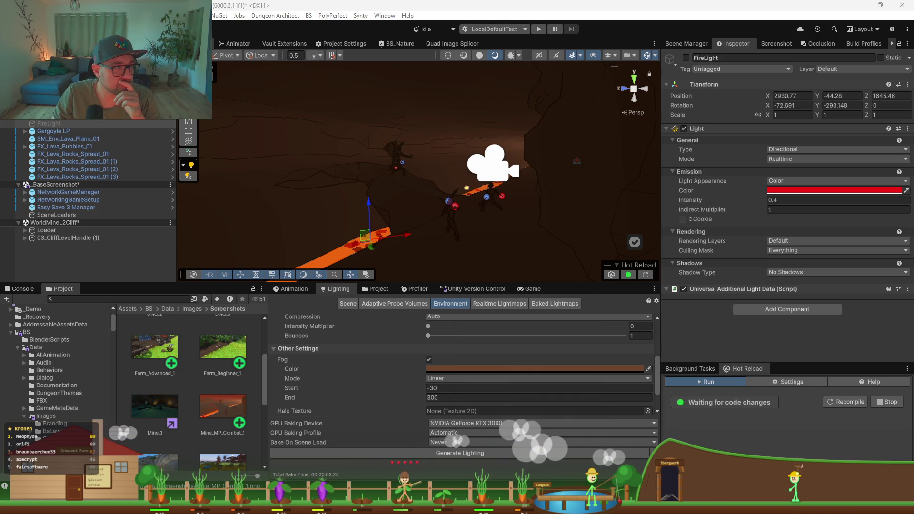
pyautogui.hotkey('alt', 'Tab')
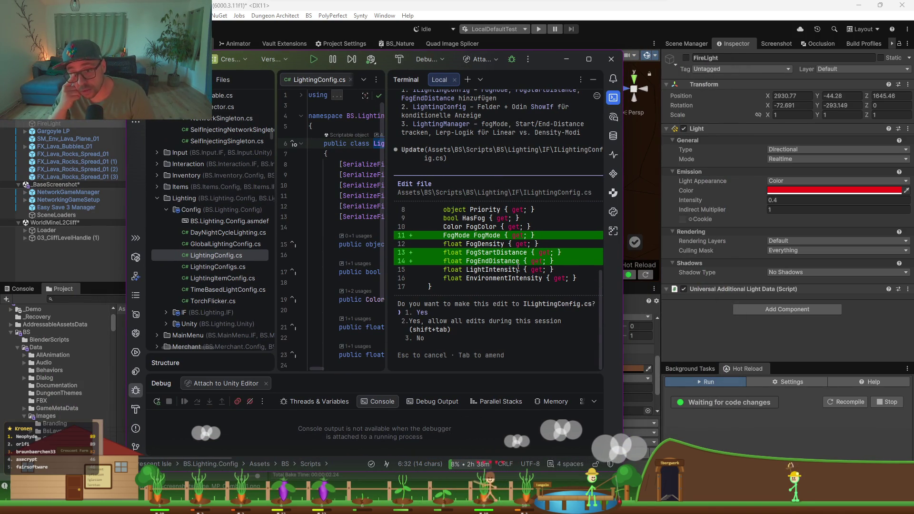
# - Allow Claude Code's edits for the session so it adds FogMode and fog start/end distances
pyautogui.hotkey('shift', 'Tab')
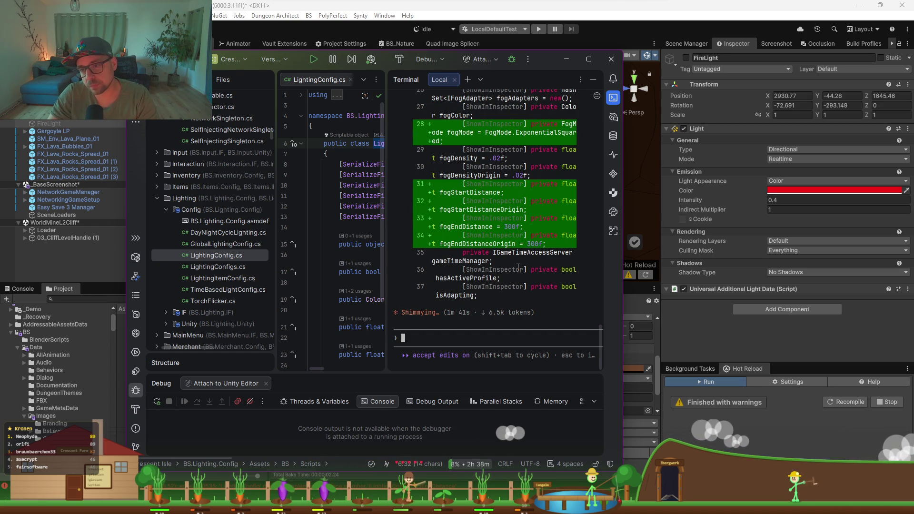
pyautogui.hotkey('alt', 'Tab')
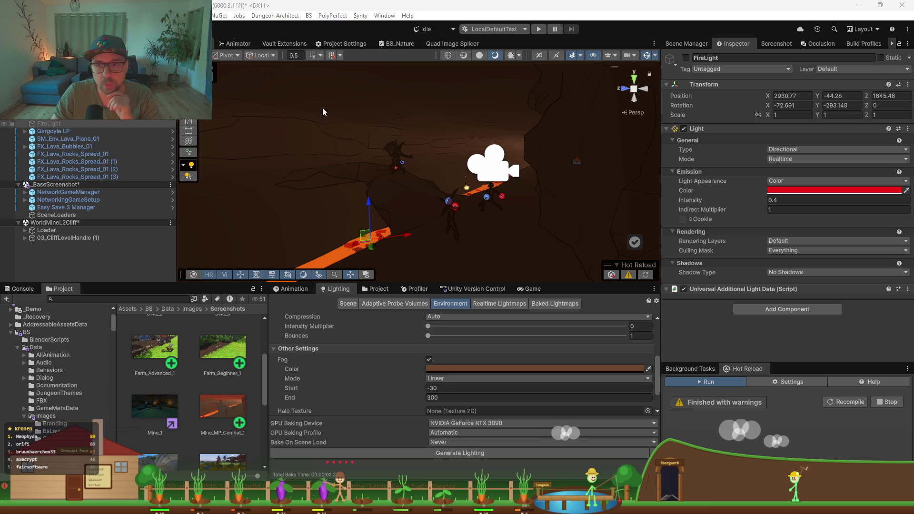
# - Switch FireLight back on and enlarge the bottom panels showing the Game view
pyautogui.click(686, 58)
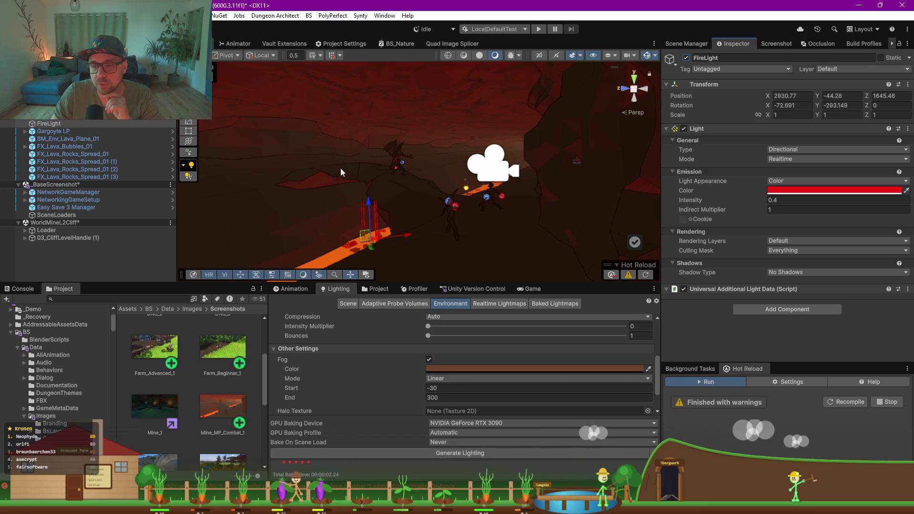
pyautogui.click(533, 289)
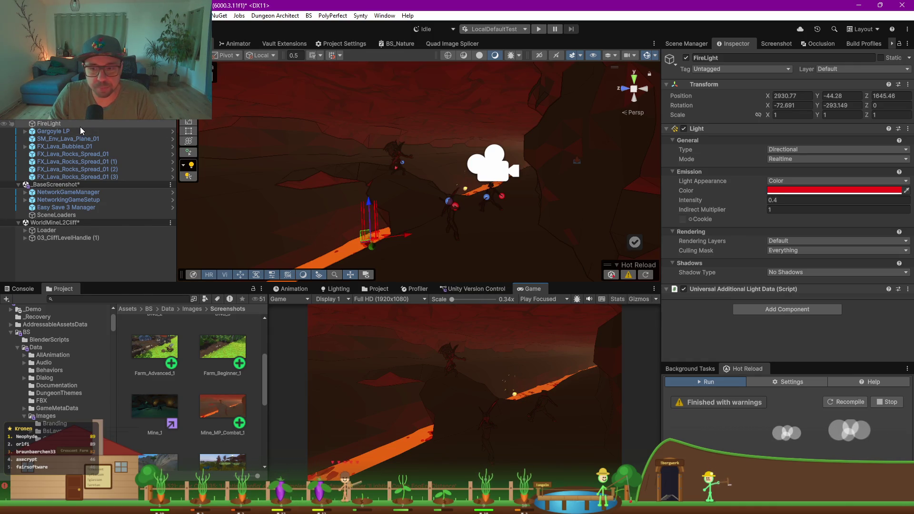
pyautogui.moveTo(514, 282)
pyautogui.mouseDown()
pyautogui.moveTo(513, 141)
pyautogui.moveTo(513, 152)
pyautogui.moveTo(396, 159)
pyautogui.moveTo(127, 165)
pyautogui.mouseUp()
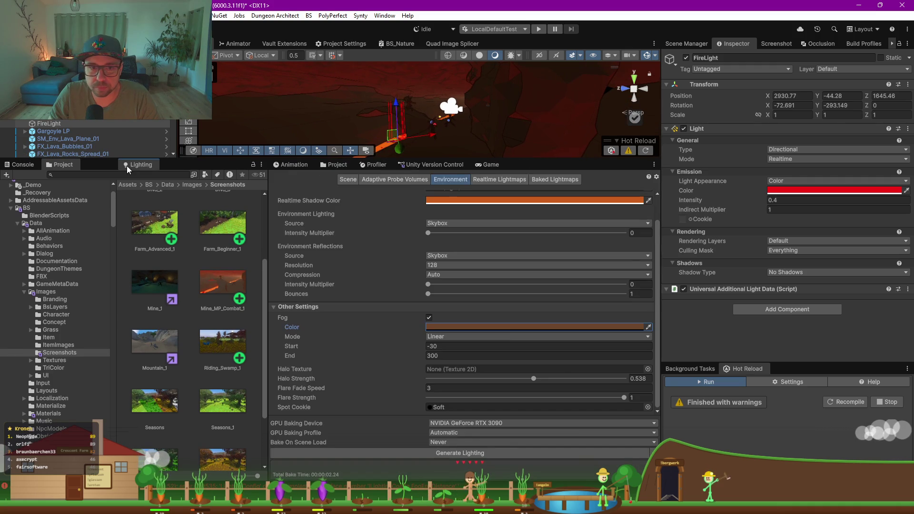
# - Set the fog colour to dark red-brown 6D2A0A and the fog mode to Exponential Squared
pyautogui.click(160, 327)
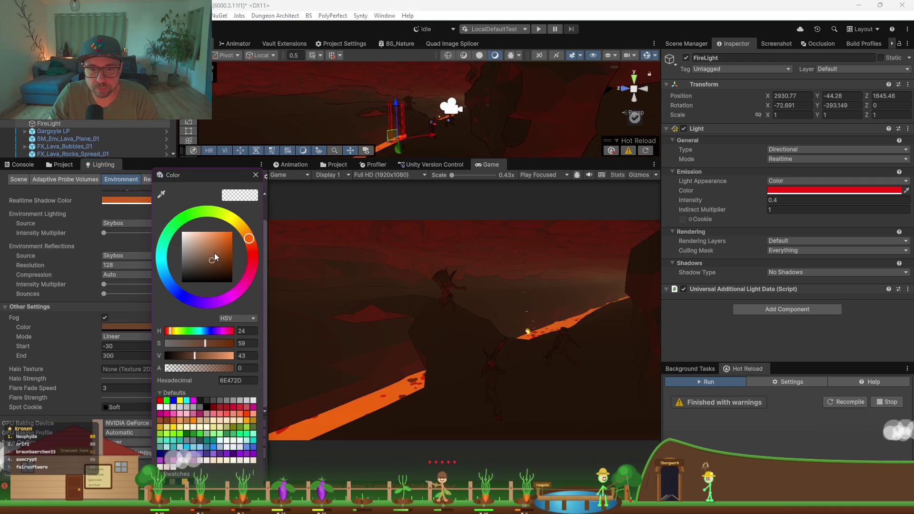
pyautogui.moveTo(214, 257); pyautogui.dragTo(213, 247)
pyautogui.moveTo(200, 357); pyautogui.dragTo(244, 356)
pyautogui.moveTo(249, 239)
pyautogui.mouseDown()
pyautogui.moveTo(253, 255)
pyautogui.moveTo(223, 246)
pyautogui.moveTo(251, 246)
pyautogui.mouseUp()
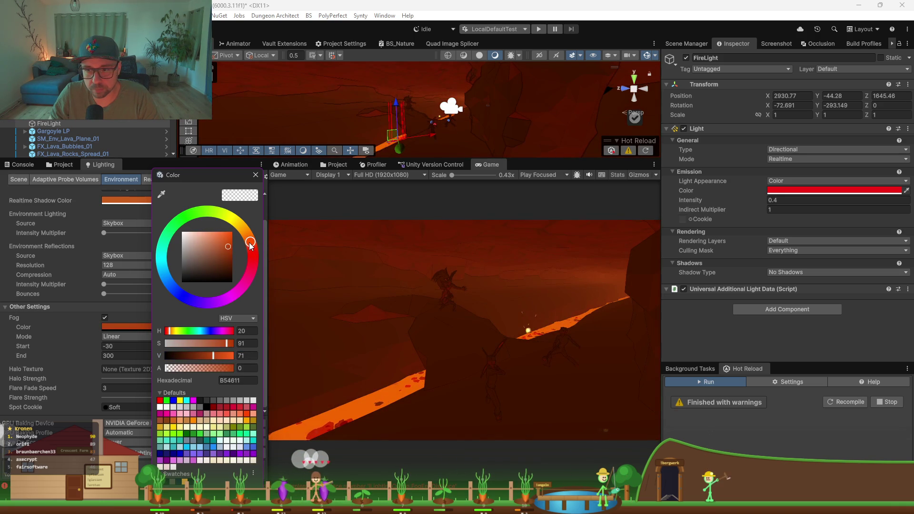
pyautogui.moveTo(221, 359); pyautogui.dragTo(109, 349)
pyautogui.moveTo(174, 355)
pyautogui.mouseDown()
pyautogui.moveTo(213, 355)
pyautogui.moveTo(193, 349)
pyautogui.mouseUp()
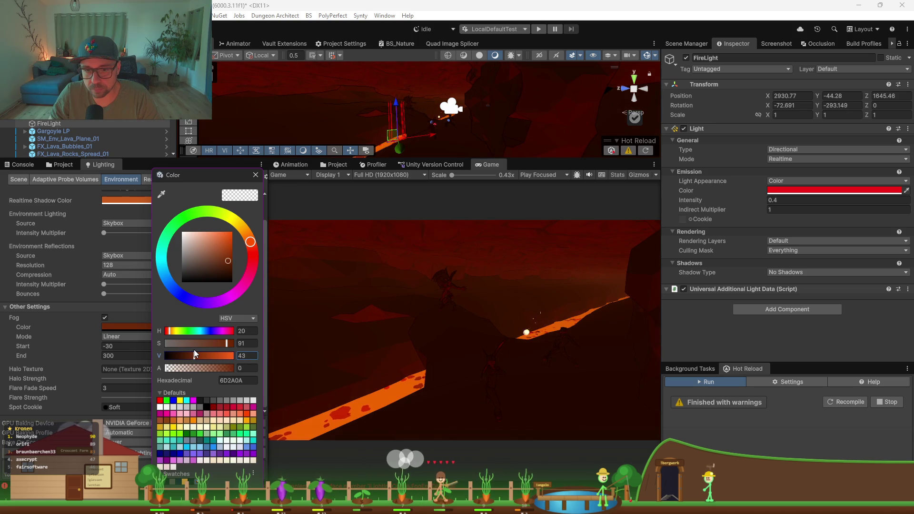
pyautogui.click(119, 336)
pyautogui.click(119, 336)
pyautogui.click(142, 369)
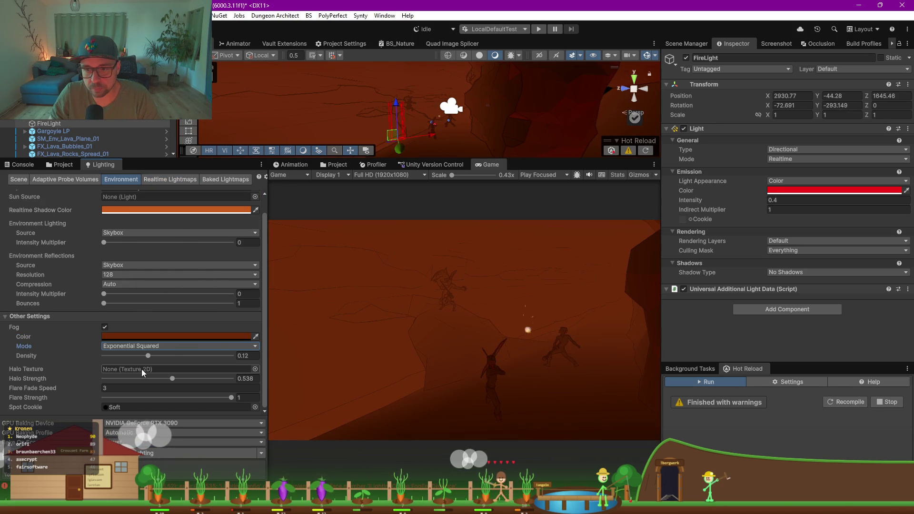
# - Try fog density 0.026, then Exponential mode at 0.012, and return to Linear fog from -30 to 300
pyautogui.moveTo(151, 355); pyautogui.dragTo(125, 357)
pyautogui.click(150, 346)
pyautogui.click(176, 366)
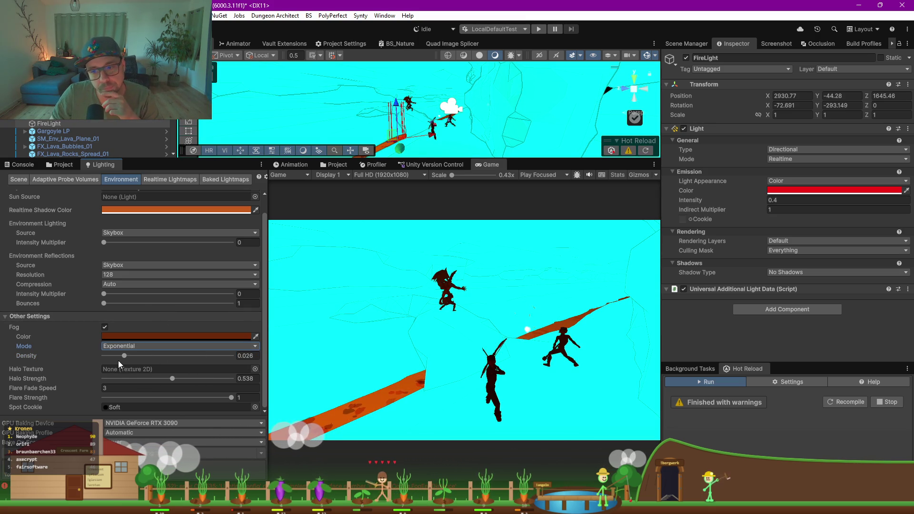
pyautogui.moveTo(134, 356)
pyautogui.mouseDown()
pyautogui.moveTo(118, 357)
pyautogui.moveTo(127, 362)
pyautogui.mouseUp()
pyautogui.click(129, 346)
pyautogui.click(138, 356)
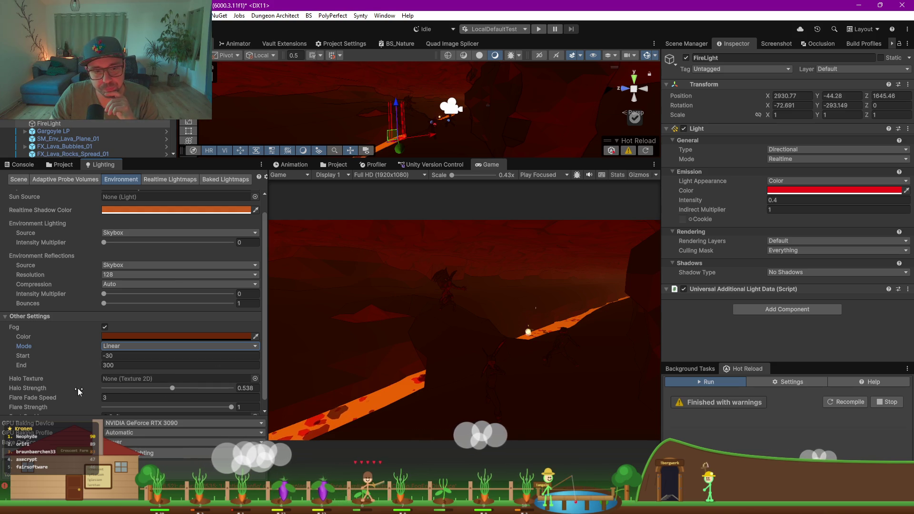
# - Bring the halo strength down to 0
pyautogui.moveTo(181, 387)
pyautogui.mouseDown()
pyautogui.moveTo(200, 385)
pyautogui.moveTo(112, 390)
pyautogui.mouseUp()
pyautogui.moveTo(190, 390); pyautogui.dragTo(108, 393)
pyautogui.scroll(-1, 95, 391)
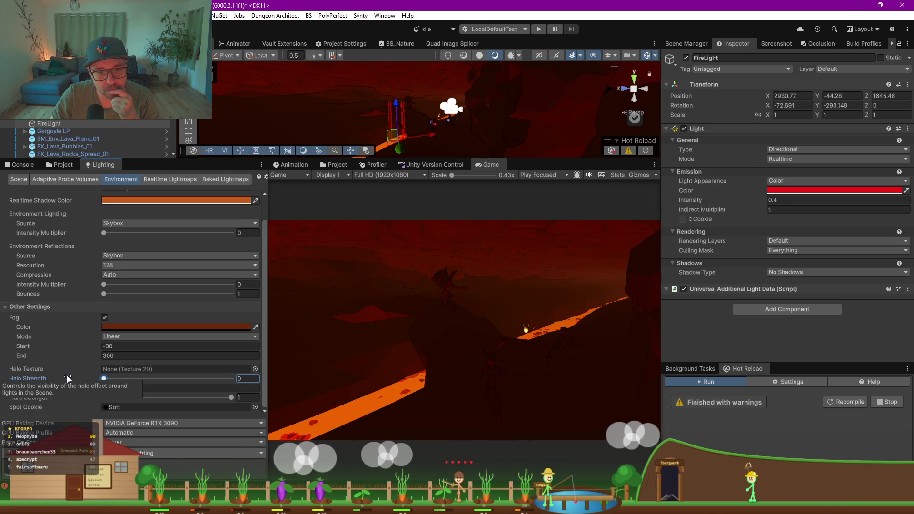
pyautogui.scroll(2, 63, 394)
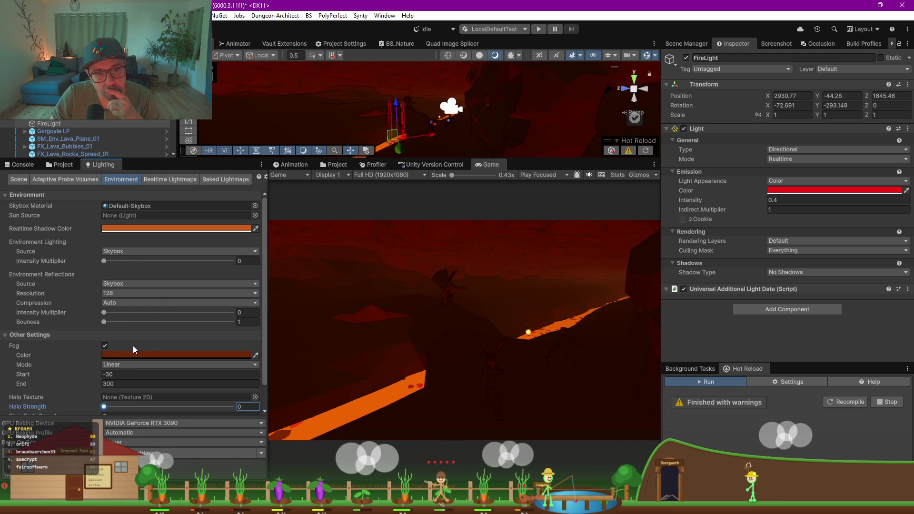
# - Brighten the fog colour to a stronger orange and adjust the realtime shadow colour
pyautogui.click(184, 356)
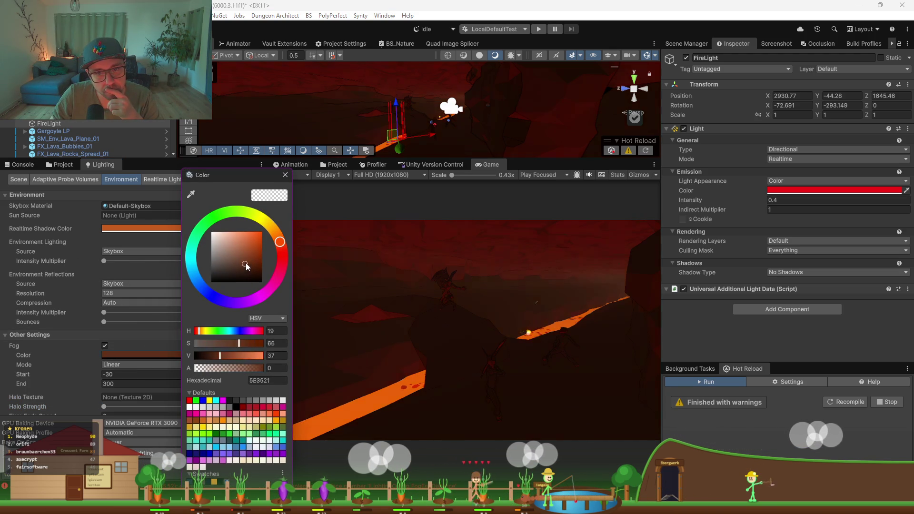
pyautogui.click(255, 243)
pyautogui.moveTo(255, 243); pyautogui.dragTo(282, 244)
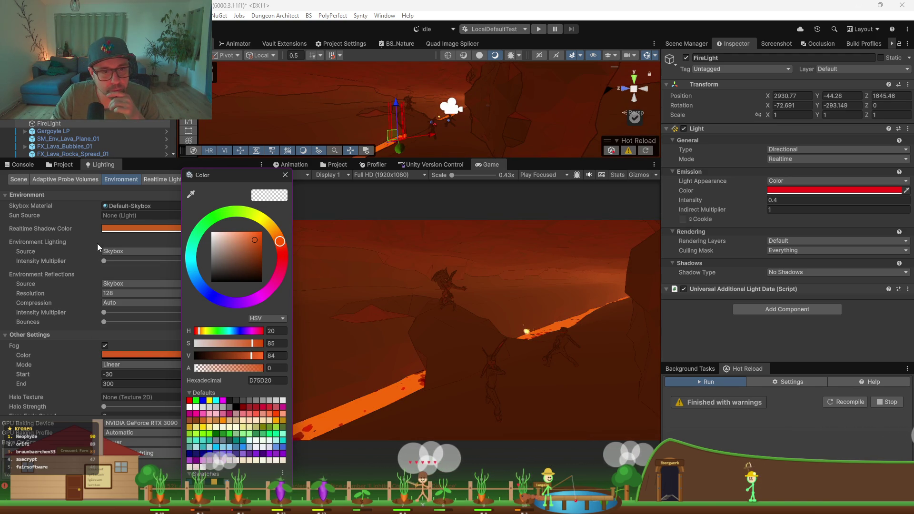
pyautogui.click(102, 229)
pyautogui.moveTo(212, 245); pyautogui.dragTo(129, 332)
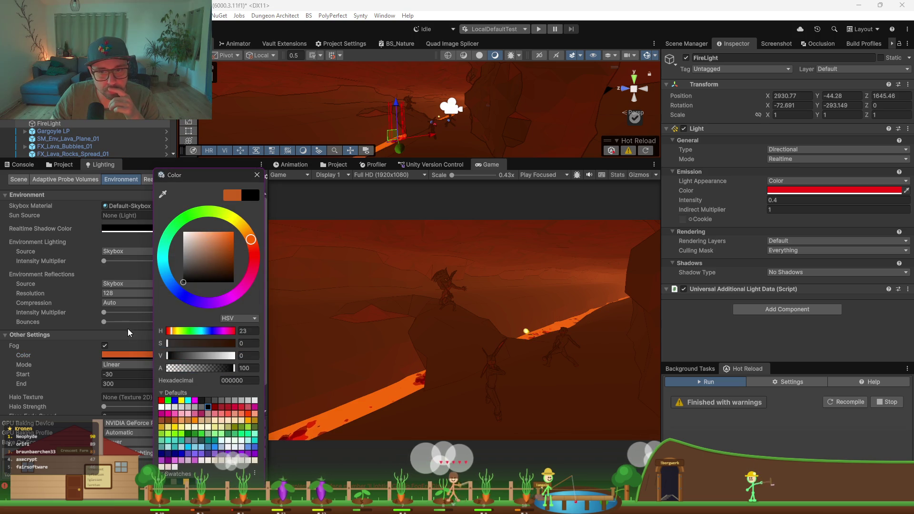
pyautogui.click(41, 244)
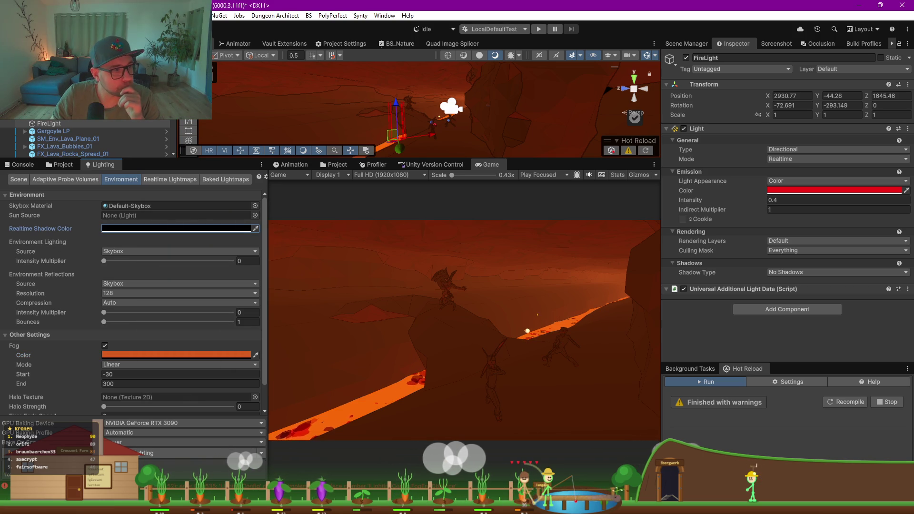
# - Clear the Console, widen it, and read the first LightingConfig.cs FogMode error
pyautogui.click(22, 165)
pyautogui.click(9, 175)
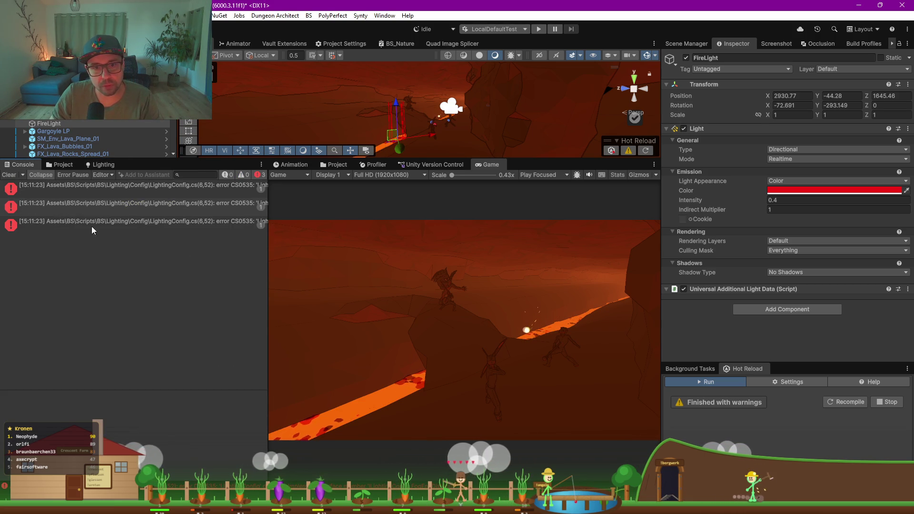
pyautogui.moveTo(268, 269); pyautogui.dragTo(440, 256)
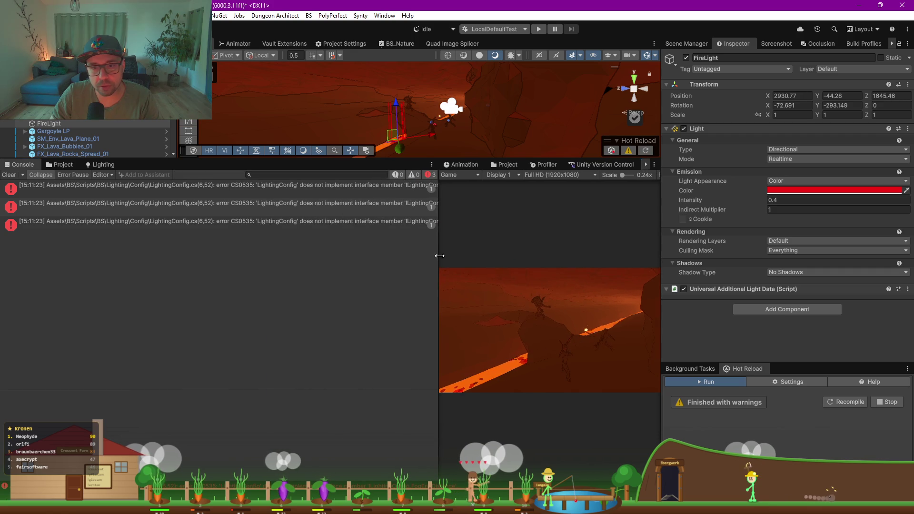
pyautogui.click(242, 190)
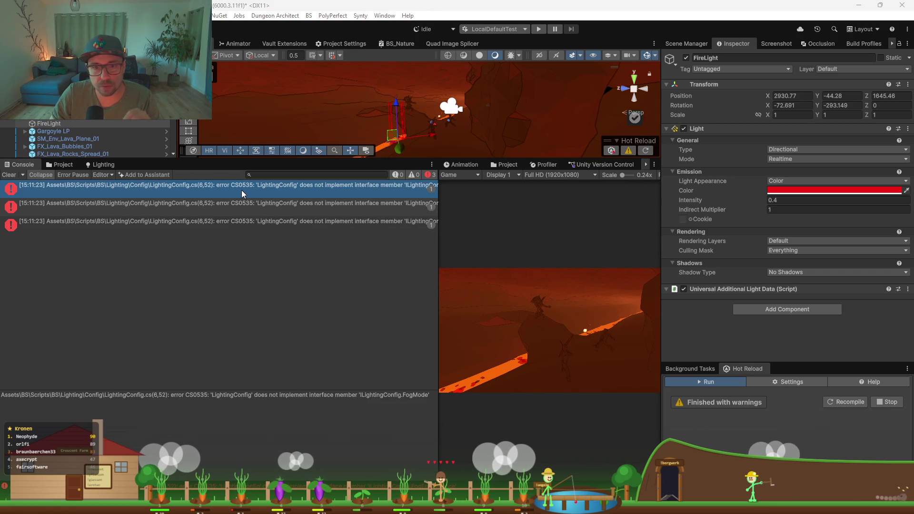
# - Open the LightingConfig.cs error line in Rider, reformat the code, then minimise Rider
pyautogui.doubleClick(264, 191)
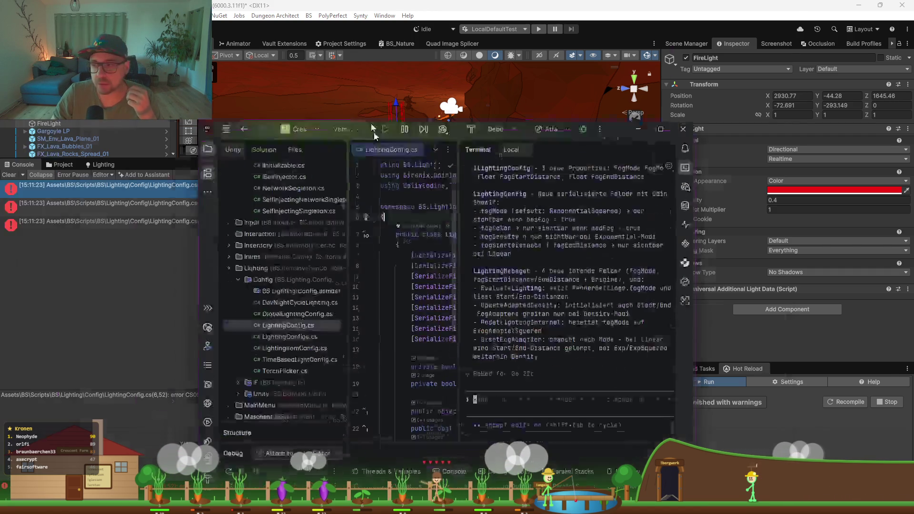
pyautogui.click(439, 85)
pyautogui.hotkey('ctrl', 's')
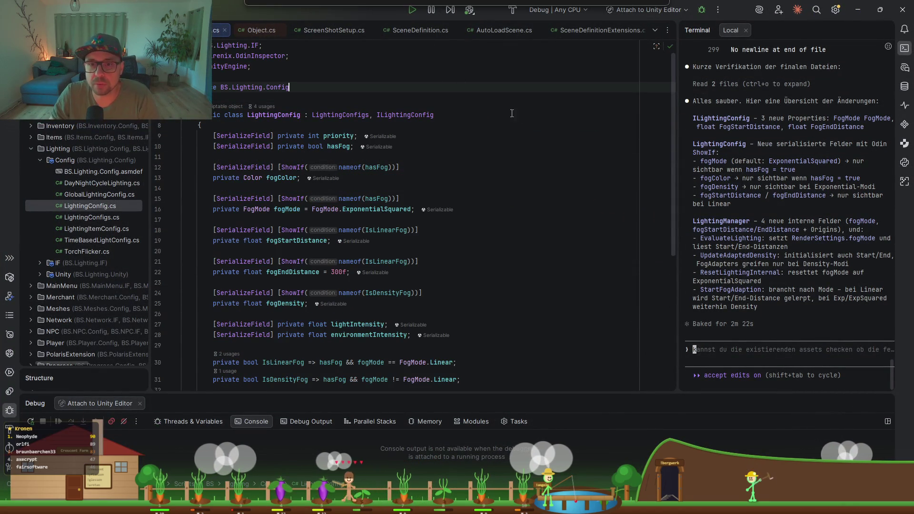
pyautogui.click(857, 9)
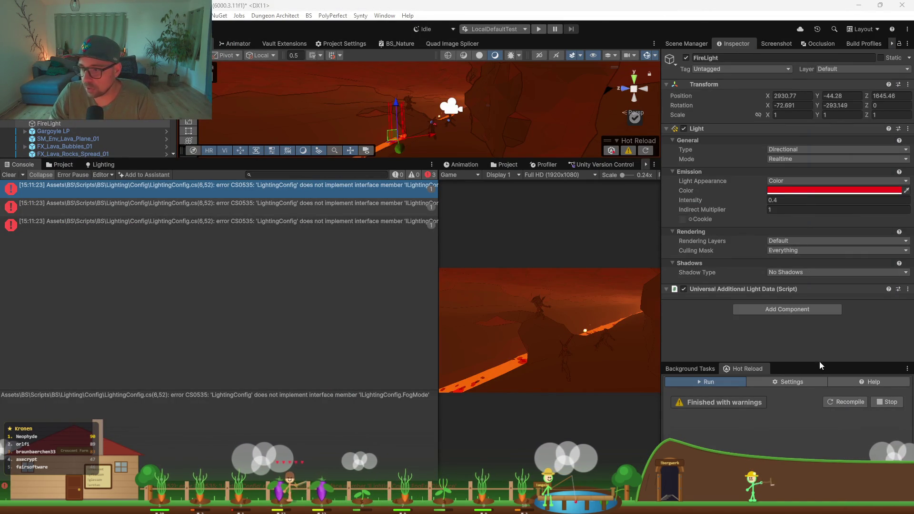
# - Recompile scripts via Hot Reload, clear all Console errors, and enlarge the Scene view
pyautogui.moveTo(813, 365); pyautogui.dragTo(814, 232)
pyautogui.click(837, 293)
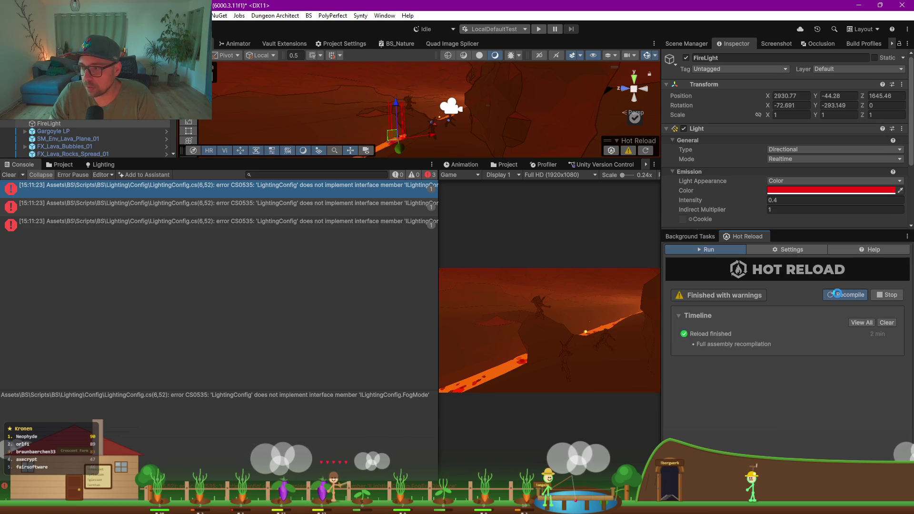
pyautogui.click(15, 175)
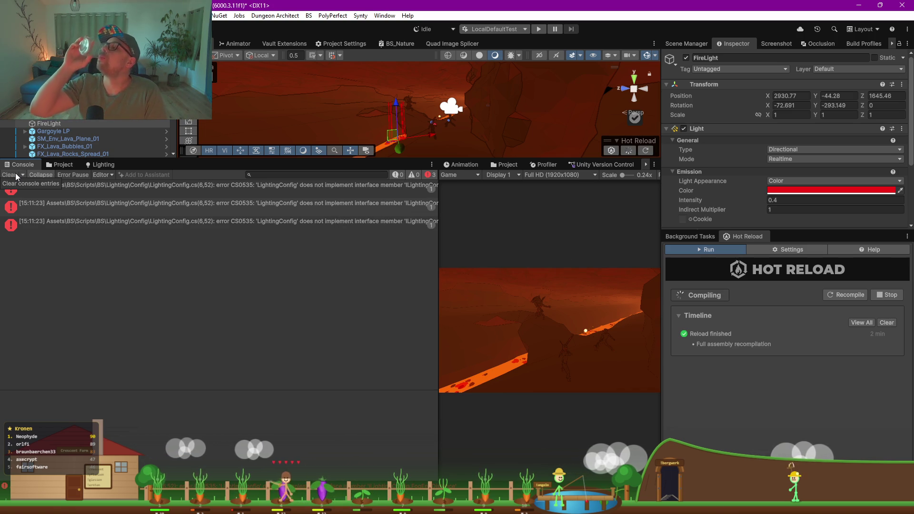
pyautogui.click(16, 176)
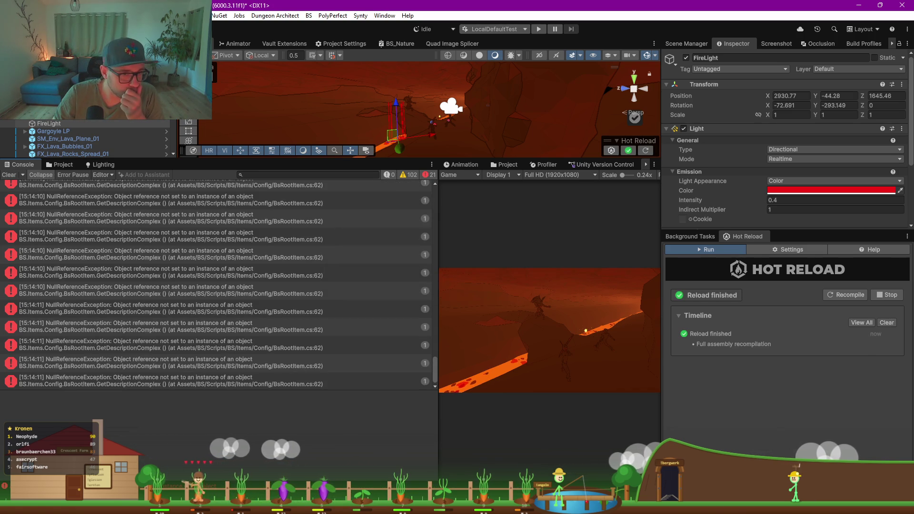
pyautogui.click(8, 175)
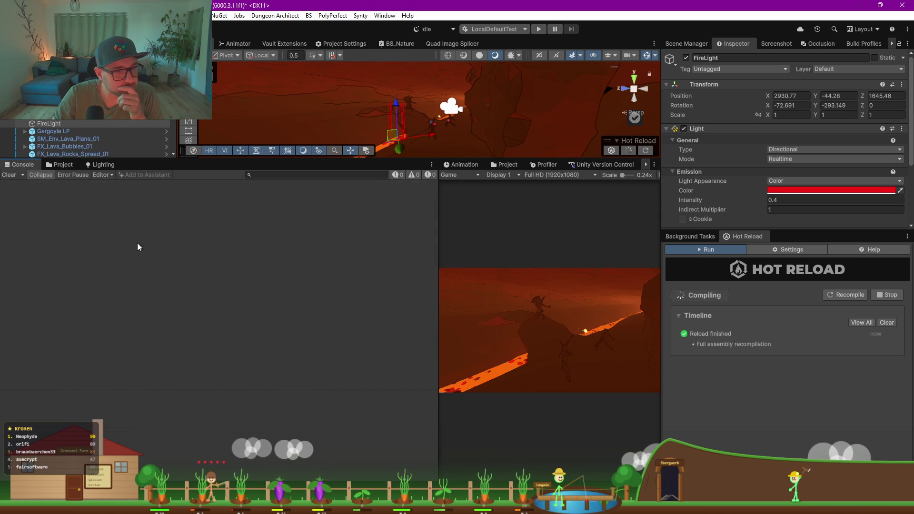
pyautogui.moveTo(158, 164); pyautogui.dragTo(165, 277)
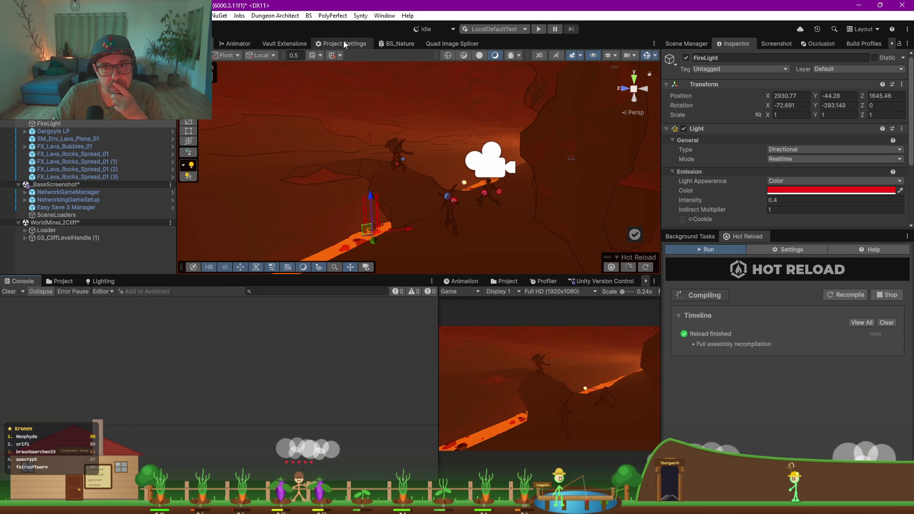
# - Review the fog settings of the BaseLighting, MineLighting and NightLighting configs in a widened Inspector
pyautogui.click(343, 43)
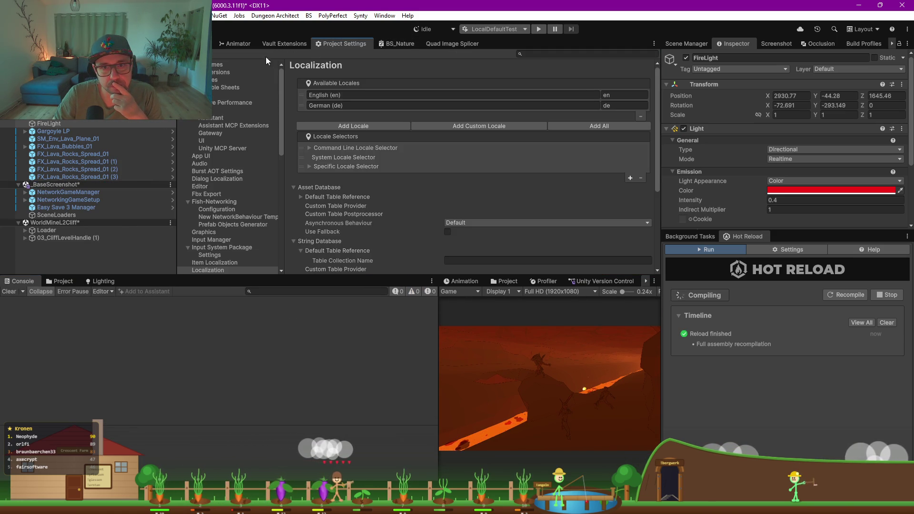
pyautogui.click(284, 43)
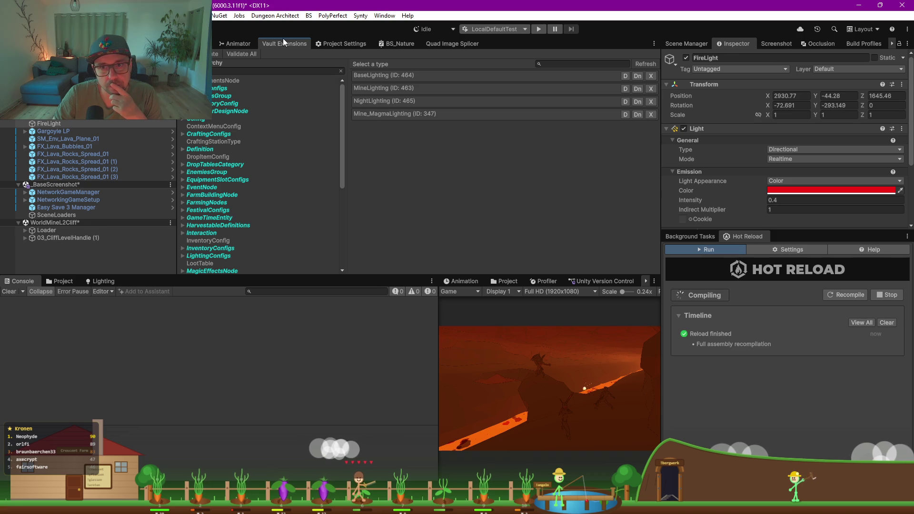
pyautogui.click(376, 76)
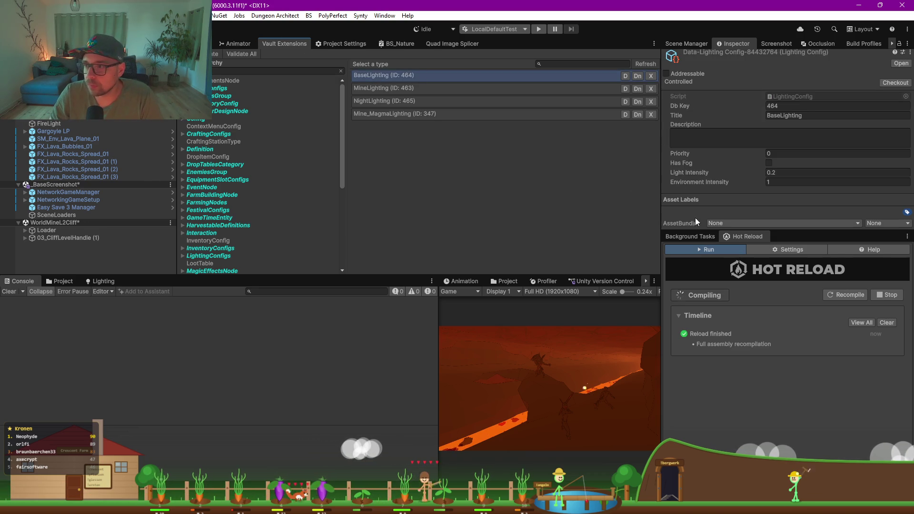
pyautogui.moveTo(659, 155)
pyautogui.mouseDown()
pyautogui.moveTo(598, 156)
pyautogui.moveTo(590, 213)
pyautogui.mouseUp()
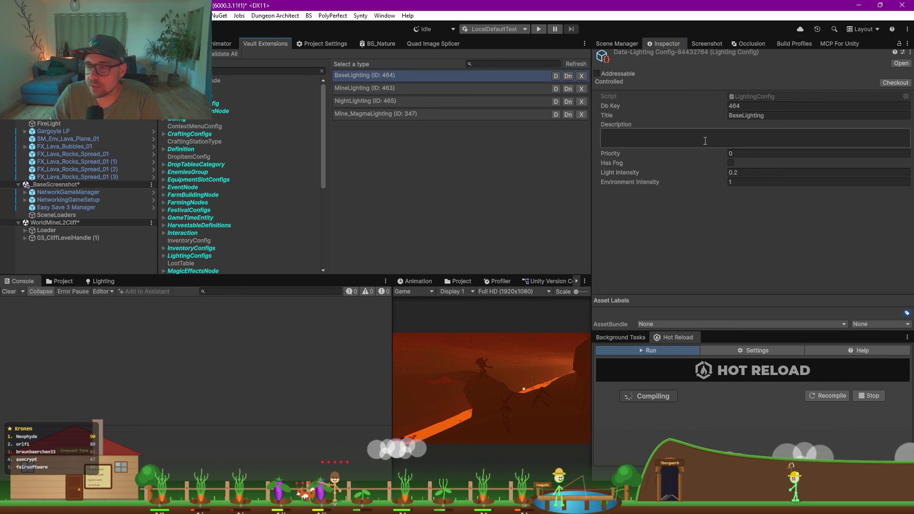
pyautogui.click(349, 88)
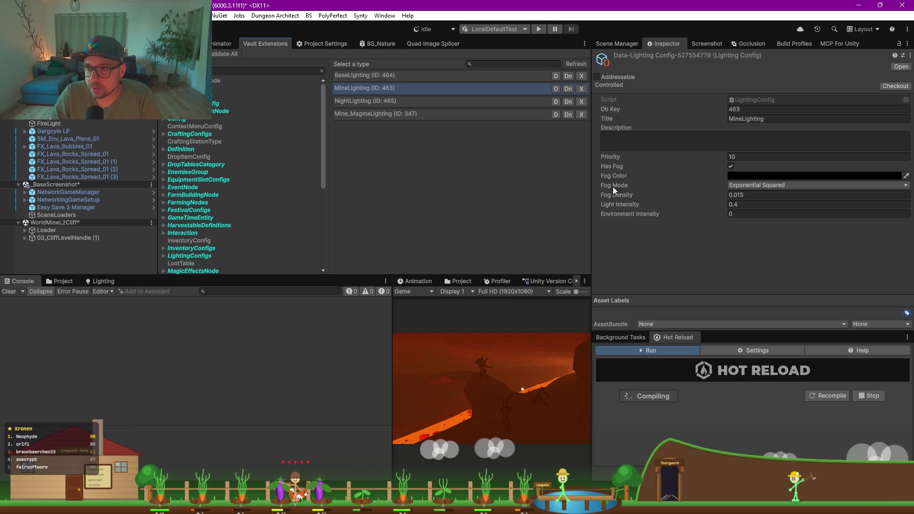
pyautogui.click(380, 100)
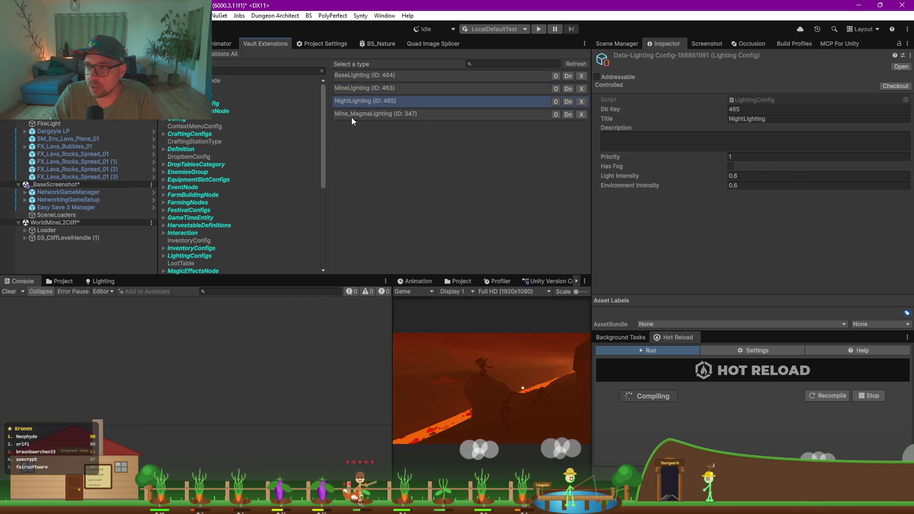
# - Set Mine_MagmaLighting's Fog Mode to Linear with a fog start distance of -30
pyautogui.click(365, 114)
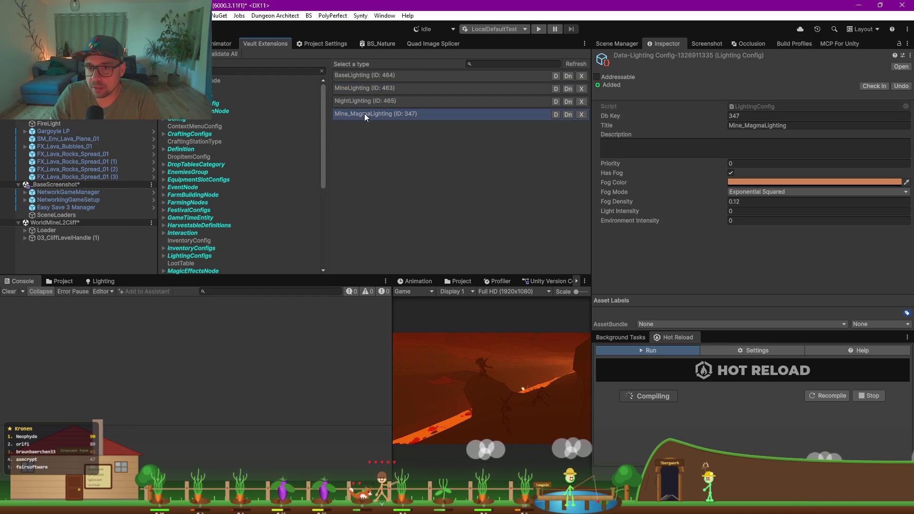
pyautogui.click(753, 187)
pyautogui.click(747, 192)
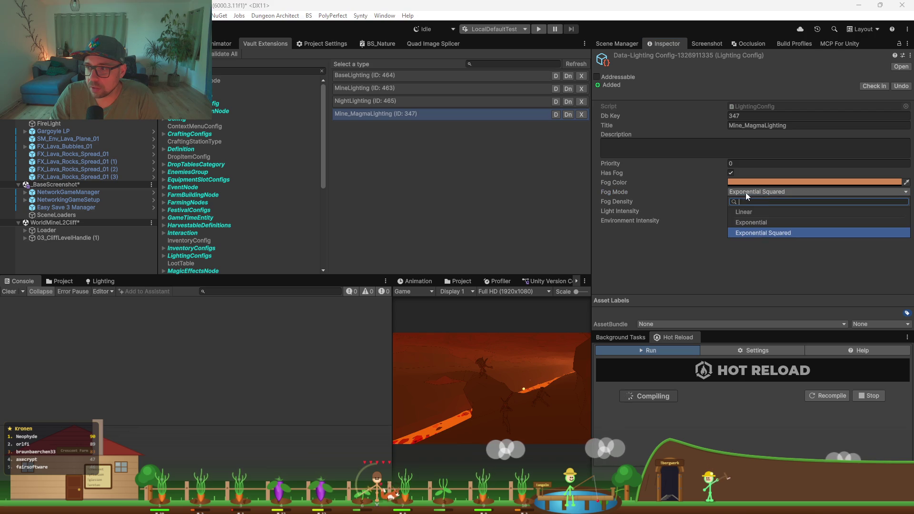
pyautogui.click(747, 213)
pyautogui.click(745, 202)
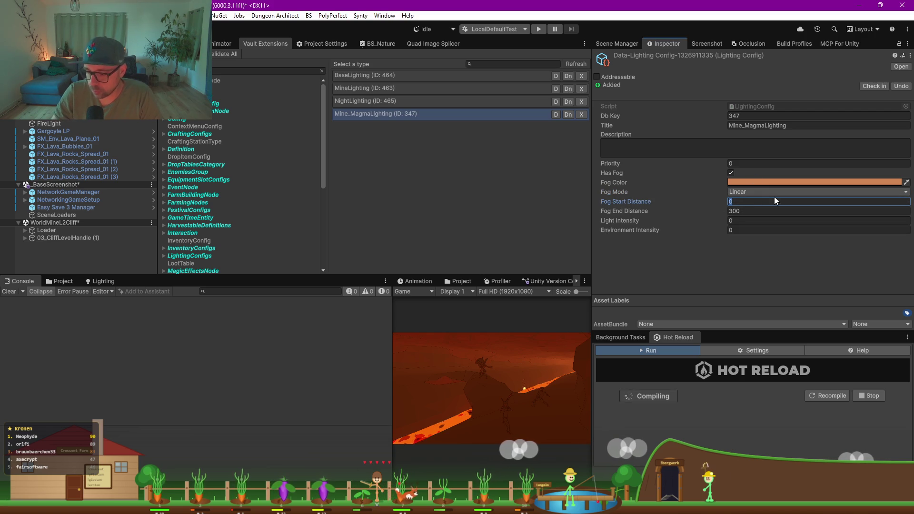
pyautogui.write('-30')
pyautogui.press('Return')
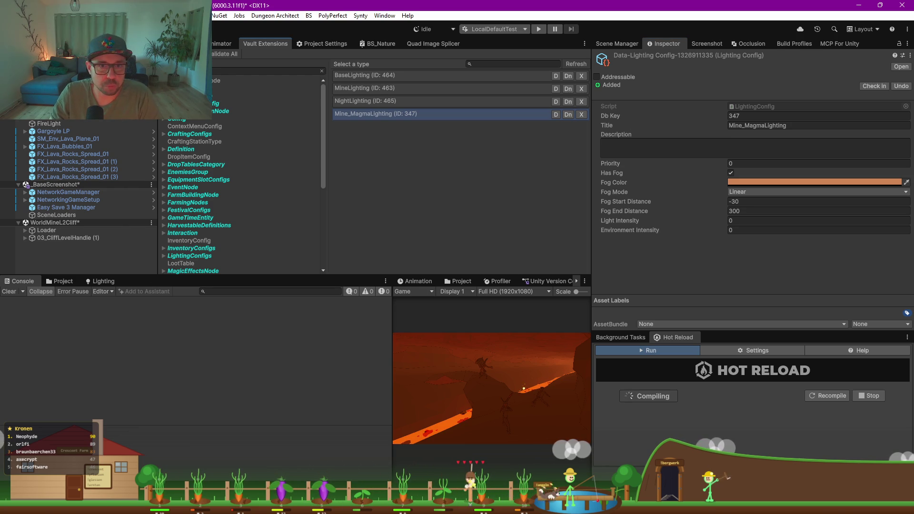
pyautogui.hotkey('alt', 'Tab')
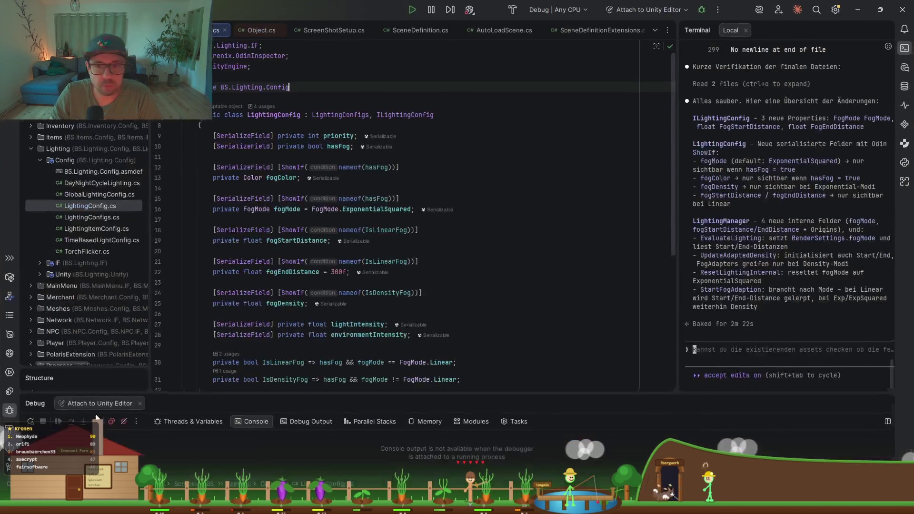
# - Read through the ScreenShotSetup.cs and AutoScreenshotMaker.cs scripts in Rider
pyautogui.click(182, 188)
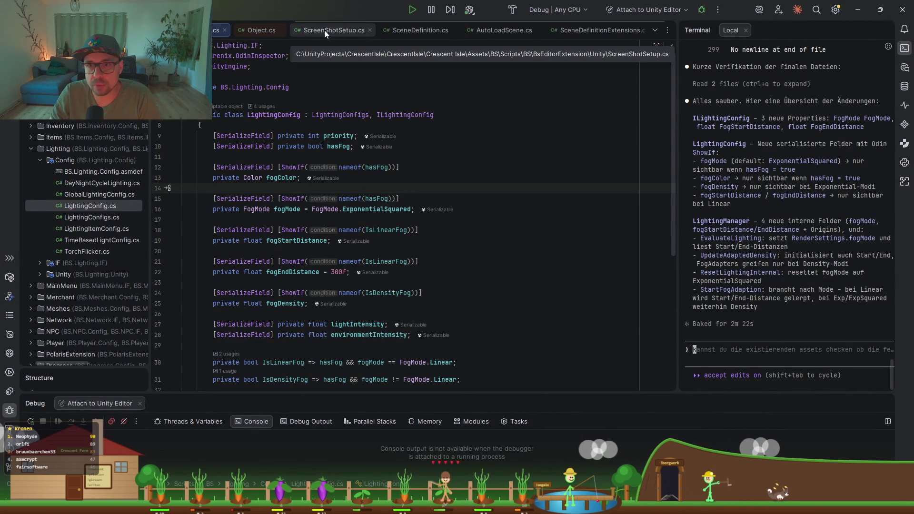
pyautogui.click(343, 33)
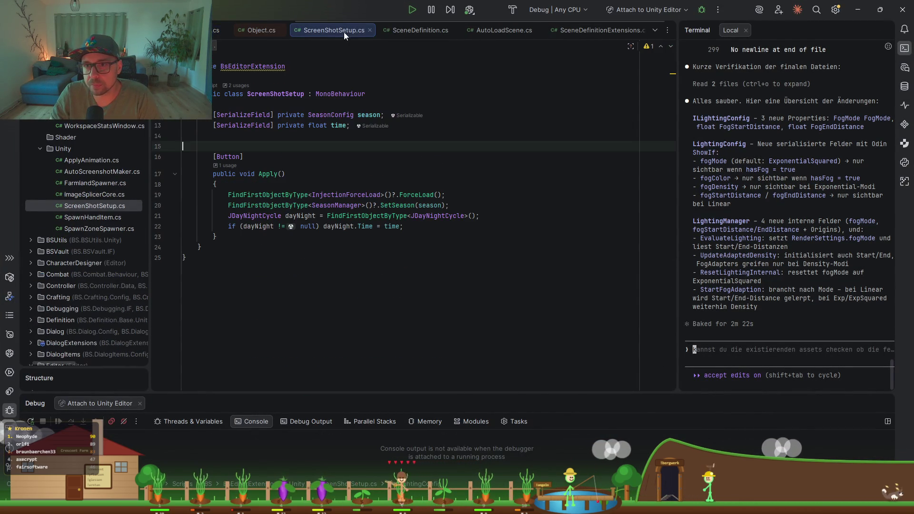
pyautogui.scroll(5, 459, 37)
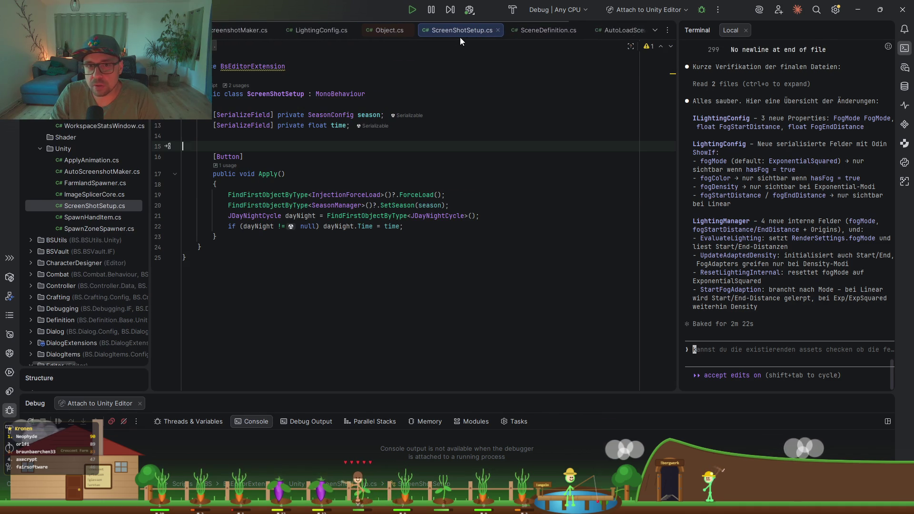
pyautogui.click(290, 29)
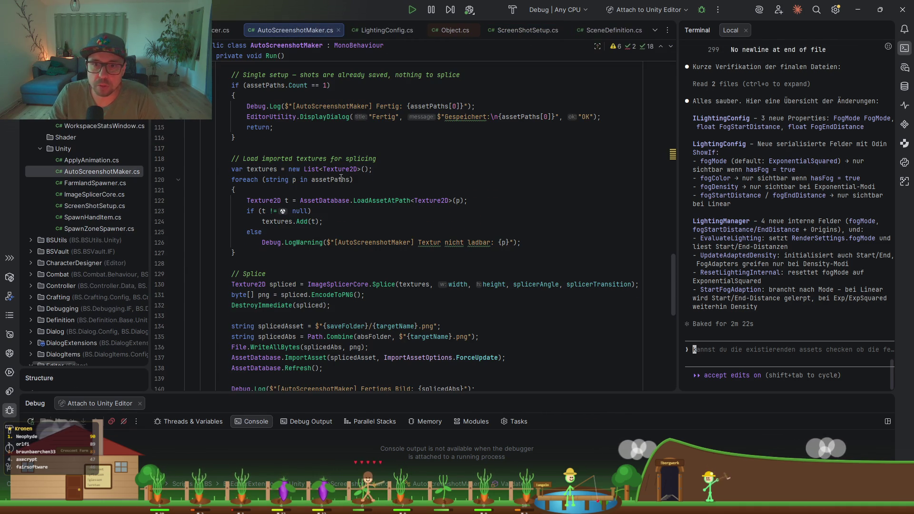
pyautogui.scroll(5, 342, 177)
pyautogui.scroll(1, 342, 177)
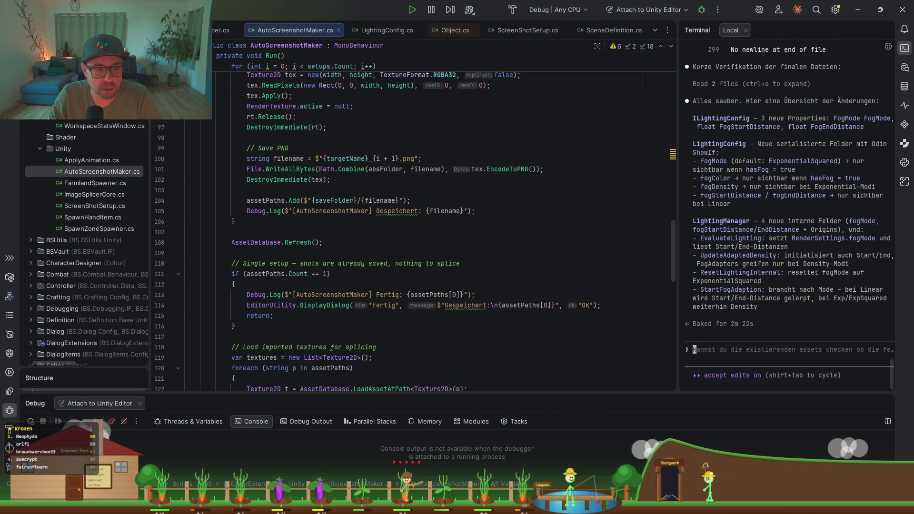
pyautogui.hotkey('alt', 'Tab')
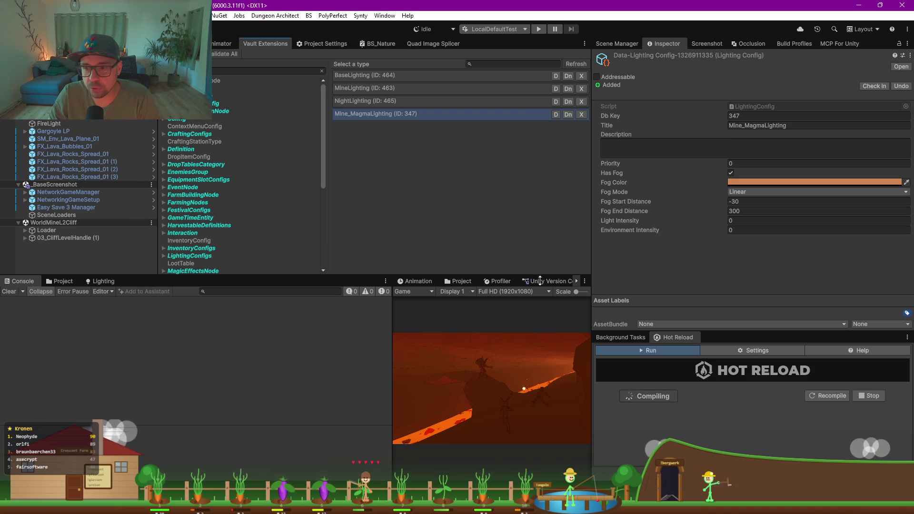
# - Enlarge the Version Control panel and open the pending AutoScreenshotMaker.cs change via the 'autoSc' filter
pyautogui.moveTo(392, 335); pyautogui.dragTo(93, 336)
pyautogui.moveTo(353, 275); pyautogui.dragTo(381, 229)
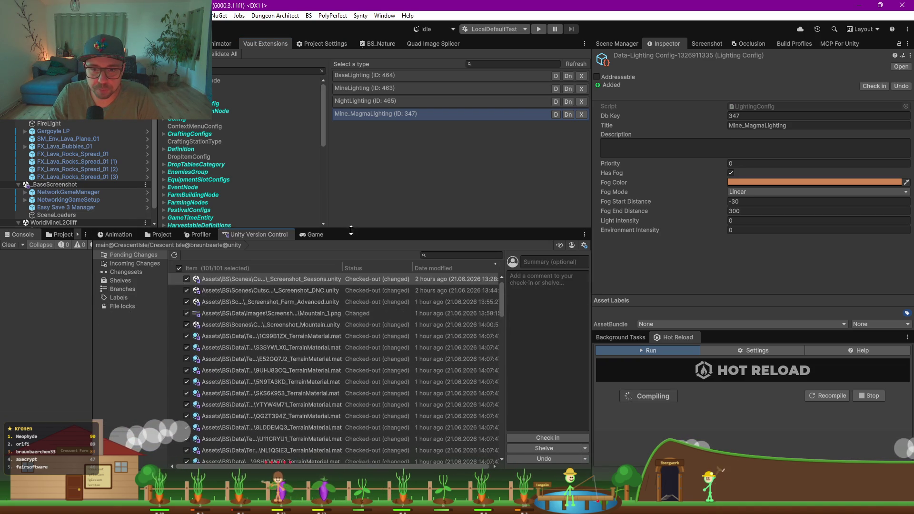
pyautogui.click(428, 257)
pyautogui.write('autoSc')
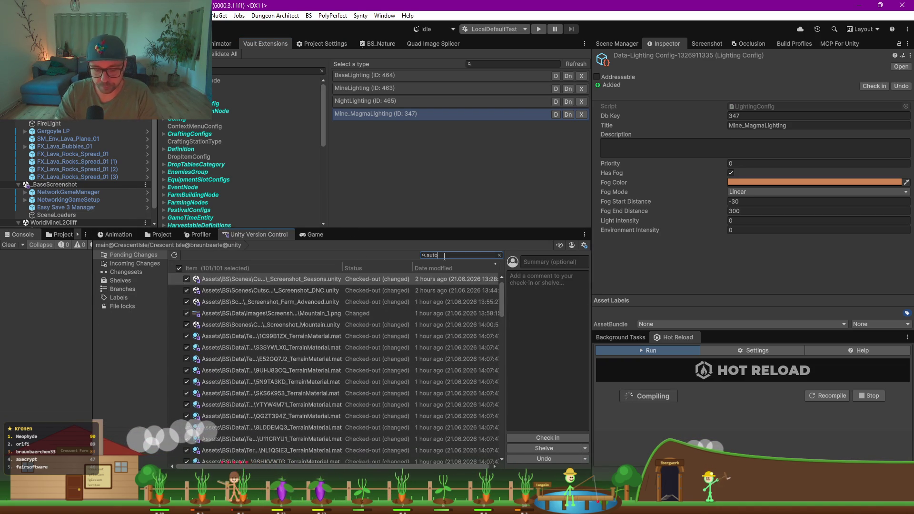
pyautogui.click(319, 291)
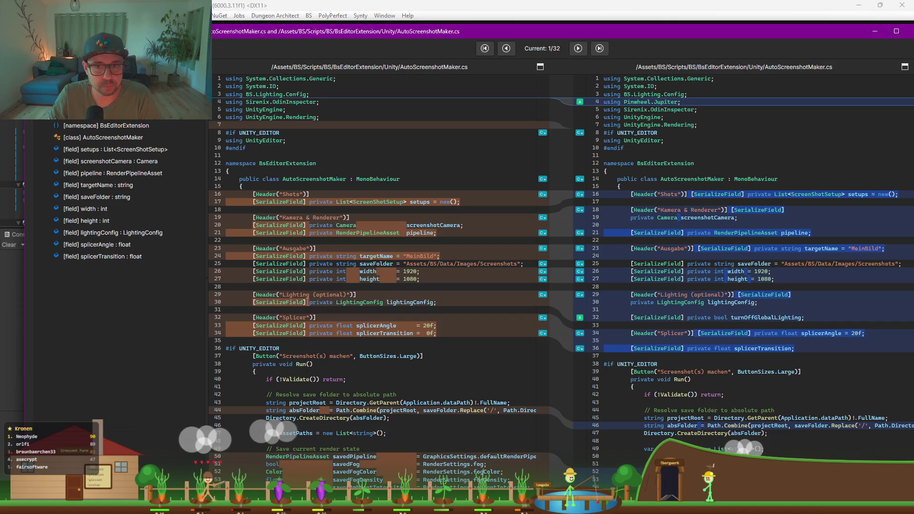
# - Read through the AutoScreenshotMaker.cs diff, including the changed lightingConfig block, then close it
pyautogui.scroll(-4, 826, 225)
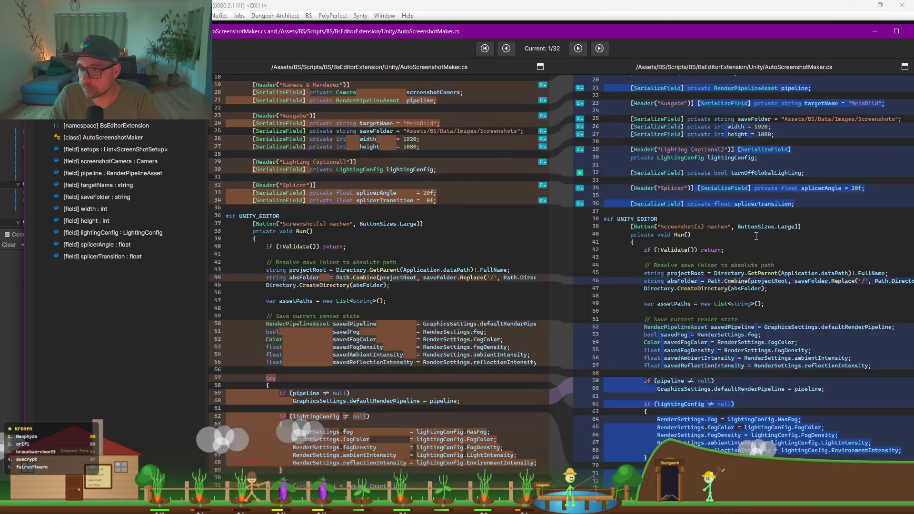
pyautogui.scroll(-4, 756, 236)
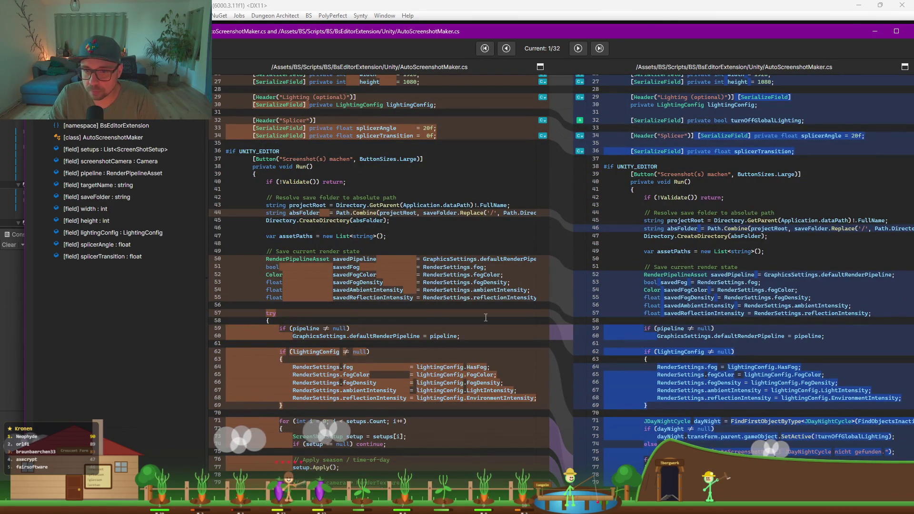
pyautogui.scroll(-3, 721, 294)
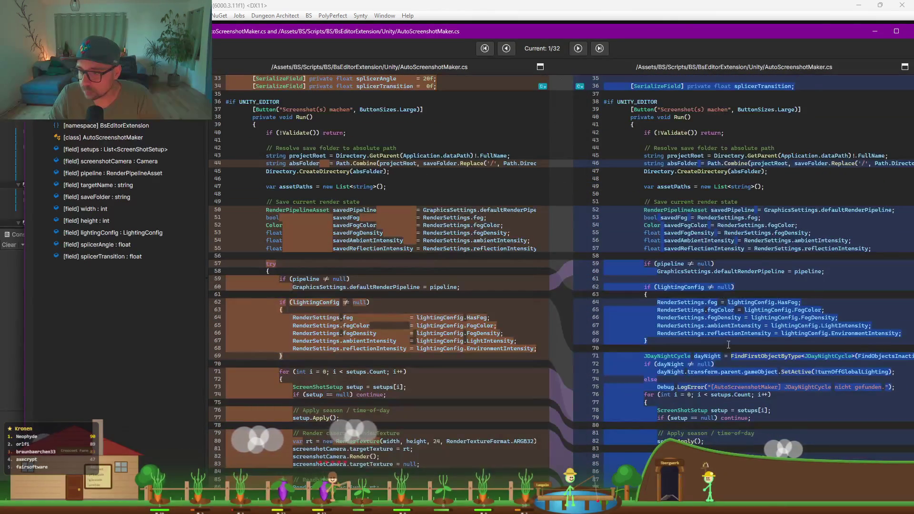
pyautogui.click(792, 309)
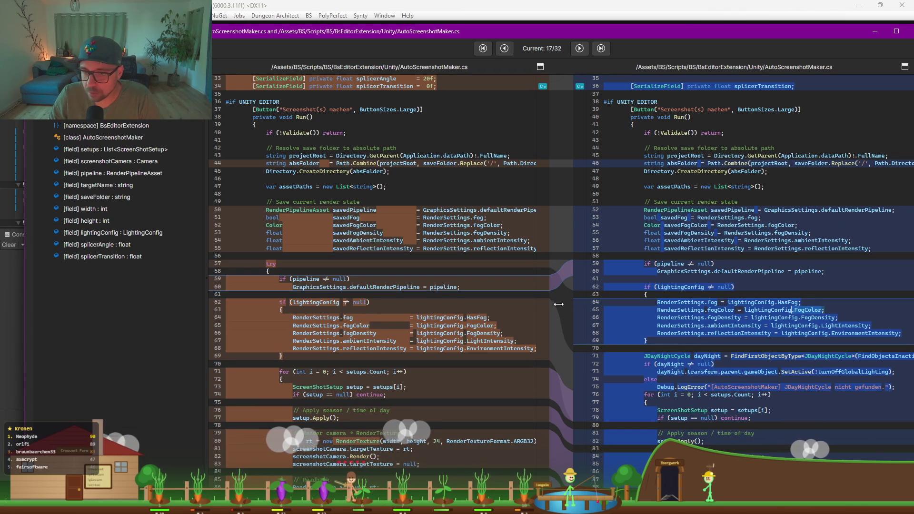
pyautogui.scroll(-2, 742, 322)
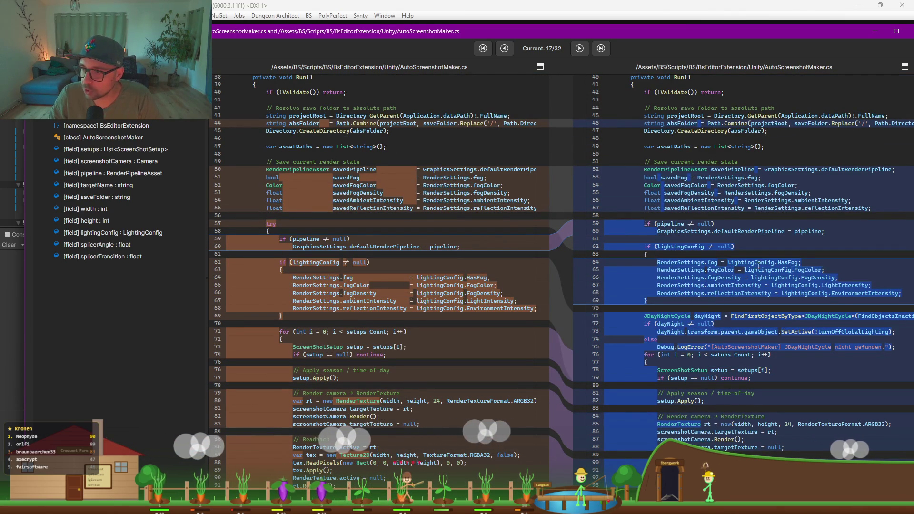
pyautogui.scroll(-3, 832, 294)
pyautogui.scroll(-5, 833, 295)
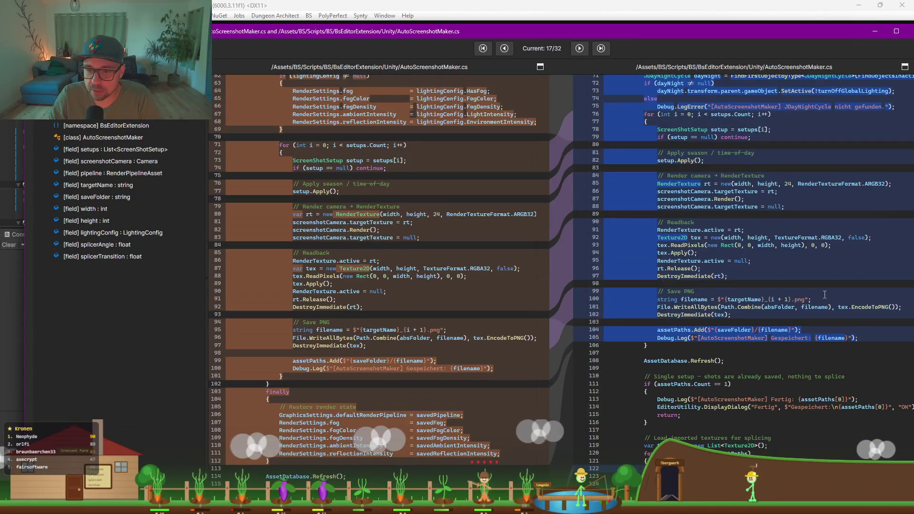
pyautogui.scroll(5, 720, 216)
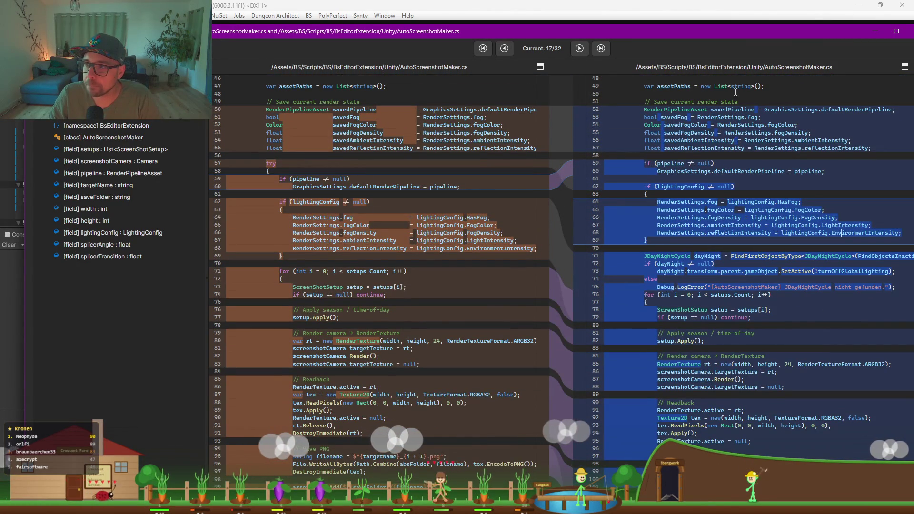
pyautogui.moveTo(609, 30); pyautogui.dragTo(610, 78)
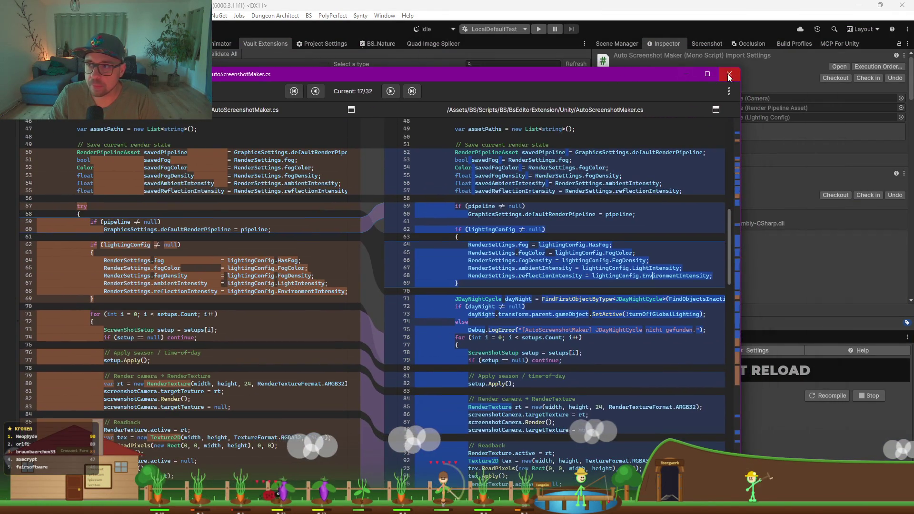
pyautogui.click(729, 73)
pyautogui.hotkey('alt', 'Tab')
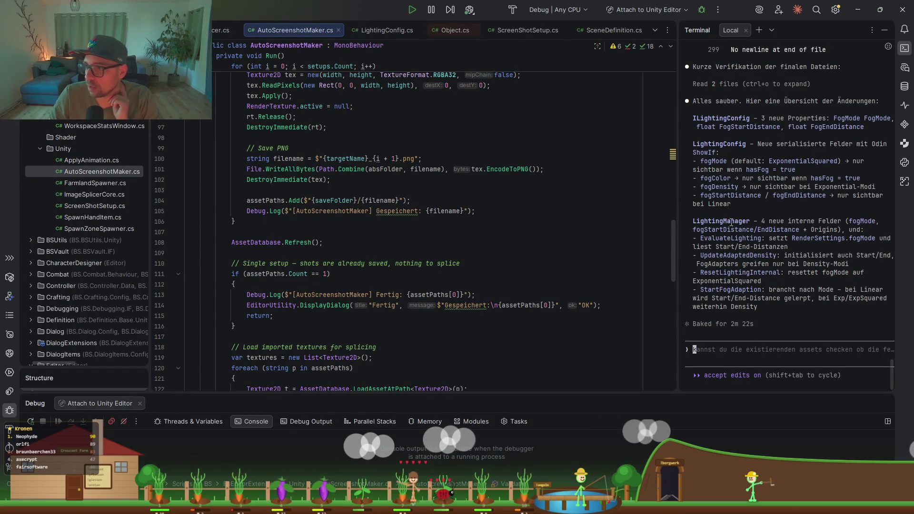
# - Tell Claude Code 'du hast den AutoScreenshotMaker nicht an das neue system angepasst'
pyautogui.click(794, 218)
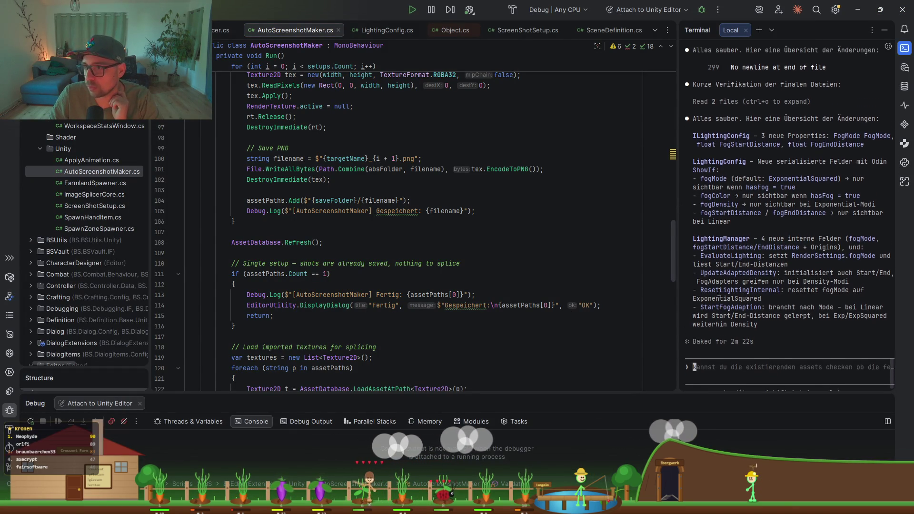
pyautogui.moveTo(680, 224); pyautogui.dragTo(599, 224)
pyautogui.write('du ha')
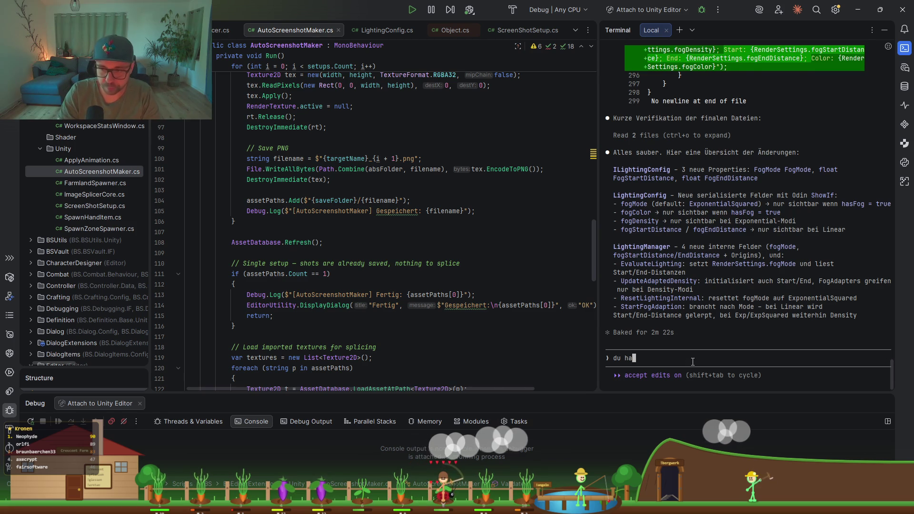
pyautogui.write('st den AutoScreenshotMaker nicht an das ne')
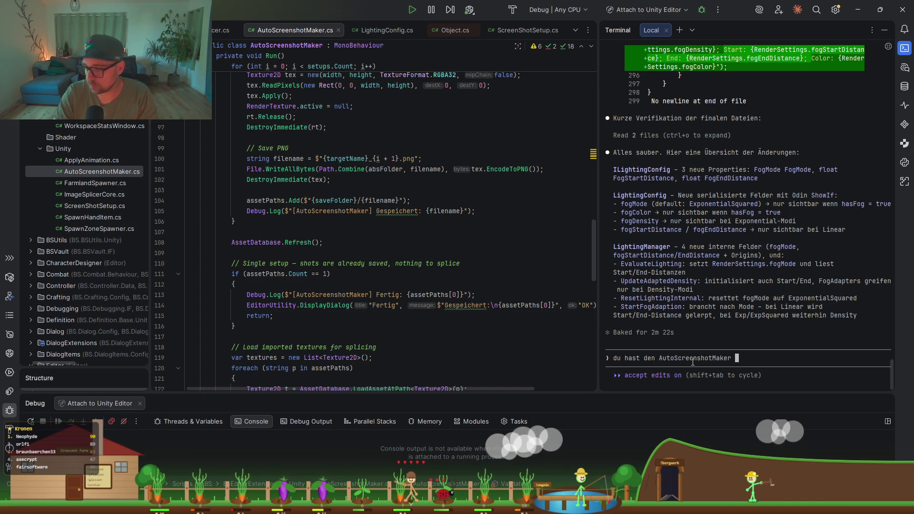
pyautogui.write('ue ')
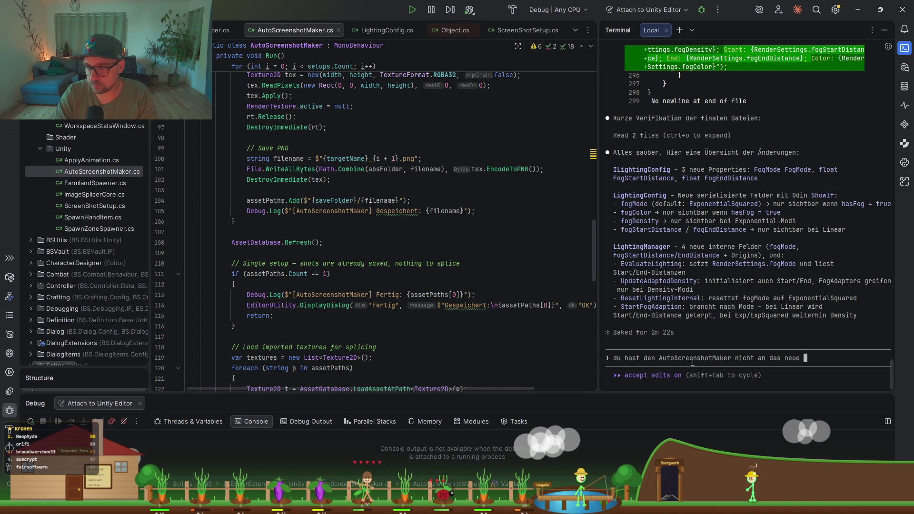
pyautogui.write('system angepasst')
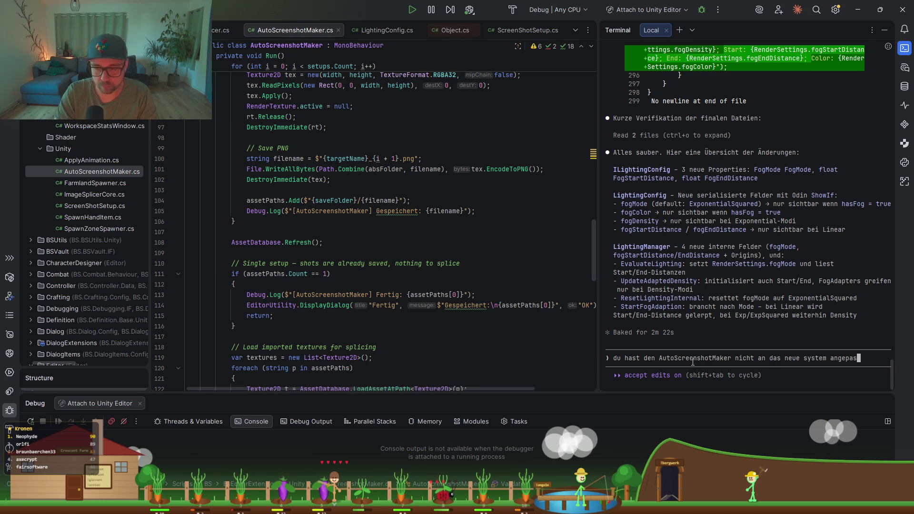
pyautogui.press('Return')
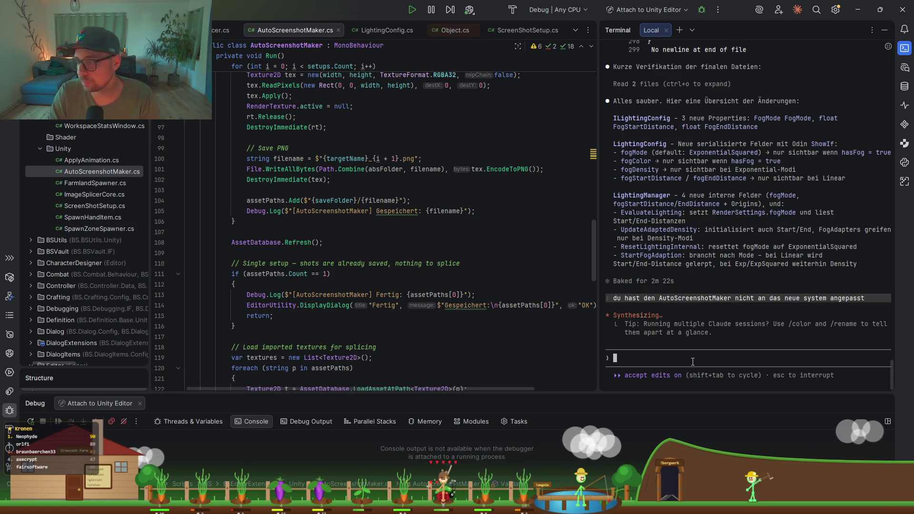
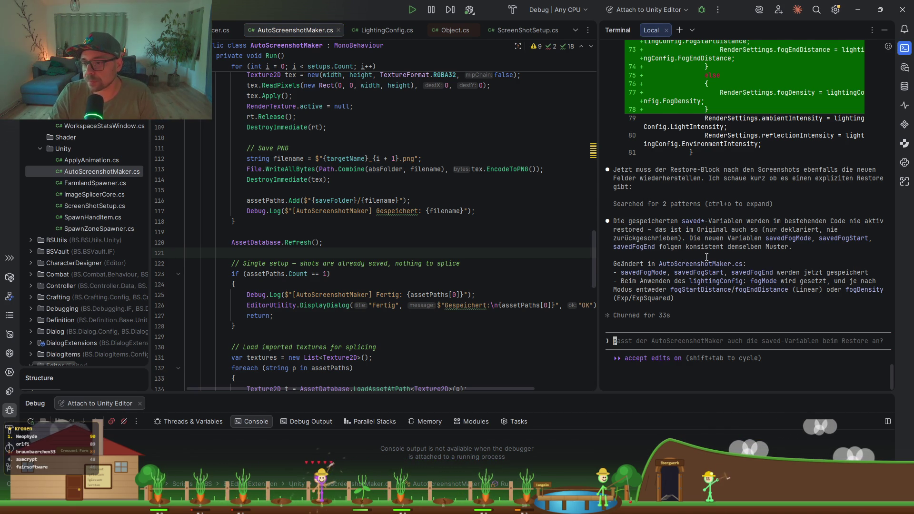
# - Review the Run method around the lightingConfig check and the saved render-state variables
pyautogui.scroll(-10, 345, 238)
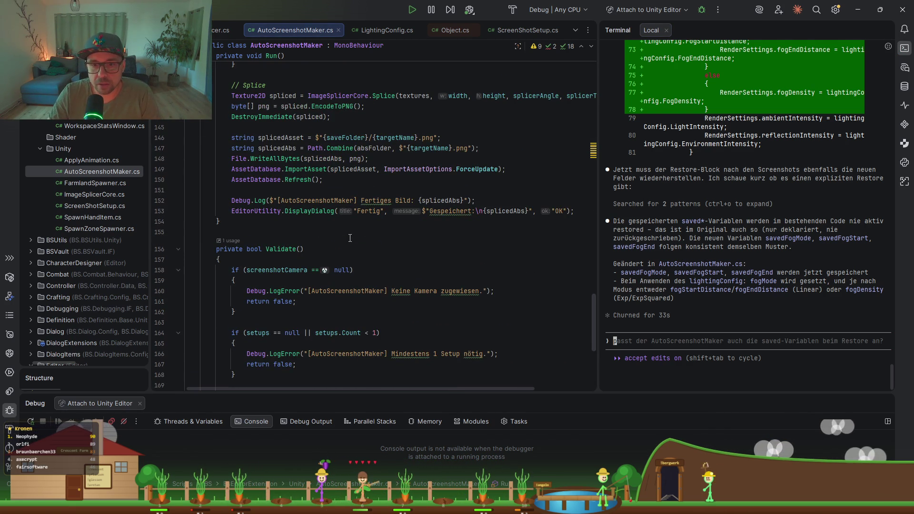
pyautogui.scroll(20, 349, 238)
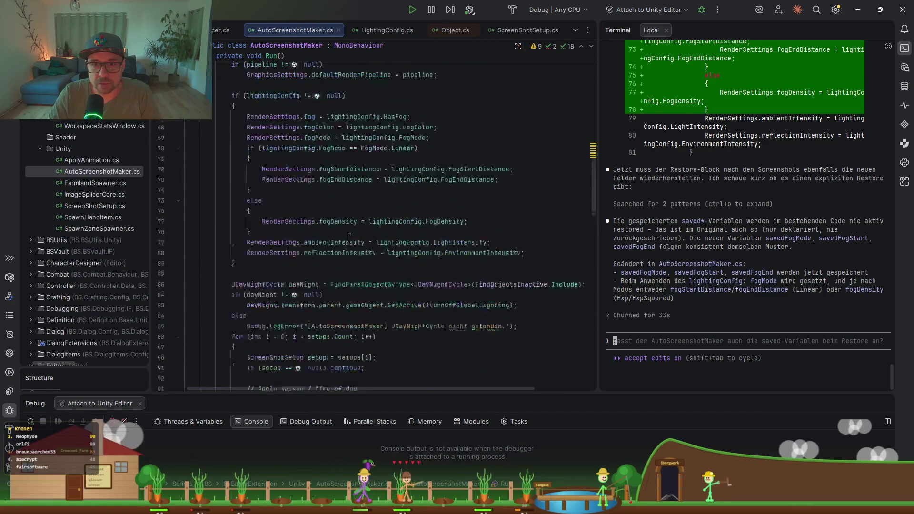
pyautogui.scroll(-2, 349, 237)
pyautogui.click(277, 169)
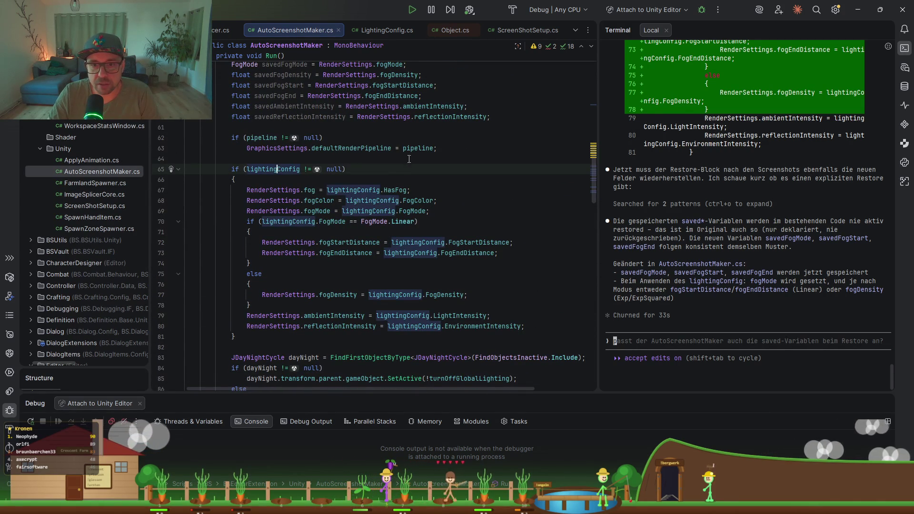
pyautogui.scroll(4, 304, 219)
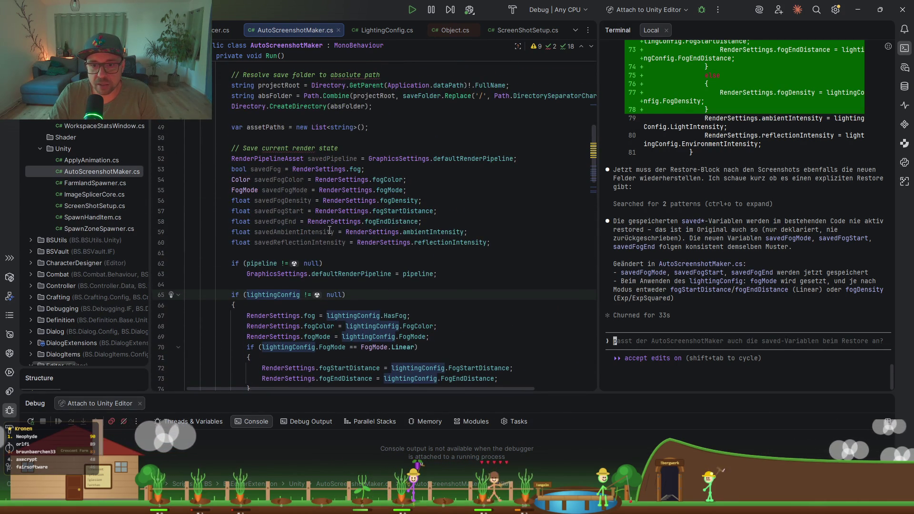
pyautogui.scroll(-7, 329, 230)
pyautogui.scroll(9, 324, 231)
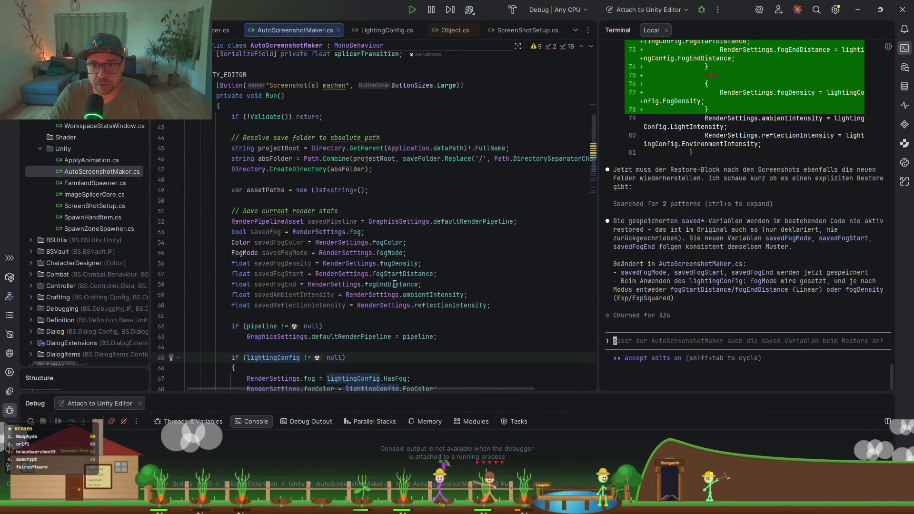
pyautogui.click(300, 222)
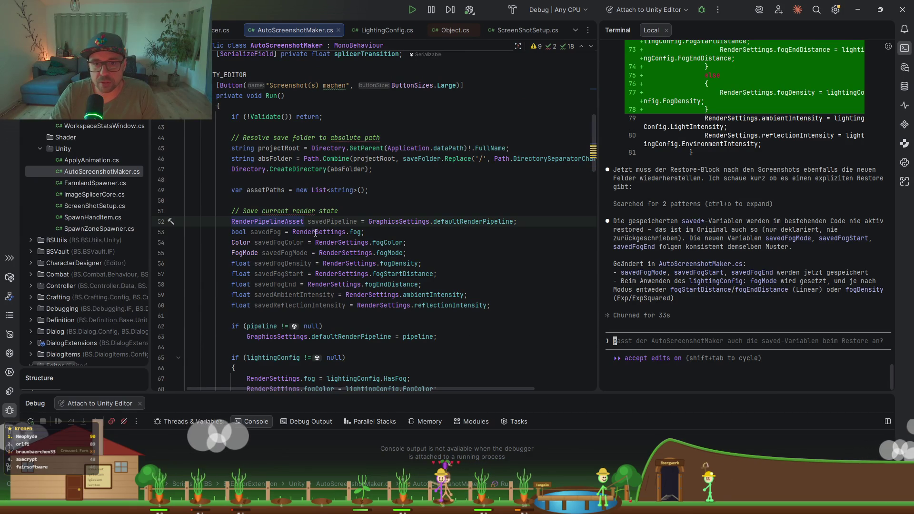
pyautogui.click(334, 222)
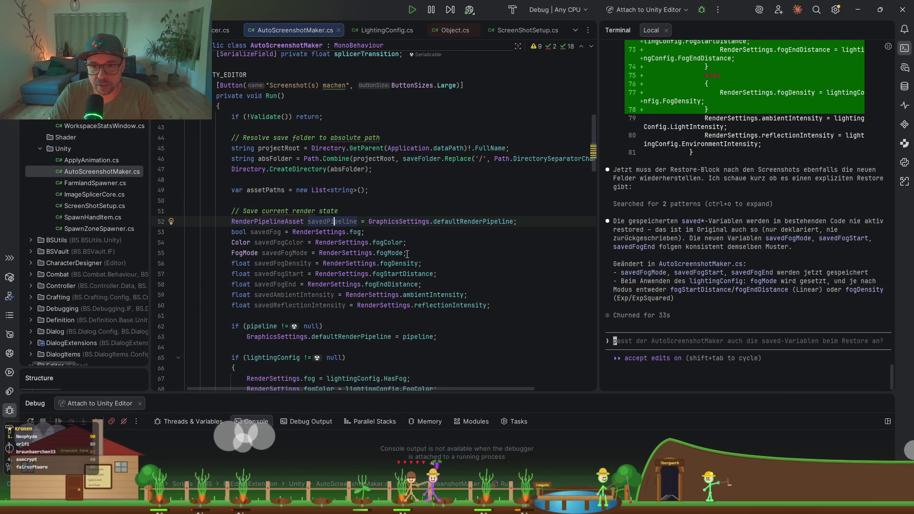
# - Delete the 'Save current render state' block on lines 50–60 and its leftover empty line
pyautogui.moveTo(495, 305)
pyautogui.mouseDown()
pyautogui.moveTo(419, 257)
pyautogui.moveTo(387, 205)
pyautogui.mouseUp()
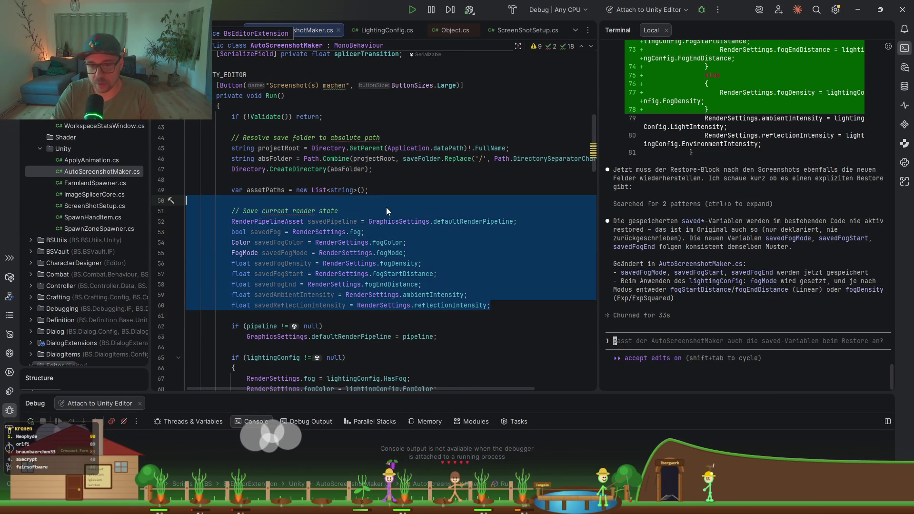
pyautogui.press('Delete')
pyautogui.press('BackSpace')
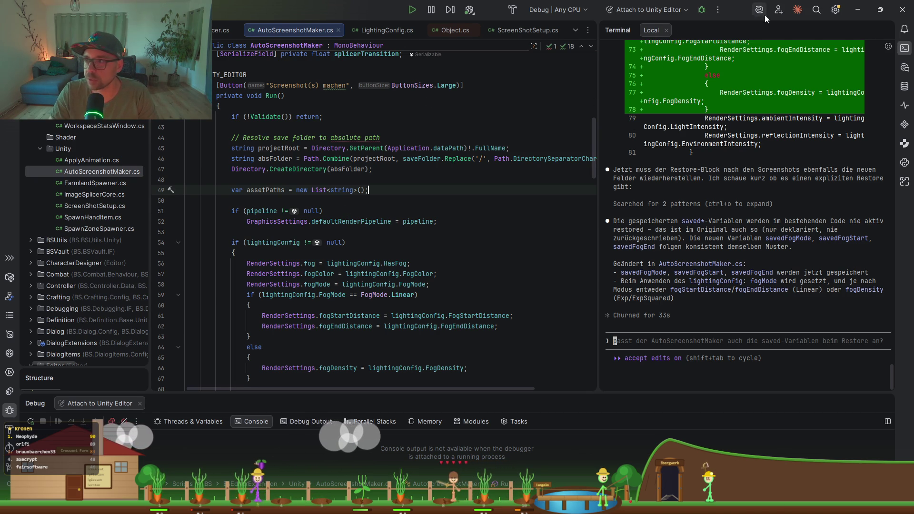
pyautogui.click(856, 12)
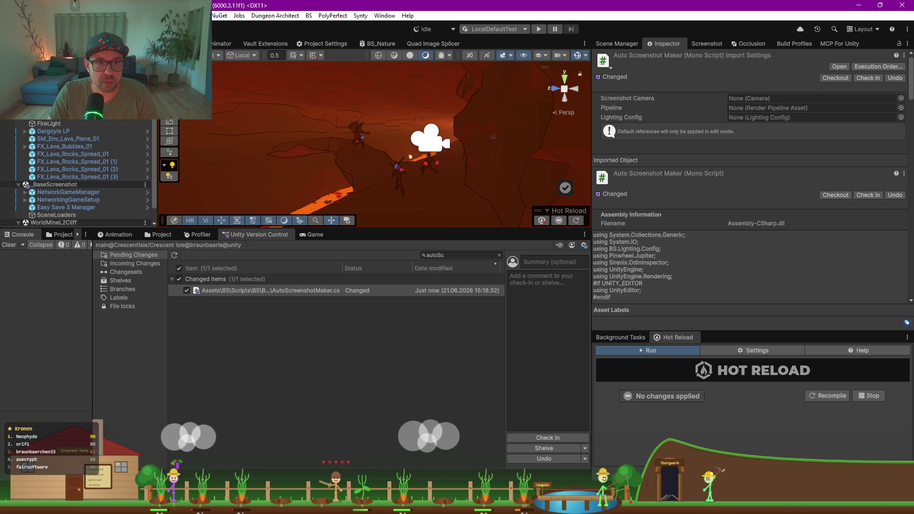
# - Dismiss the 'Fertig' screenshot-saved dialog and move the Importing assets window aside during recompilation
pyautogui.scroll(-2, 680, 287)
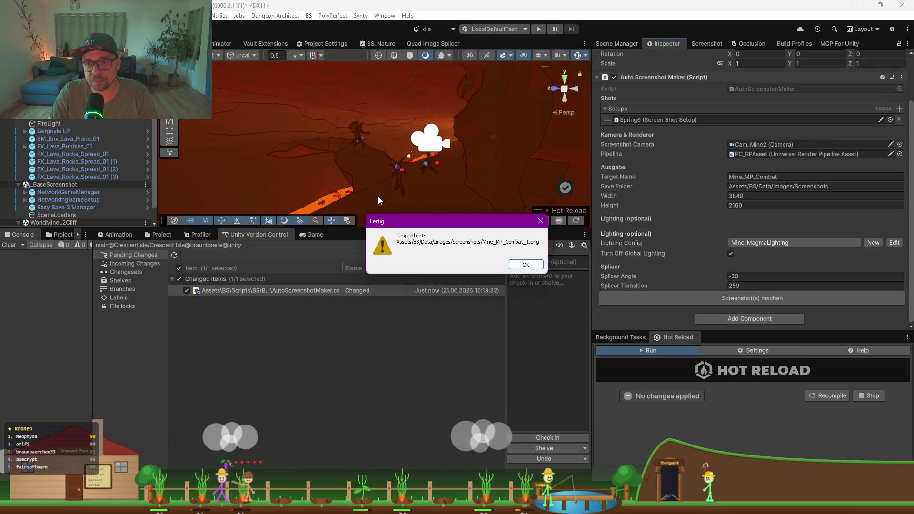
pyautogui.click(540, 264)
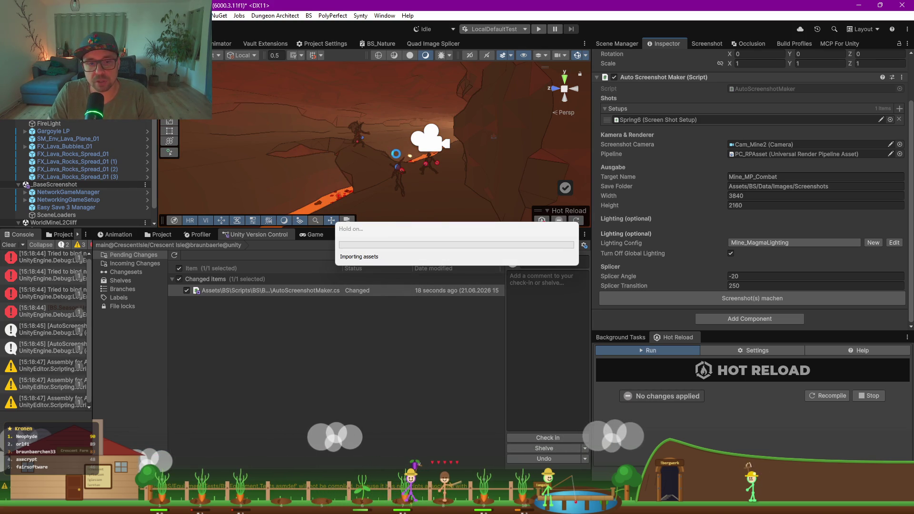
pyautogui.moveTo(418, 232); pyautogui.dragTo(324, 200)
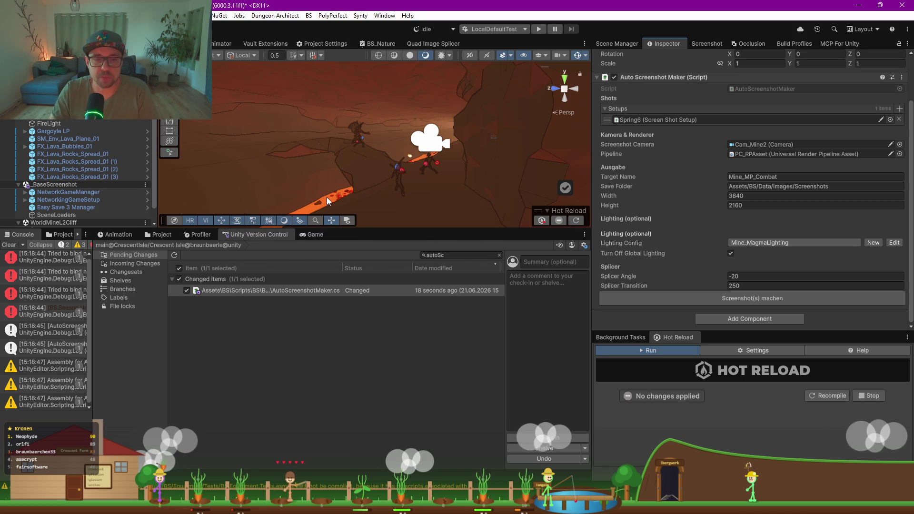
# - Browse to Assets/BS/Data/Images/Screenshots and open Mine_MP_Combat_1 in the image viewer
pyautogui.click(62, 235)
pyautogui.moveTo(93, 317); pyautogui.dragTo(256, 317)
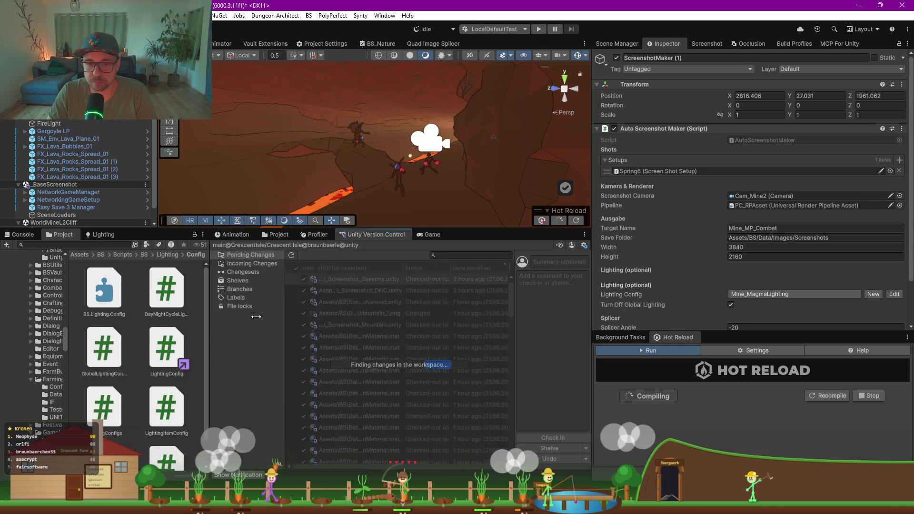
pyautogui.scroll(3, 31, 297)
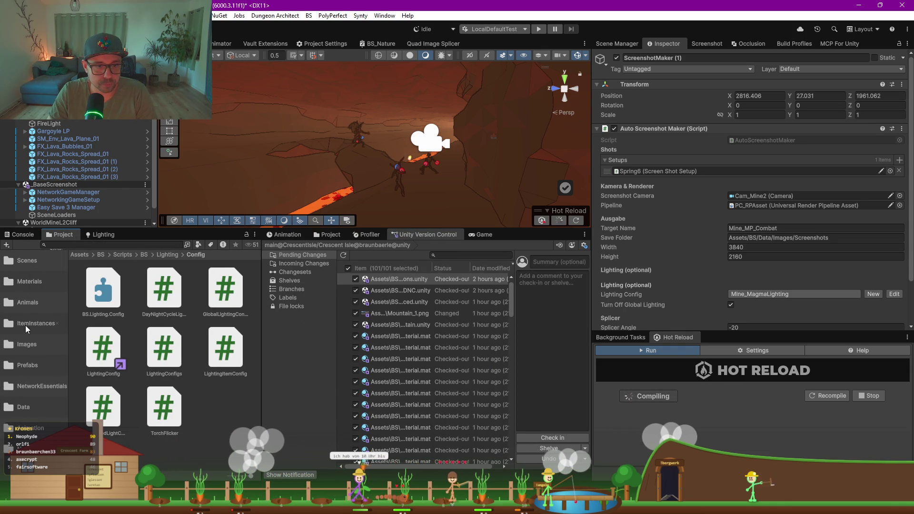
pyautogui.click(21, 350)
pyautogui.click(160, 412)
pyautogui.doubleClick(161, 408)
pyautogui.scroll(-2, 175, 382)
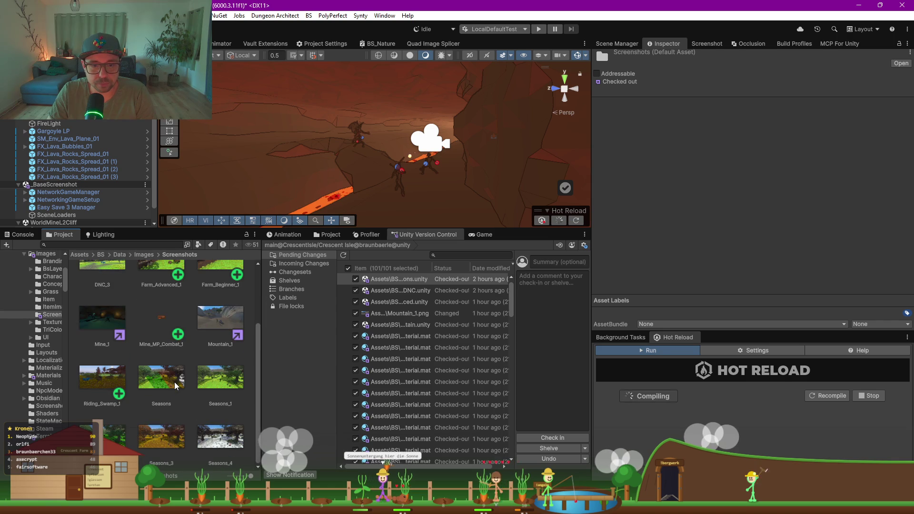
pyautogui.doubleClick(152, 320)
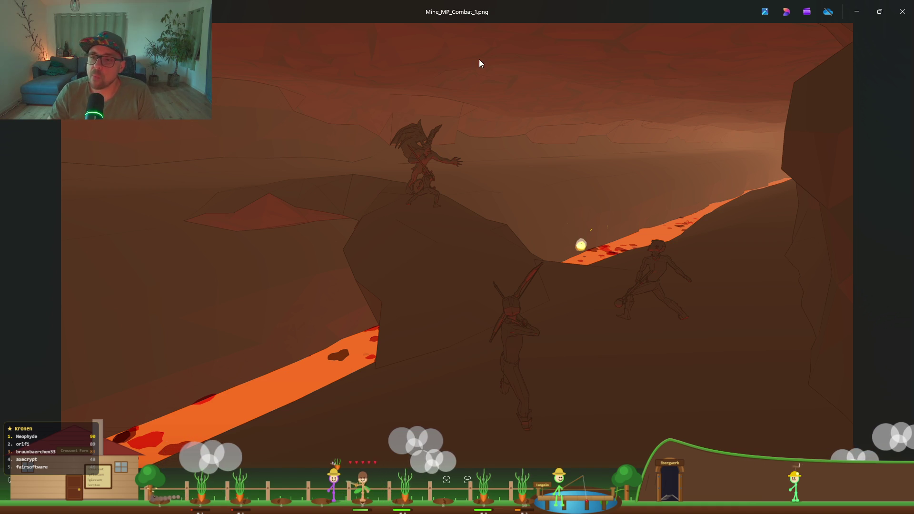
# - Close the image viewer, narrow the asset browser again, and return to Rider
pyautogui.click(847, 13)
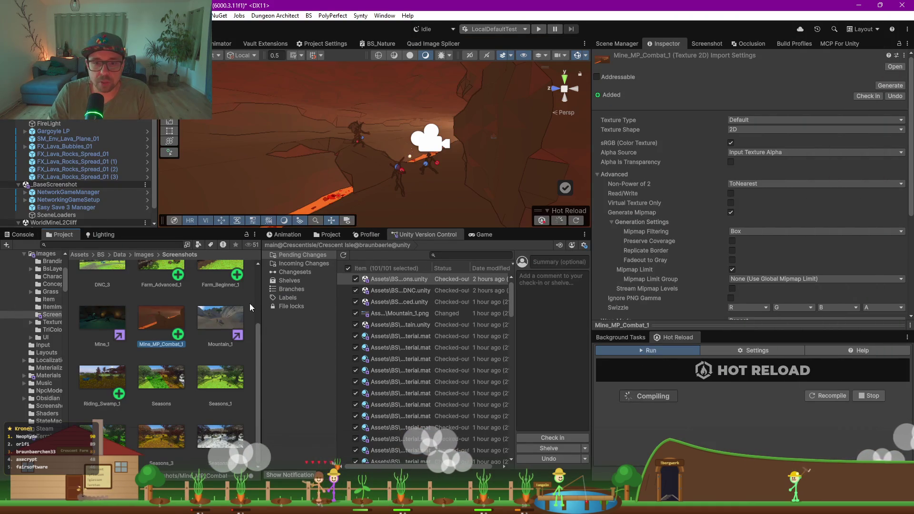
pyautogui.moveTo(261, 310); pyautogui.dragTo(208, 326)
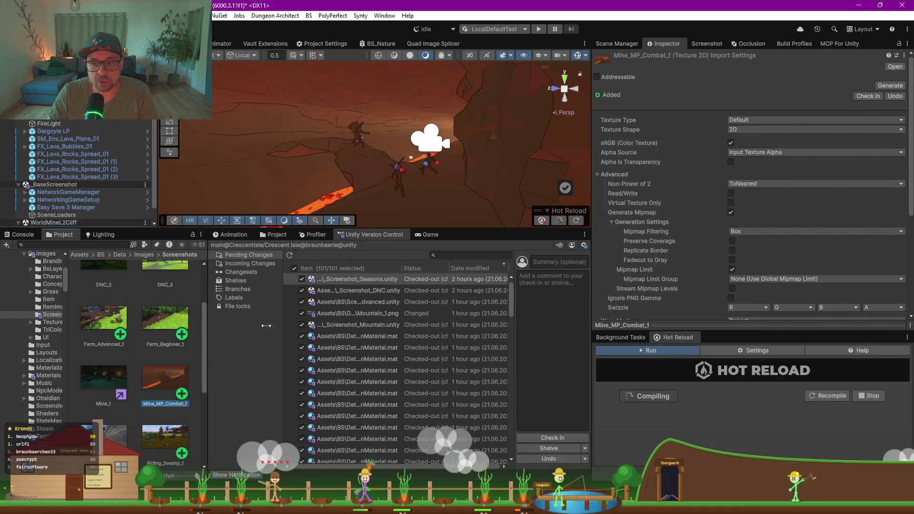
pyautogui.hotkey('alt', 'Tab')
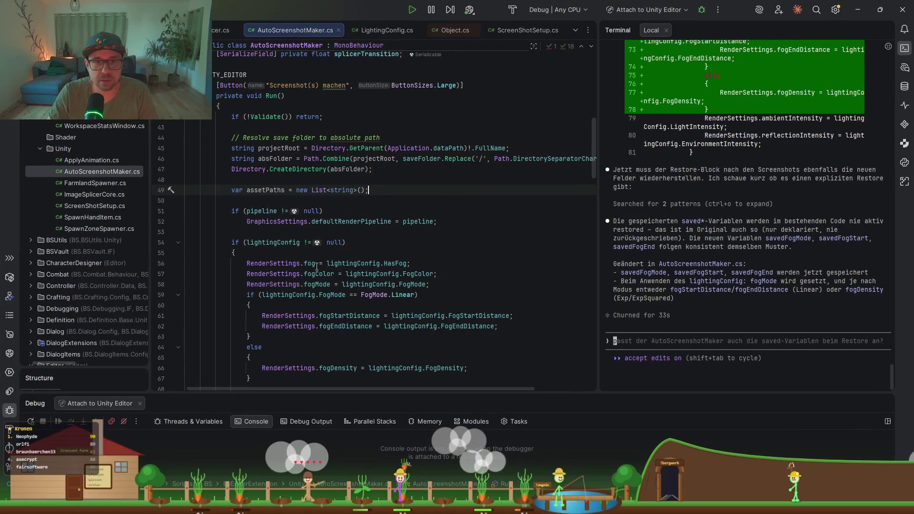
# - Ask the AI for an editor-only LightingConfig Button1 loading current render settings and Button2 applying them
pyautogui.click(382, 30)
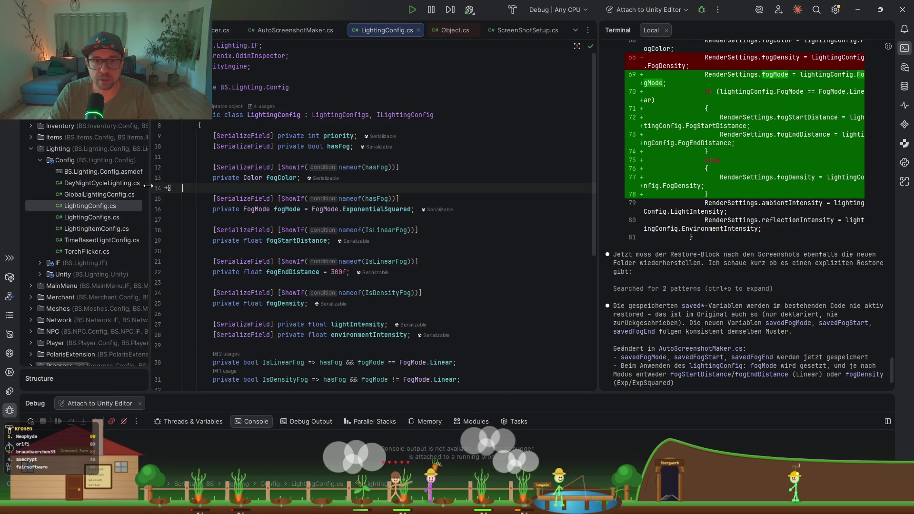
pyautogui.moveTo(151, 187); pyautogui.dragTo(198, 188)
pyautogui.write('erstelnne 2 Button')
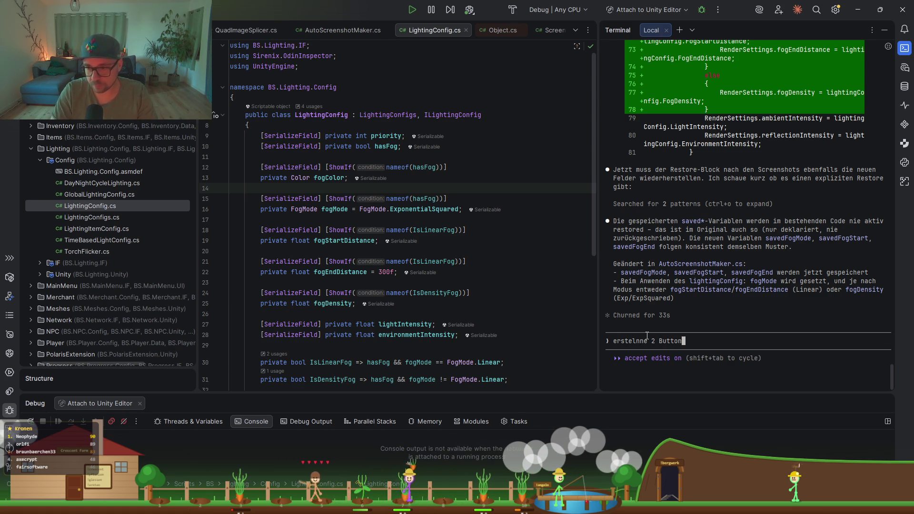
pyautogui.write('.')
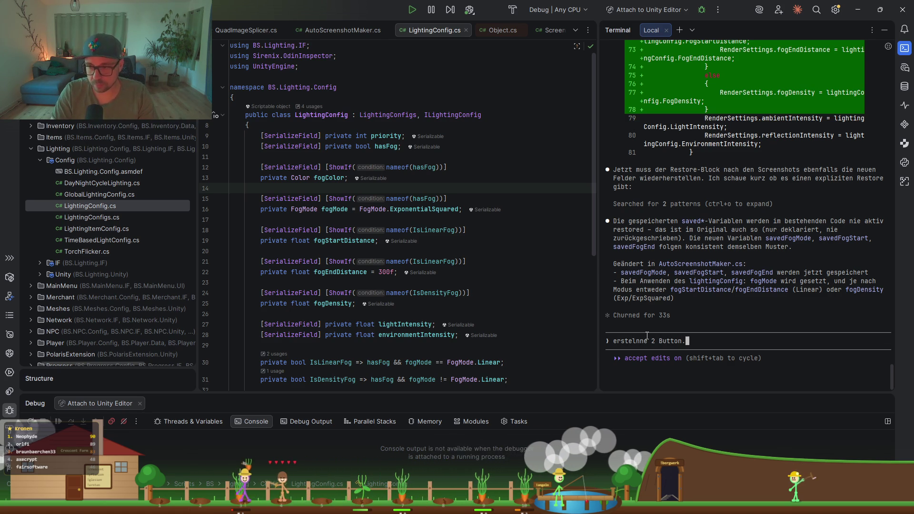
pyautogui.press('BackSpace')
pyautogui.press('BackSpace')
pyautogui.press('BackSpace')
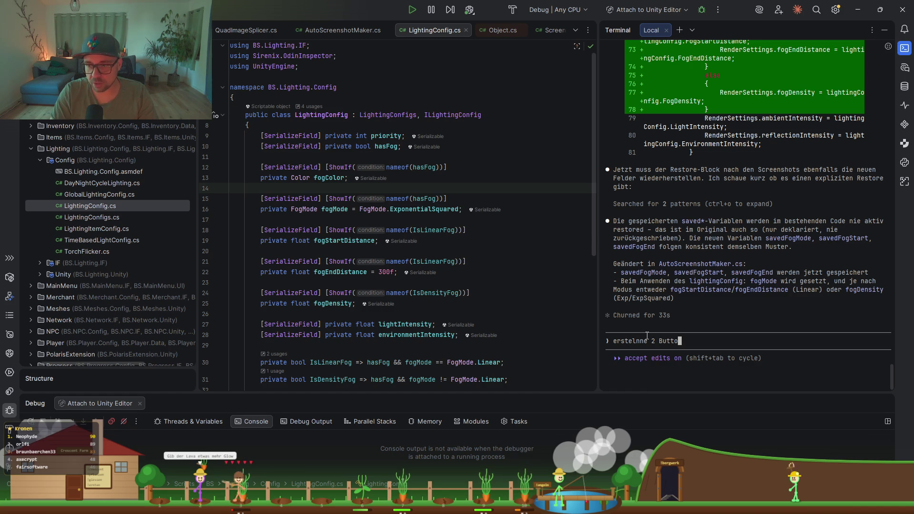
pyautogui.write('n in L')
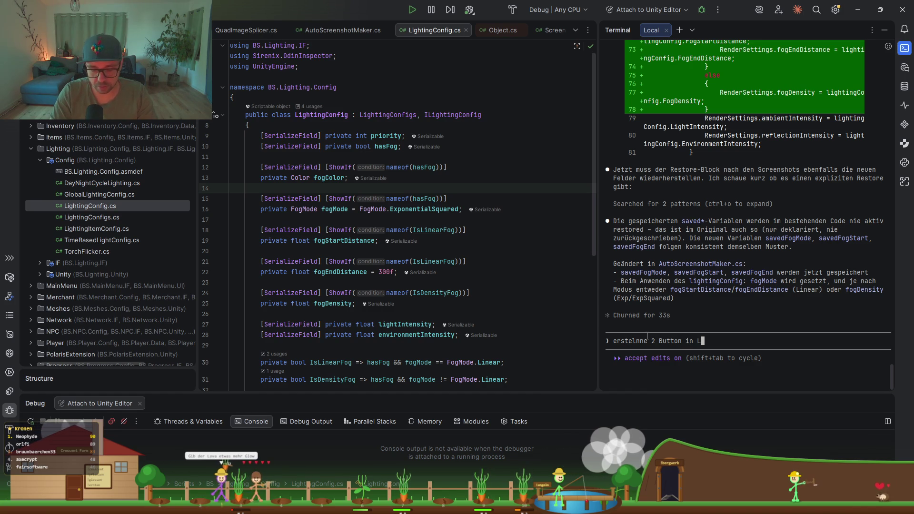
pyautogui.write('ighting')
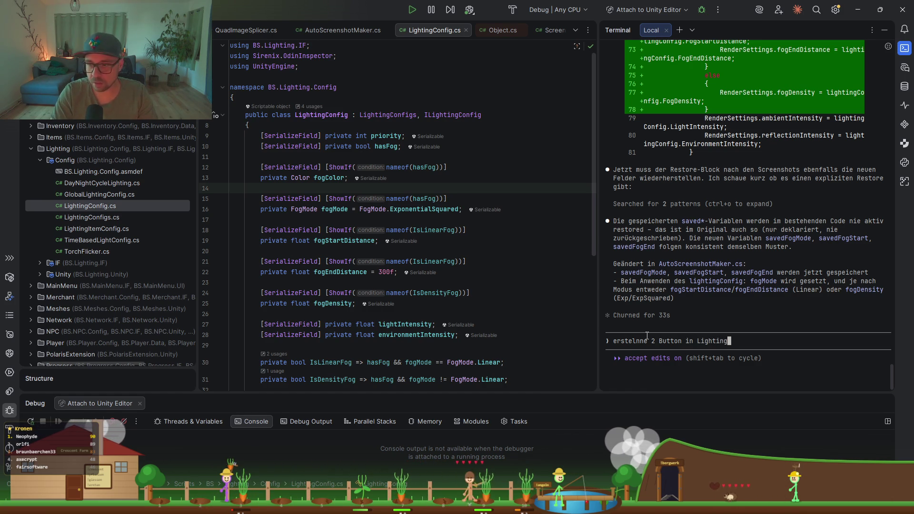
pyautogui.write('Config Button')
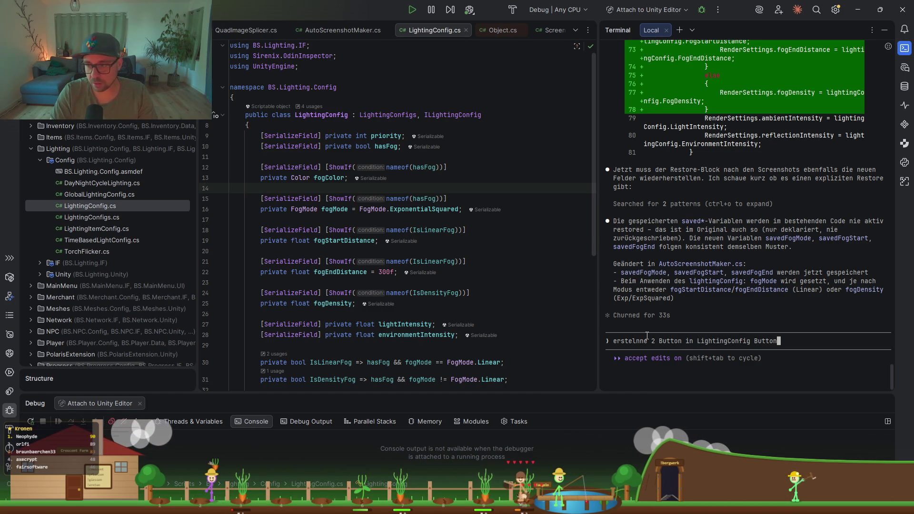
pyautogui.write('1 soll die akr')
pyautogui.press('BackSpace')
pyautogui.write('tuellen rende')
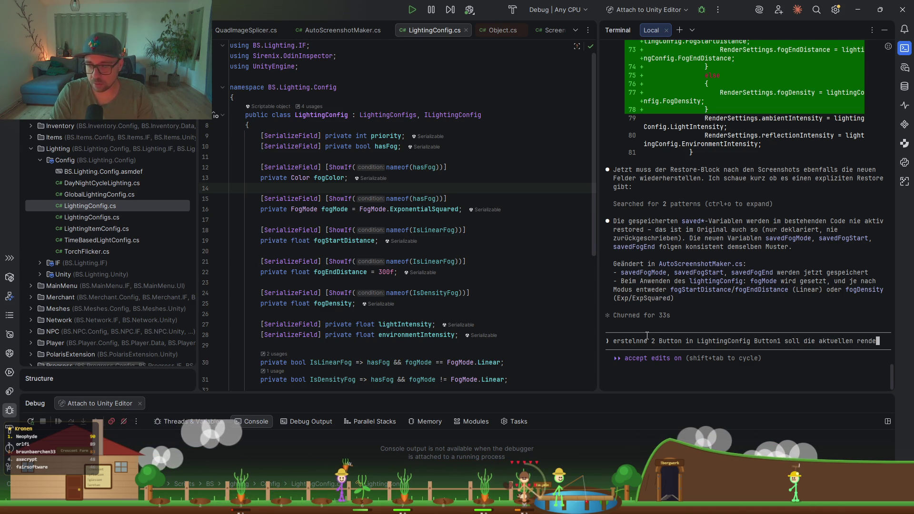
pyautogui.write('rsettings in dieses asset laden und butto')
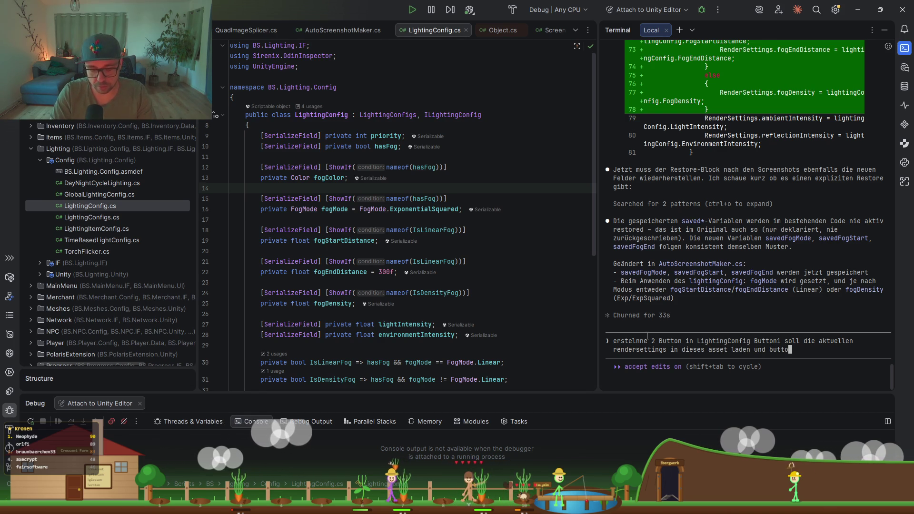
pyautogui.write('ll die aktuellen se')
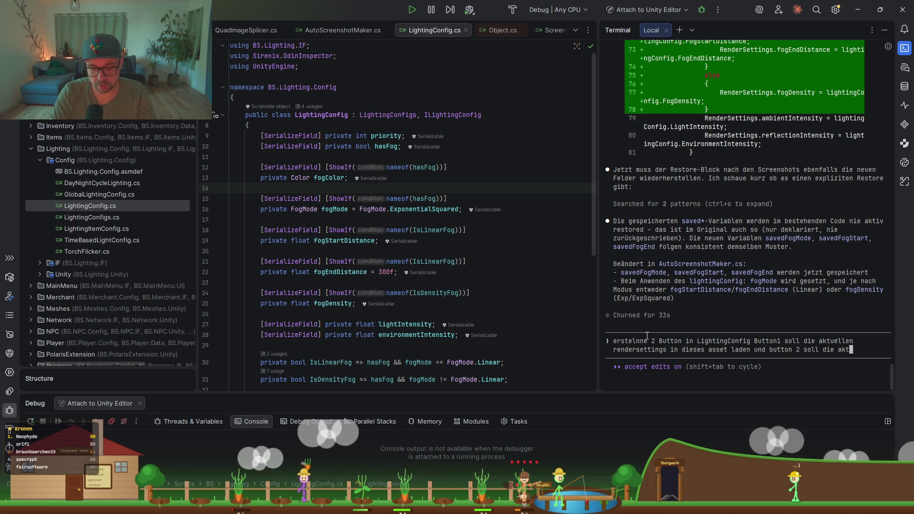
pyautogui.write('ttings in ')
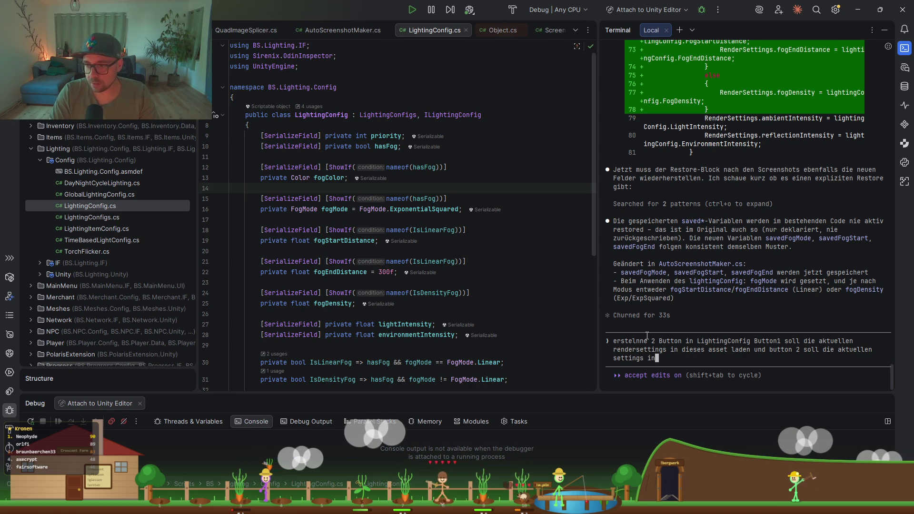
pyautogui.write('di')
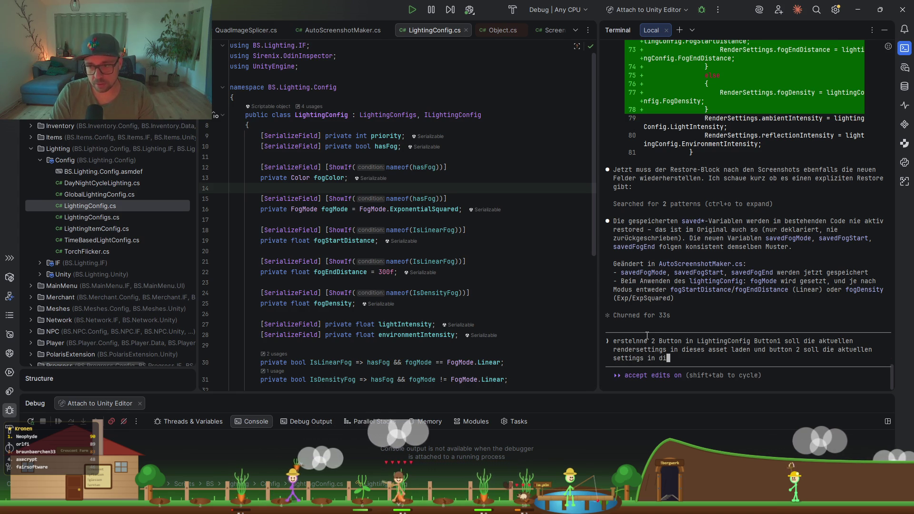
pyautogui.write('e rendersee')
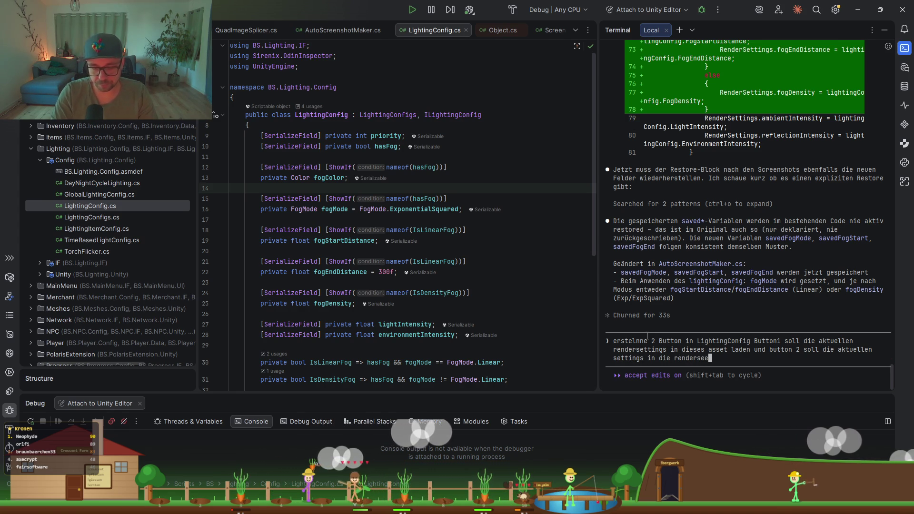
pyautogui.press('BackSpace')
pyautogui.write('ttings speicher. Das soll nur im e')
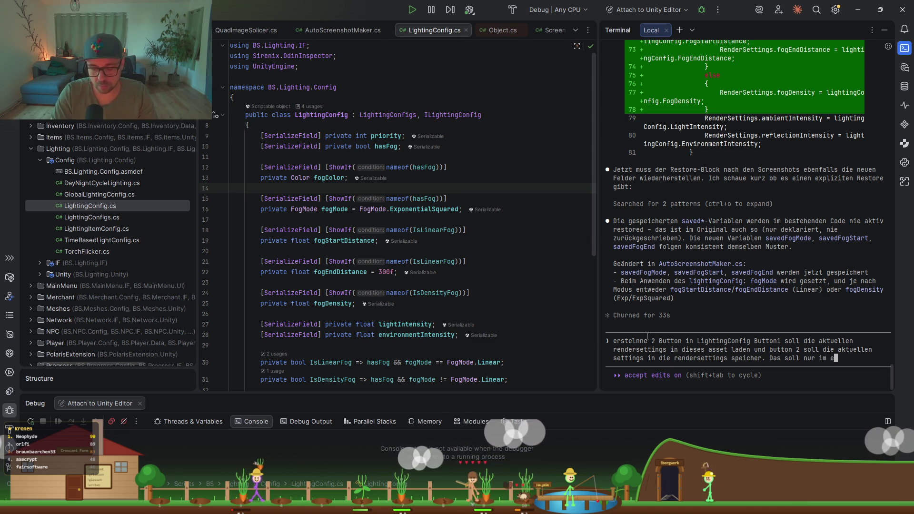
pyautogui.write('glioch sein')
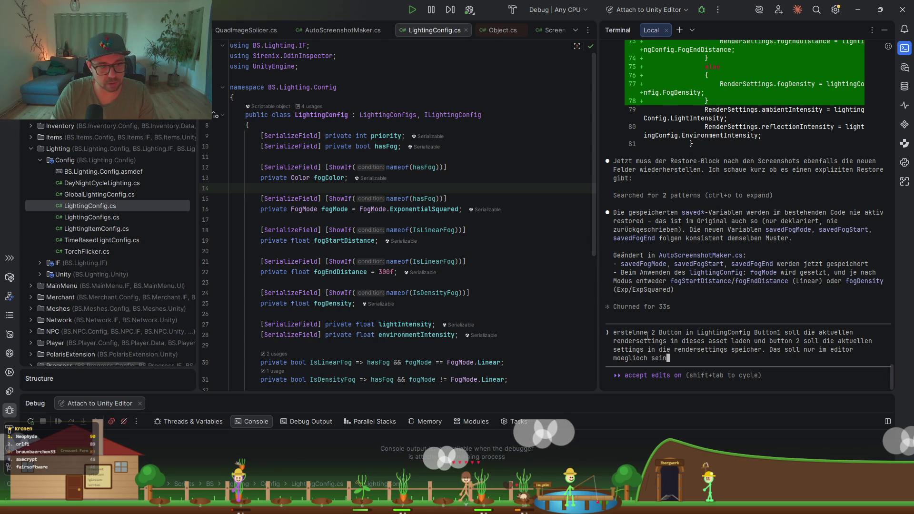
pyautogui.press('Return')
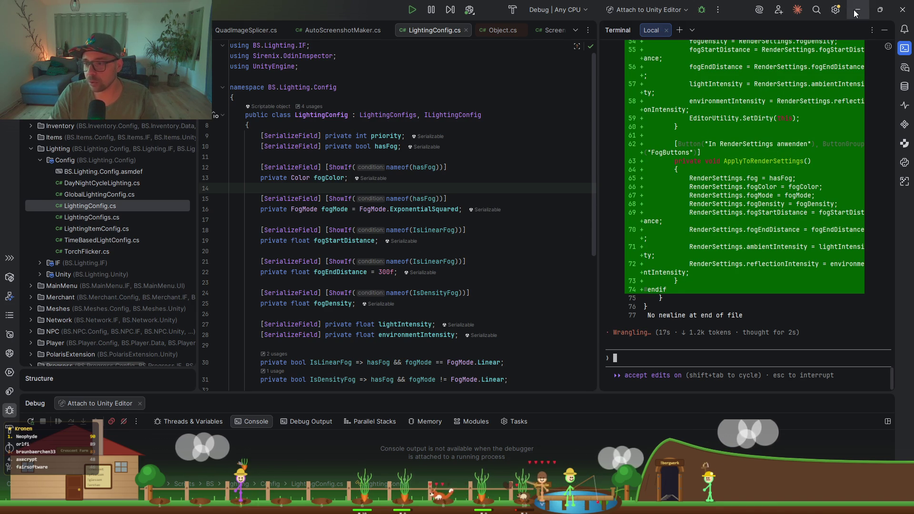
pyautogui.hotkey('alt', 'Tab')
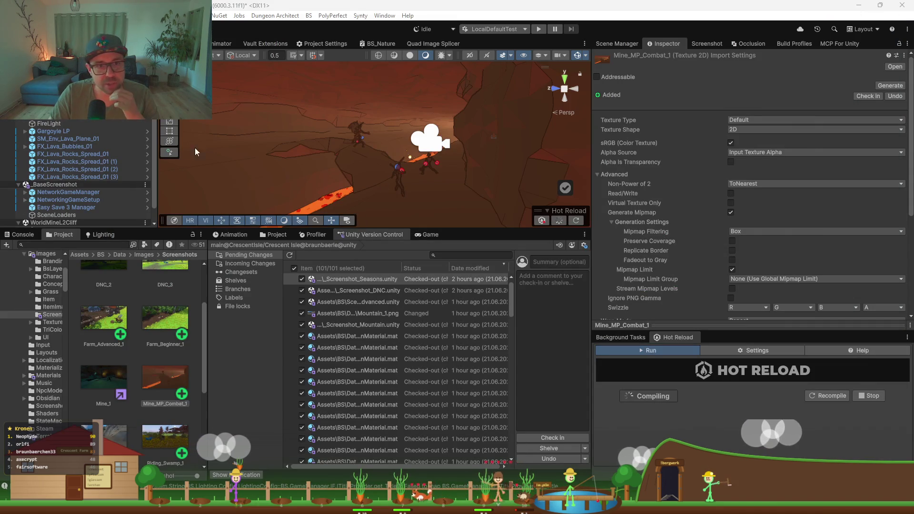
# - Let Unity recompile the generated code and confirm the Console shows no compile errors
pyautogui.click(272, 235)
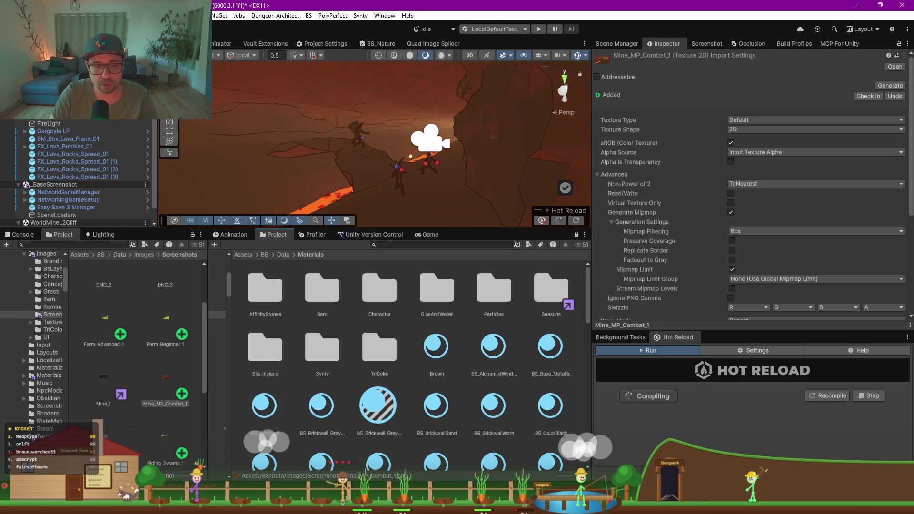
pyautogui.click(5, 486)
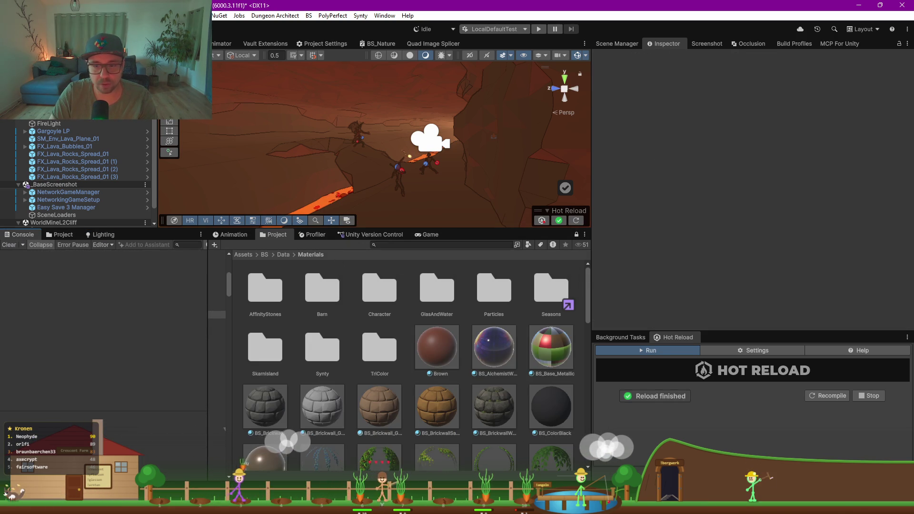
pyautogui.hotkey('alt', 'Tab')
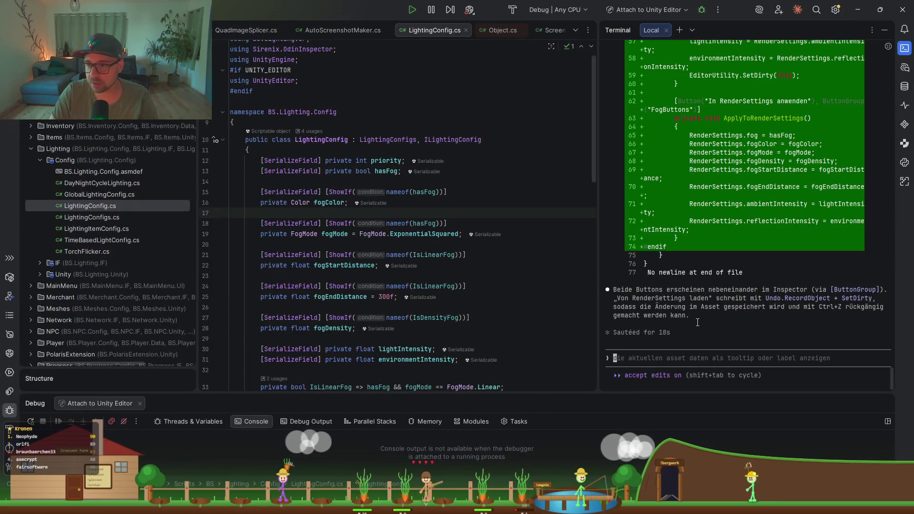
# - Inspect the FogButtons methods LoadFromRenderSettings and ApplyToRenderSettings under #if UNITY_EDITOR, then minimize Rider
pyautogui.scroll(-12, 395, 228)
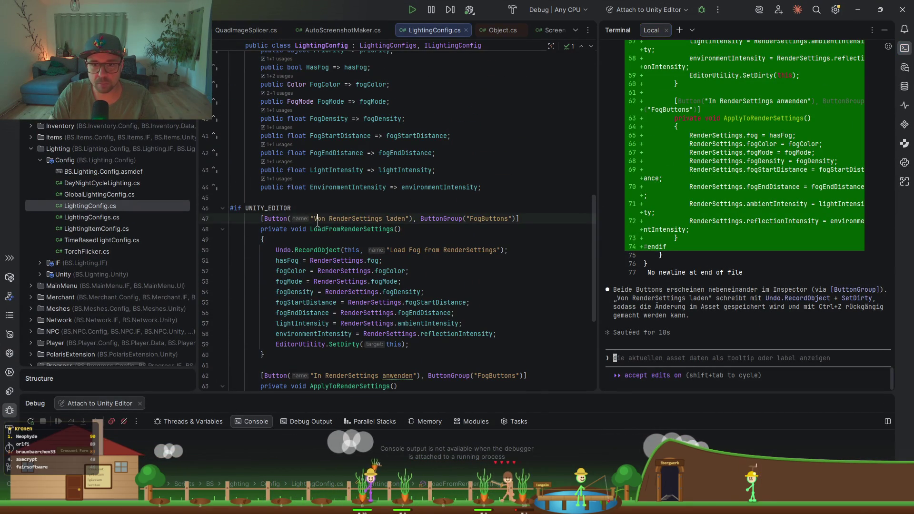
pyautogui.click(340, 229)
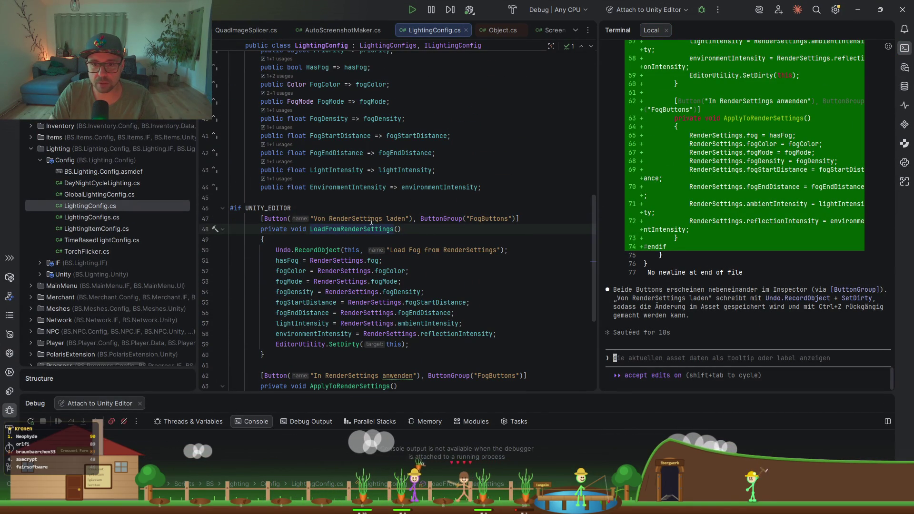
pyautogui.scroll(-2, 399, 219)
pyautogui.moveTo(332, 313); pyautogui.dragTo(413, 313)
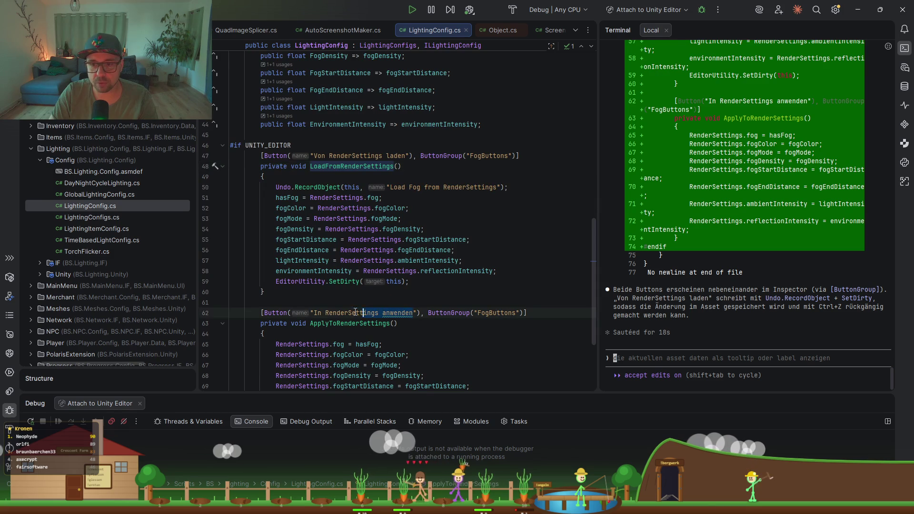
pyautogui.scroll(-1, 416, 294)
pyautogui.hotkey('ctrl', 'shift', 'Left')
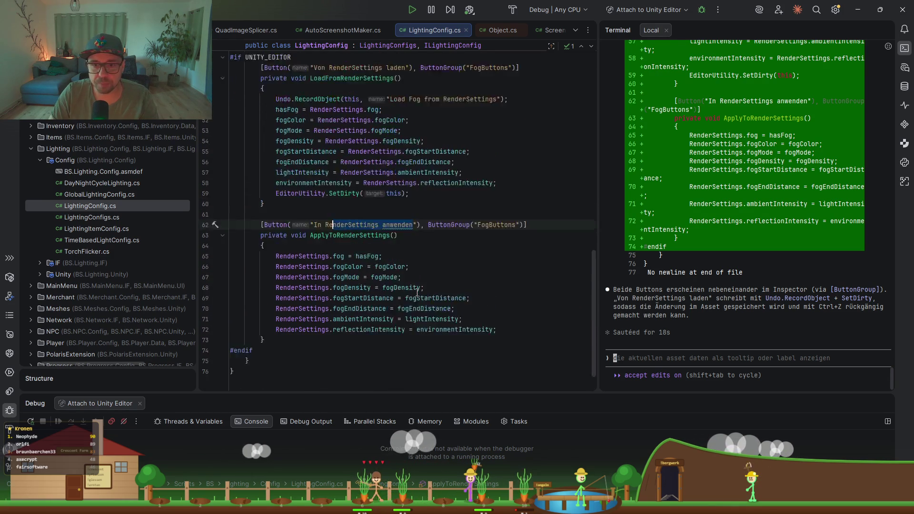
pyautogui.scroll(1, 417, 292)
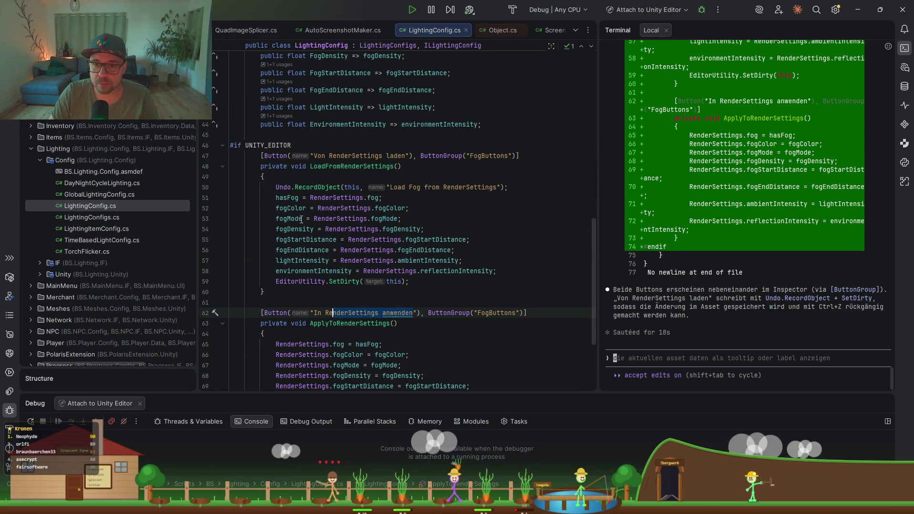
pyautogui.scroll(-3, 301, 219)
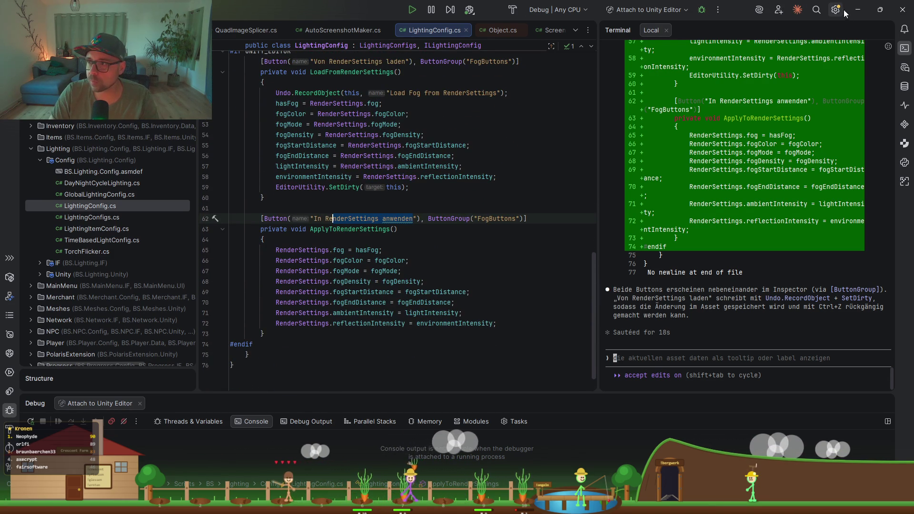
pyautogui.click(858, 9)
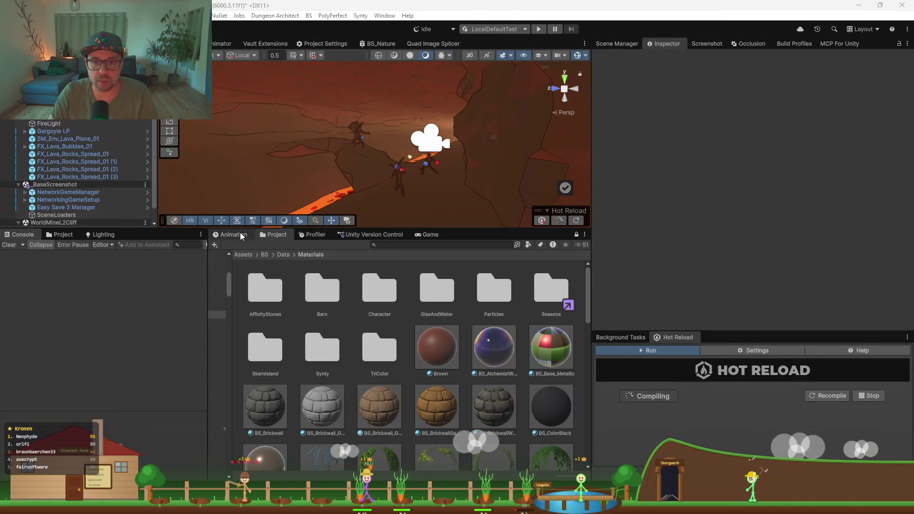
# - Open the Lighting tab's Environment settings and make the scene view taller
pyautogui.click(102, 234)
pyautogui.scroll(-3, 48, 359)
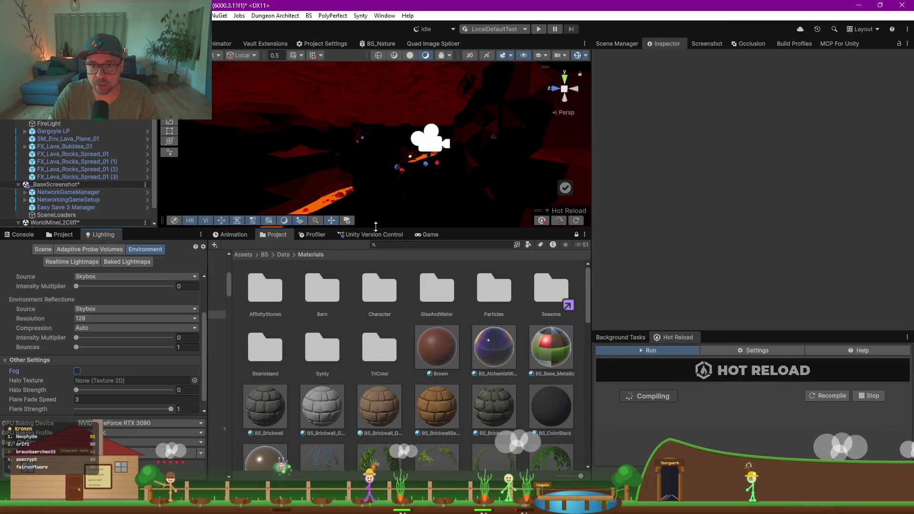
pyautogui.moveTo(374, 228); pyautogui.dragTo(353, 370)
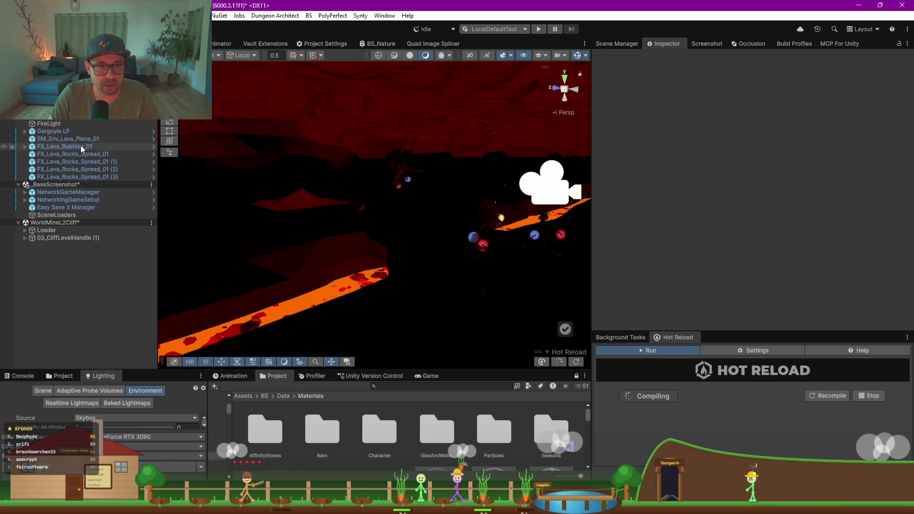
# - Disable the FireLight object and orbit the view down onto the lava plane
pyautogui.click(52, 128)
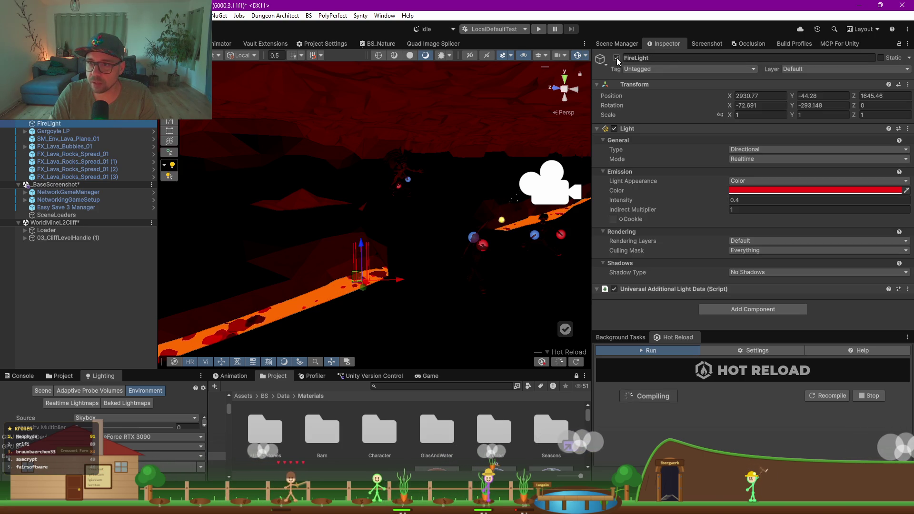
pyautogui.hotkey('alt', 'shift', 'a')
pyautogui.moveTo(405, 237)
pyautogui.mouseDown()
pyautogui.moveTo(352, 277)
pyautogui.moveTo(473, 265)
pyautogui.moveTo(412, 295)
pyautogui.mouseUp()
# - Select the lava plane and keep its material on Metallic workflow with an Opaque surface
pyautogui.click(411, 294)
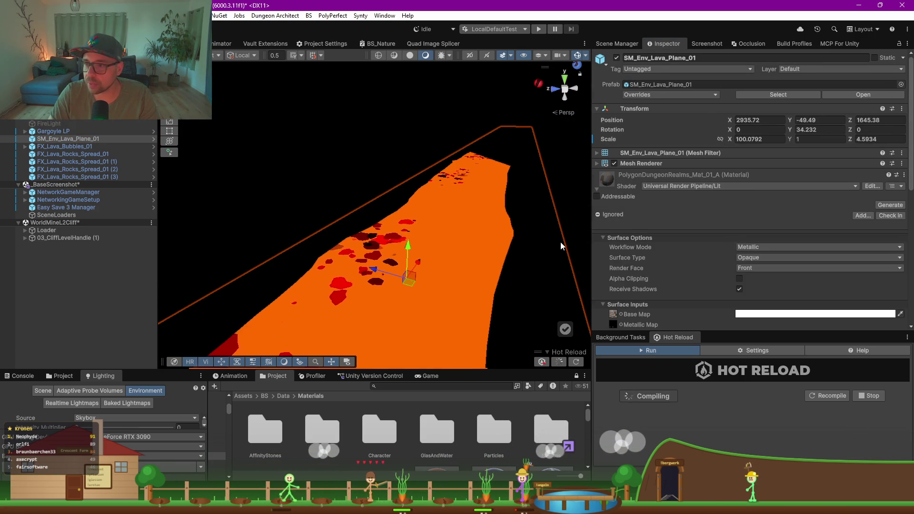
pyautogui.scroll(-3, 650, 201)
pyautogui.scroll(-3, 650, 201)
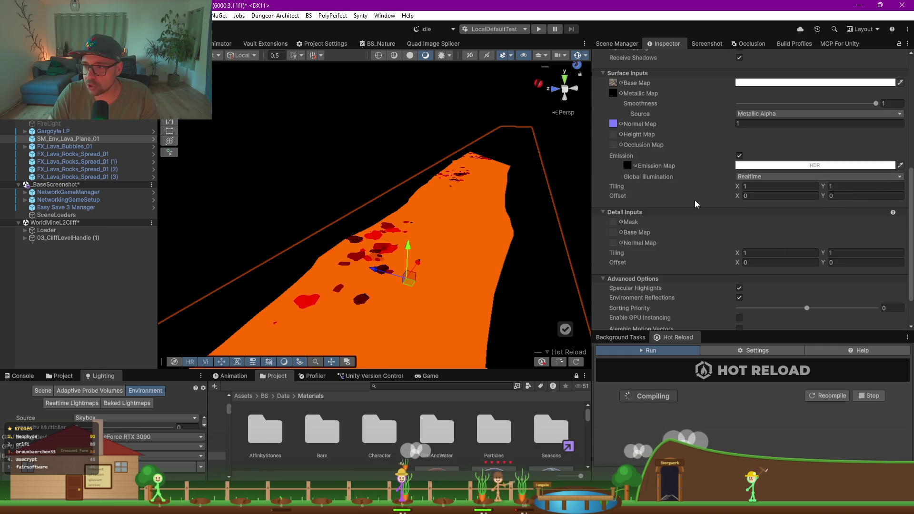
pyautogui.scroll(1, 695, 200)
pyautogui.scroll(2, 720, 172)
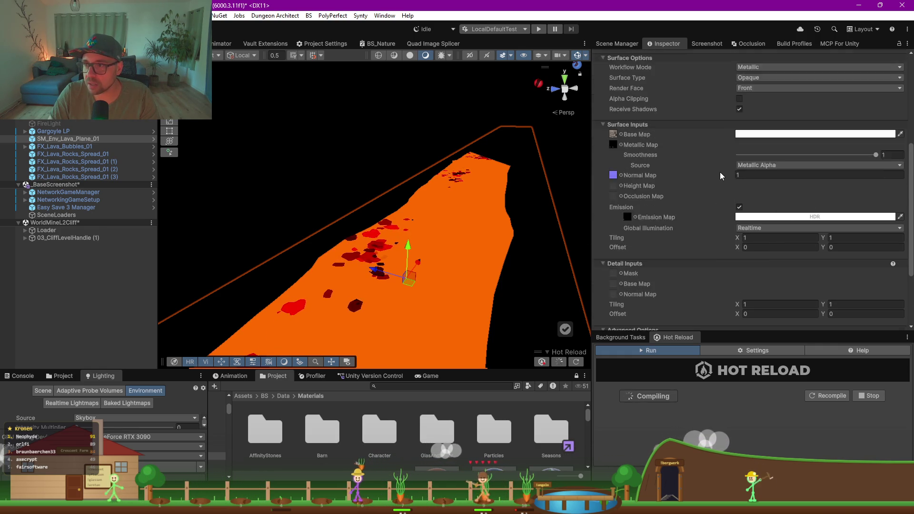
pyautogui.click(764, 94)
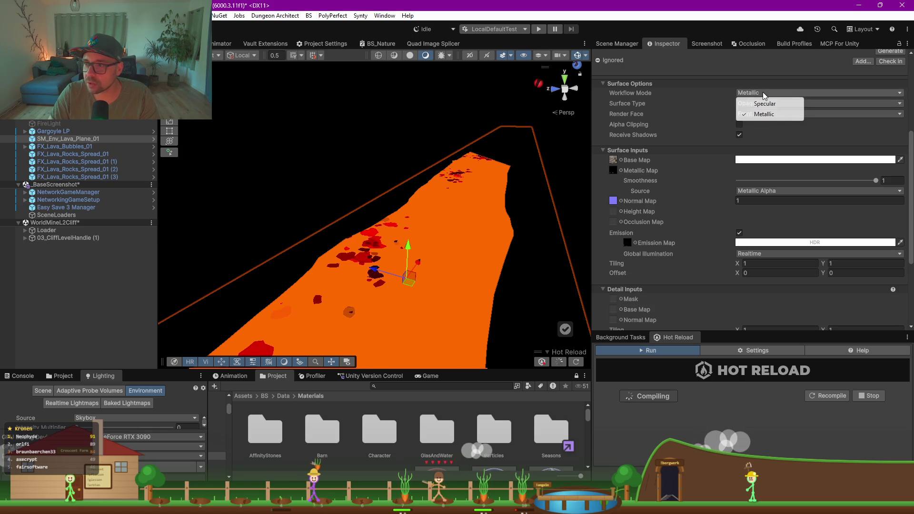
pyautogui.click(762, 108)
pyautogui.click(761, 104)
pyautogui.click(682, 108)
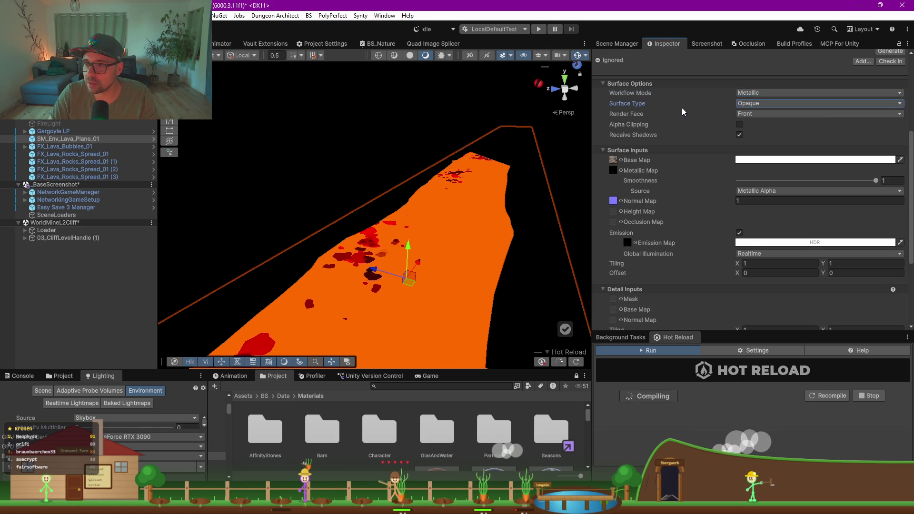
# - Open the HDR colour picker for the lava material's Emission Map colour
pyautogui.scroll(-2, 681, 153)
pyautogui.scroll(-1, 681, 153)
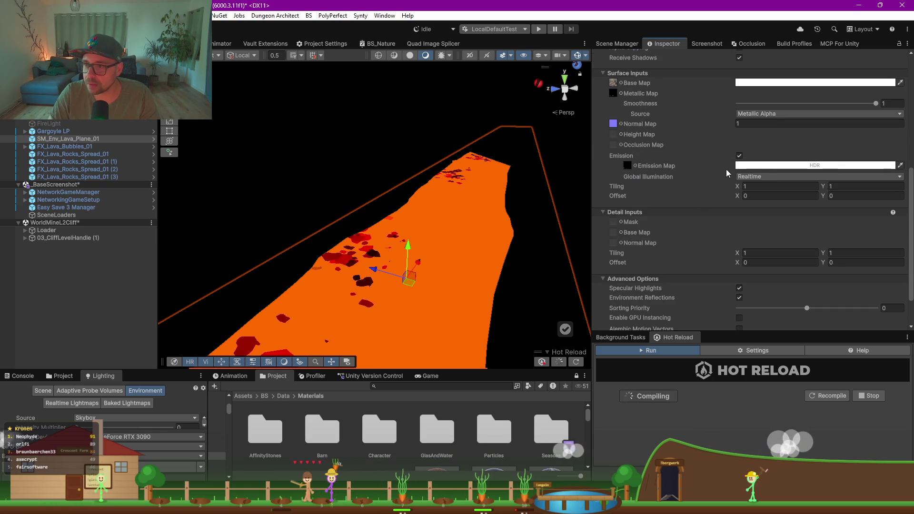
pyautogui.click(764, 167)
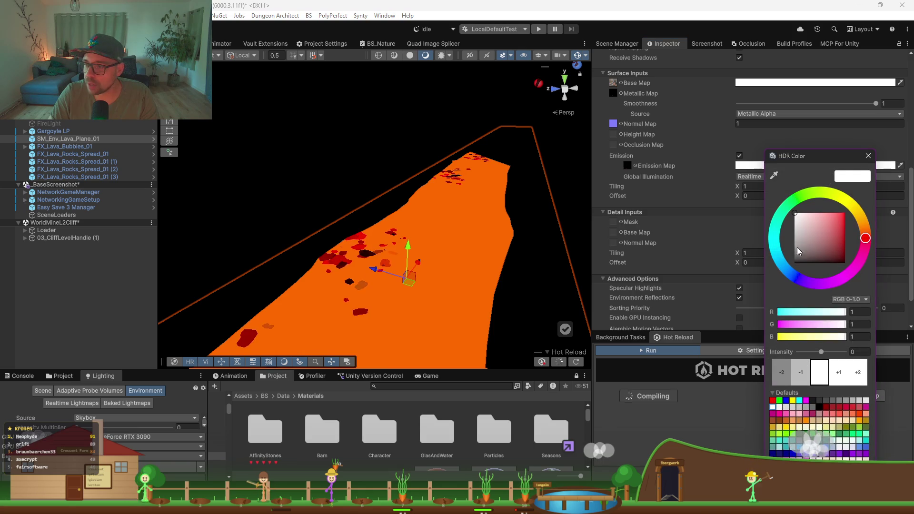
# - Try emission intensities with the +/- buttons, going from 2 up to 10 and back to 2
pyautogui.doubleClick(841, 374)
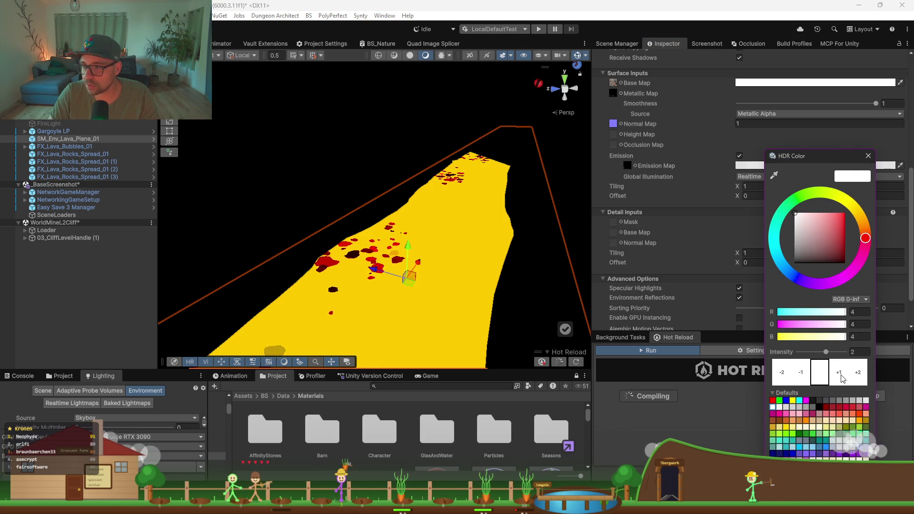
pyautogui.click(858, 374)
pyautogui.click(858, 374)
pyautogui.click(858, 374)
pyautogui.click(858, 374)
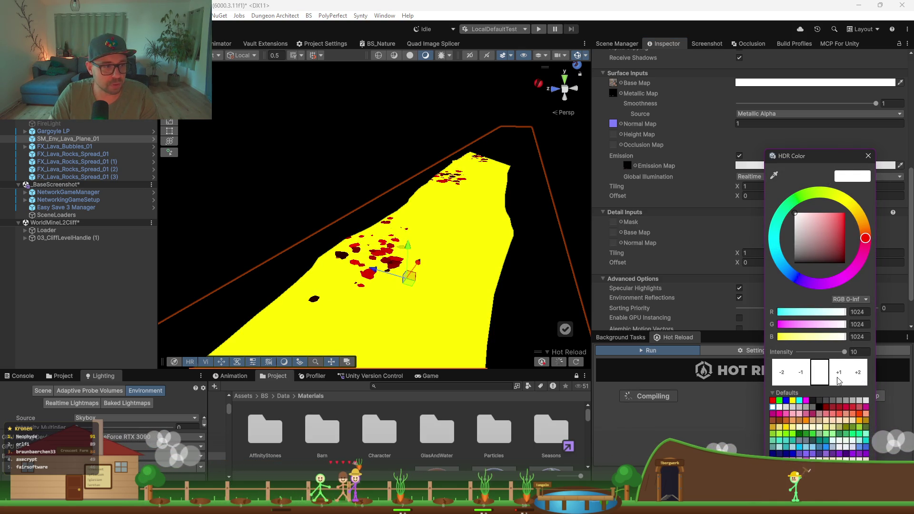
pyautogui.click(783, 374)
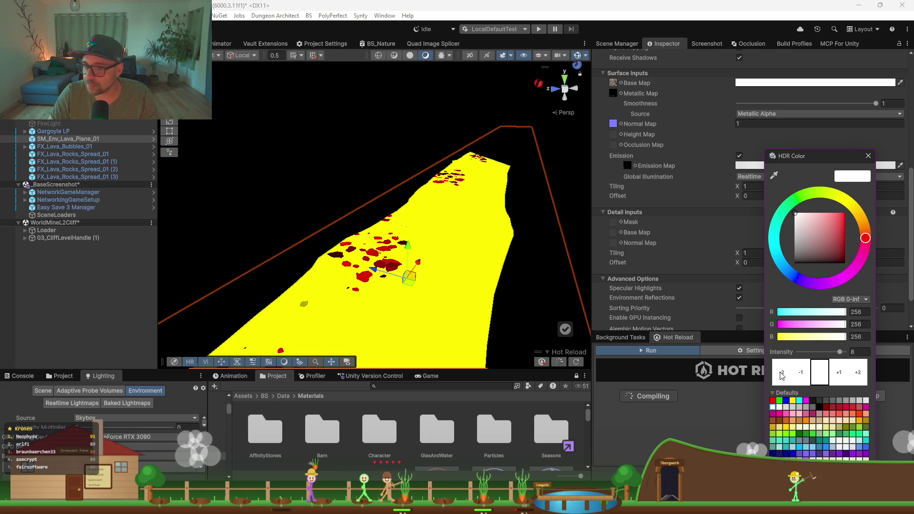
pyautogui.click(783, 375)
pyautogui.click(783, 375)
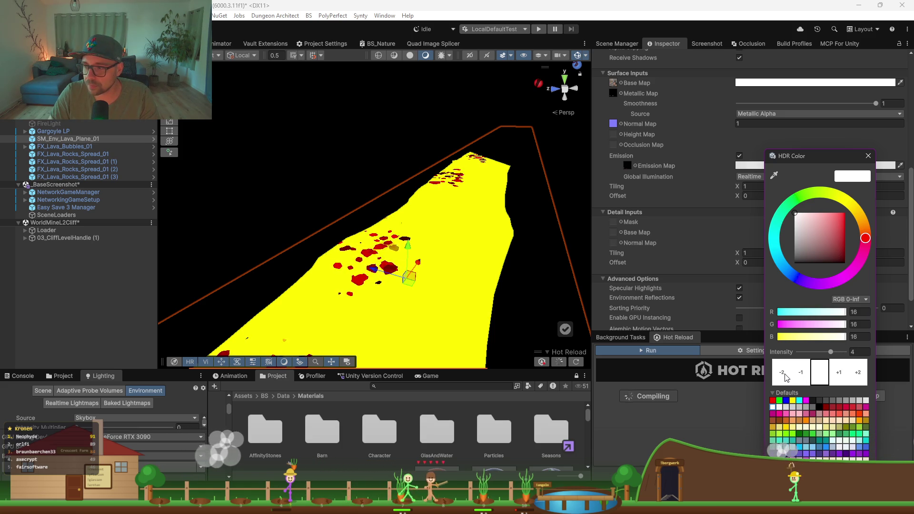
pyautogui.click(783, 374)
# - Settle the lava emission intensity around 1.8 with the slider and check the glow in the scene
pyautogui.moveTo(820, 354)
pyautogui.mouseDown()
pyautogui.moveTo(858, 354)
pyautogui.moveTo(726, 356)
pyautogui.moveTo(855, 355)
pyautogui.moveTo(824, 356)
pyautogui.mouseUp()
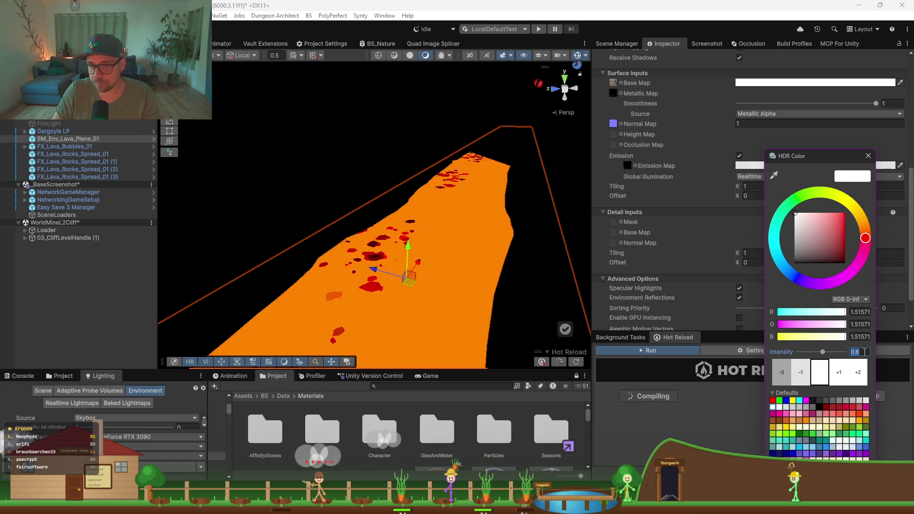
pyautogui.write('0')
pyautogui.scroll(-5, 519, 162)
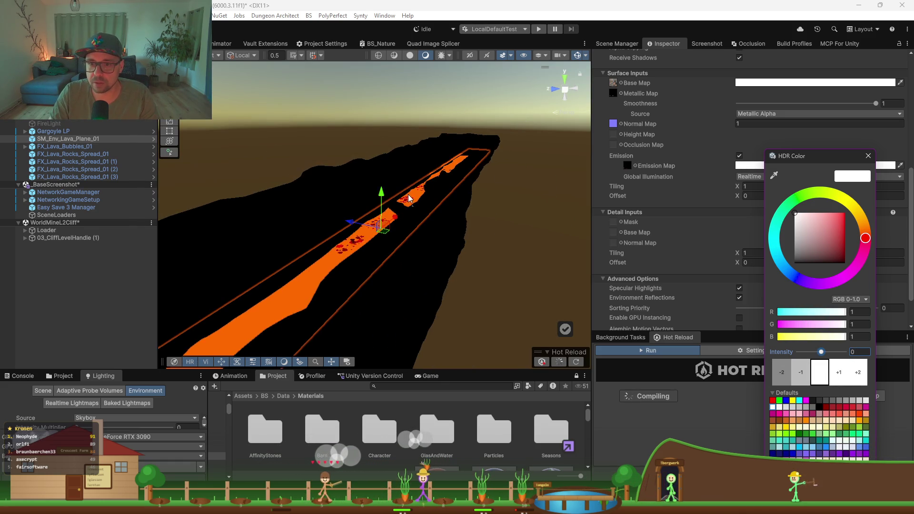
pyautogui.moveTo(825, 356); pyautogui.dragTo(829, 356)
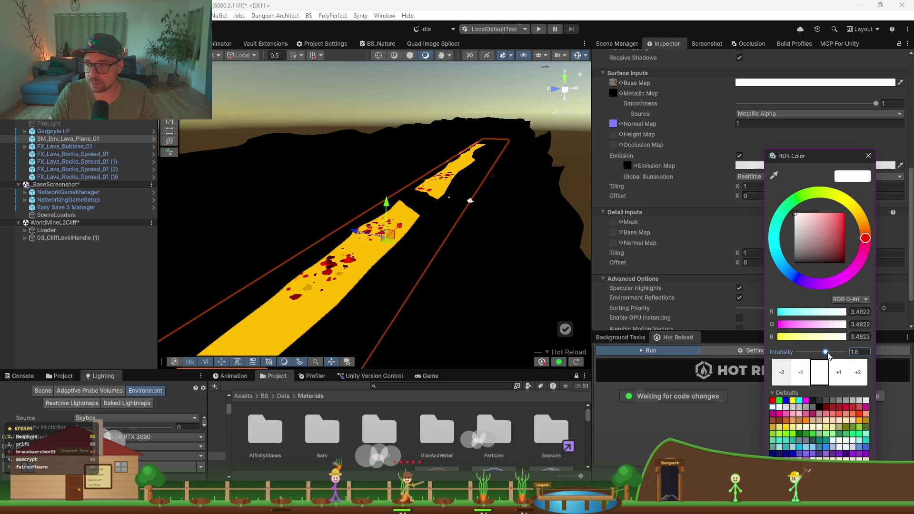
pyautogui.moveTo(452, 294)
pyautogui.mouseDown()
pyautogui.moveTo(496, 223)
pyautogui.moveTo(474, 204)
pyautogui.mouseUp()
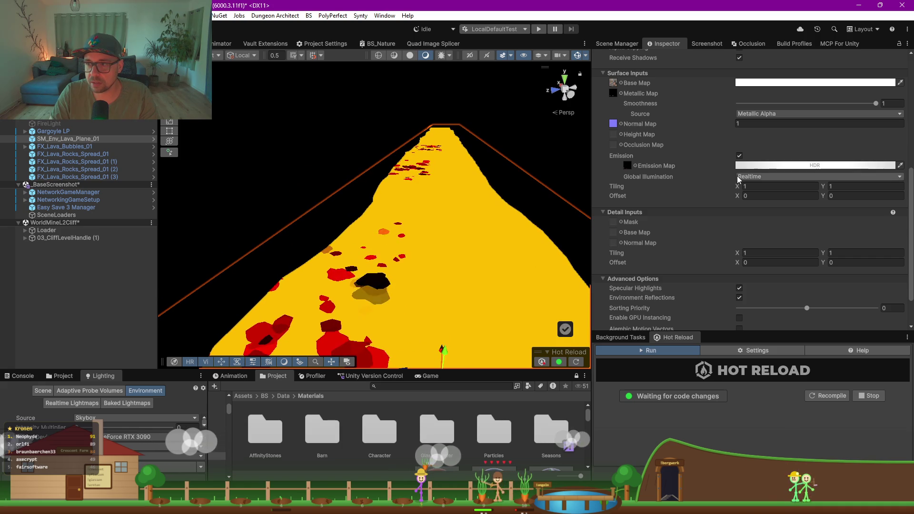
pyautogui.click(747, 177)
# - Orbit along the glowing lava path, then right-click SM_Env_Lava_Plane_01 in the Hierarchy
pyautogui.moveTo(554, 189)
pyautogui.mouseDown()
pyautogui.moveTo(384, 198)
pyautogui.moveTo(402, 206)
pyautogui.moveTo(456, 184)
pyautogui.moveTo(491, 220)
pyautogui.moveTo(466, 227)
pyautogui.moveTo(479, 240)
pyautogui.moveTo(466, 238)
pyautogui.mouseUp()
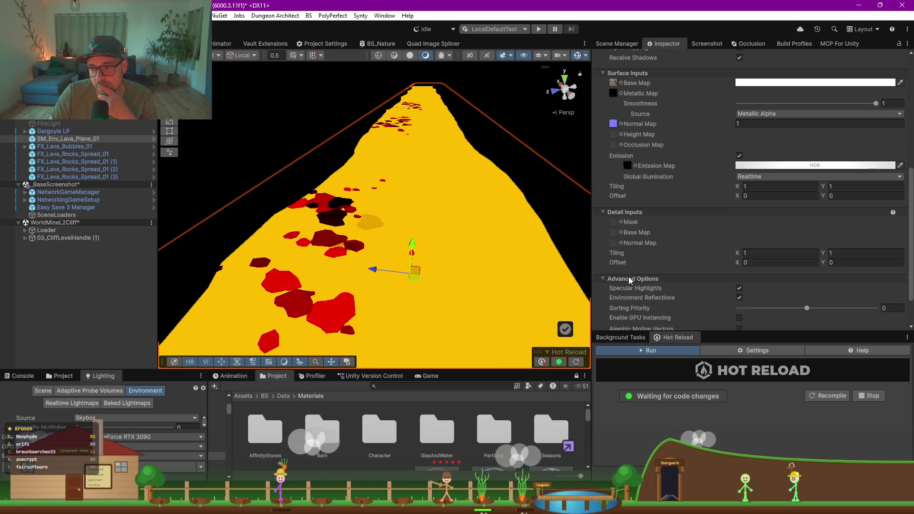
pyautogui.scroll(-3, 629, 278)
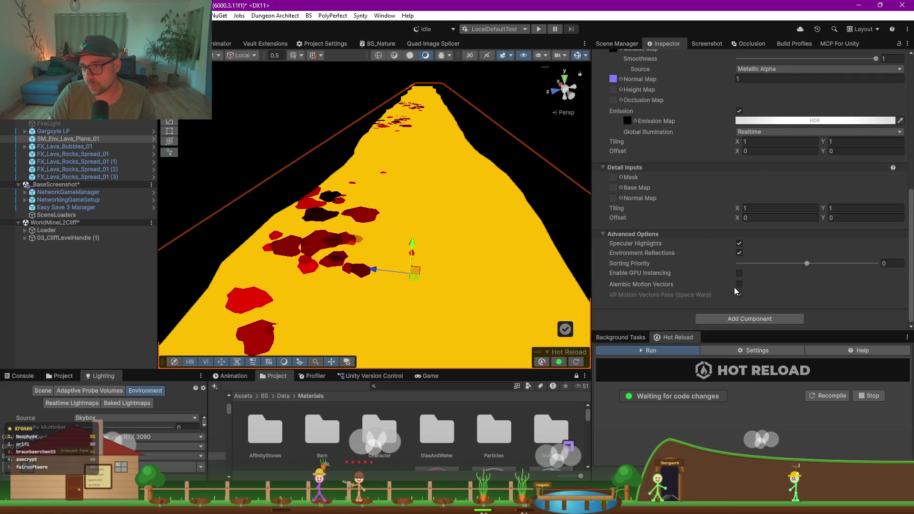
pyautogui.moveTo(447, 203); pyautogui.dragTo(388, 216)
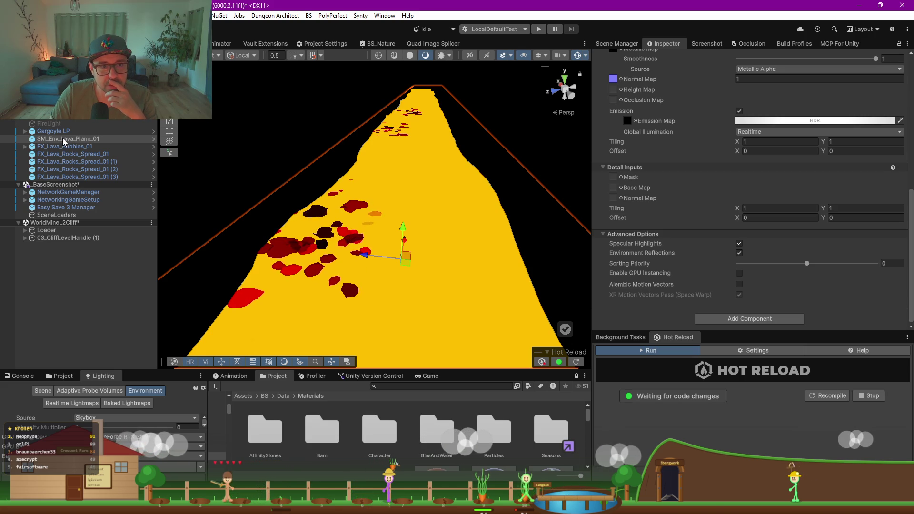
pyautogui.click(151, 63)
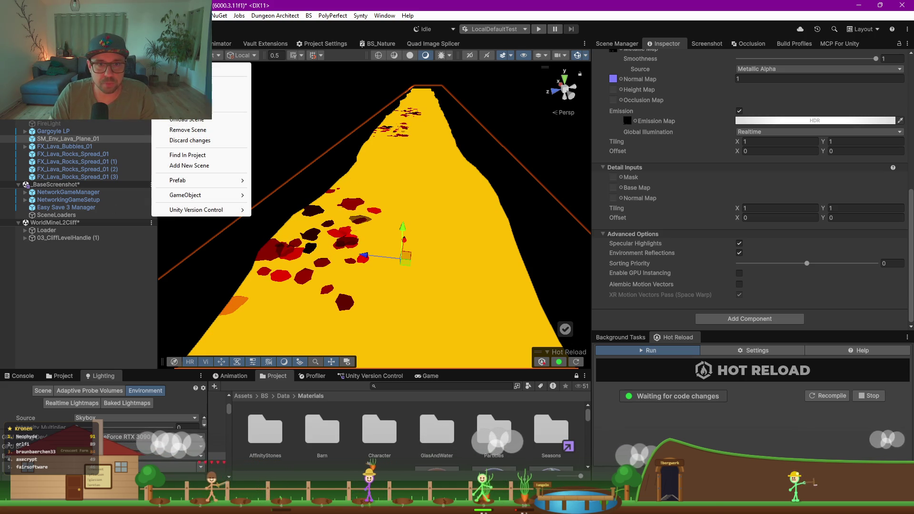
pyautogui.rightClick(60, 144)
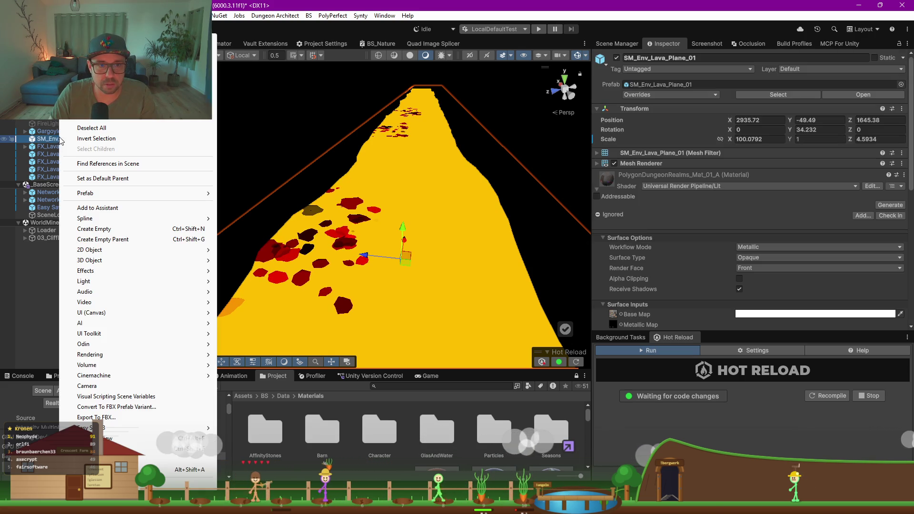
# - Create an Area Light nested under SM_Env_Lava_Plane_01 using the Hierarchy's Light submenu
pyautogui.moveTo(90, 281)
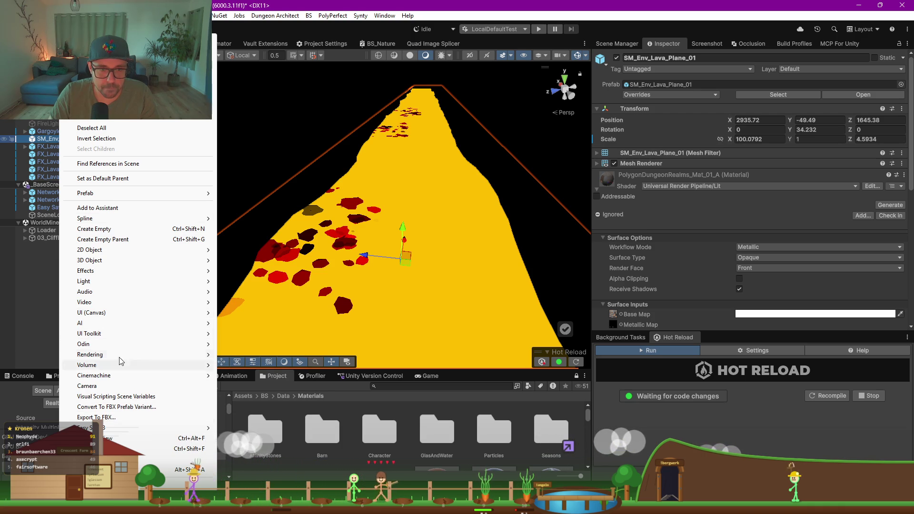
pyautogui.moveTo(133, 284)
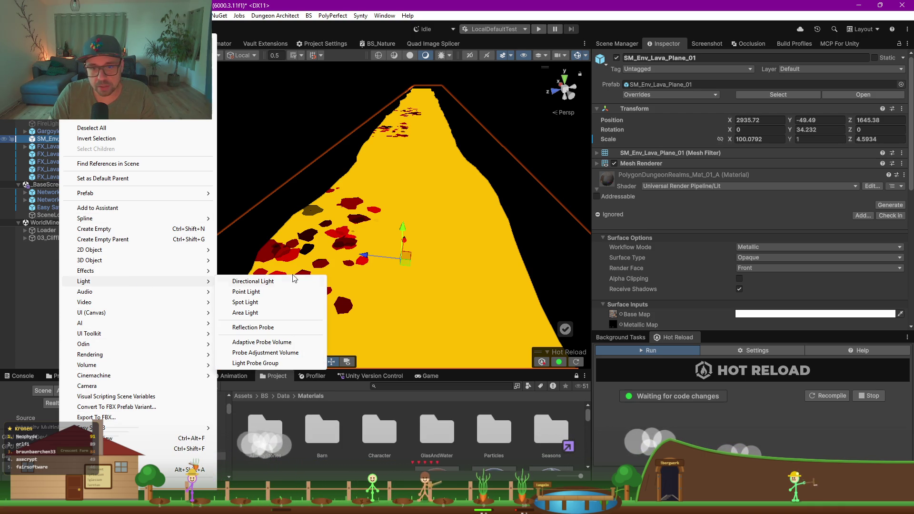
pyautogui.click(267, 319)
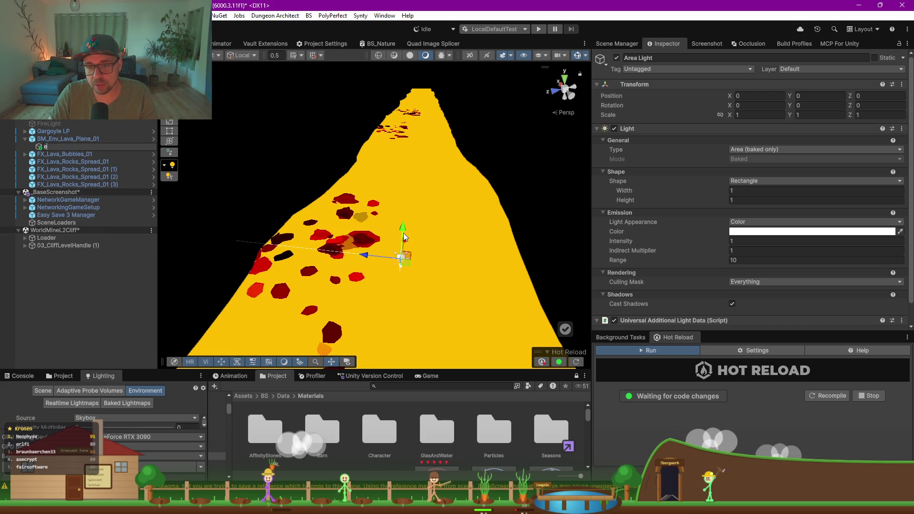
# - Select the new Area Light and rotate it about 26 degrees
pyautogui.click(47, 146)
pyautogui.press('e')
pyautogui.moveTo(390, 229); pyautogui.dragTo(424, 234)
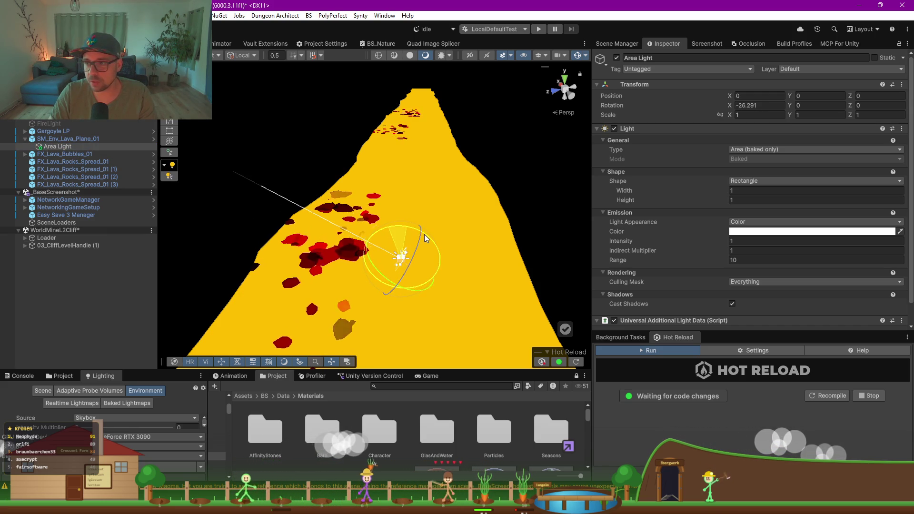
# - Try the light as Directional, then as a Point light with range 25
pyautogui.click(751, 150)
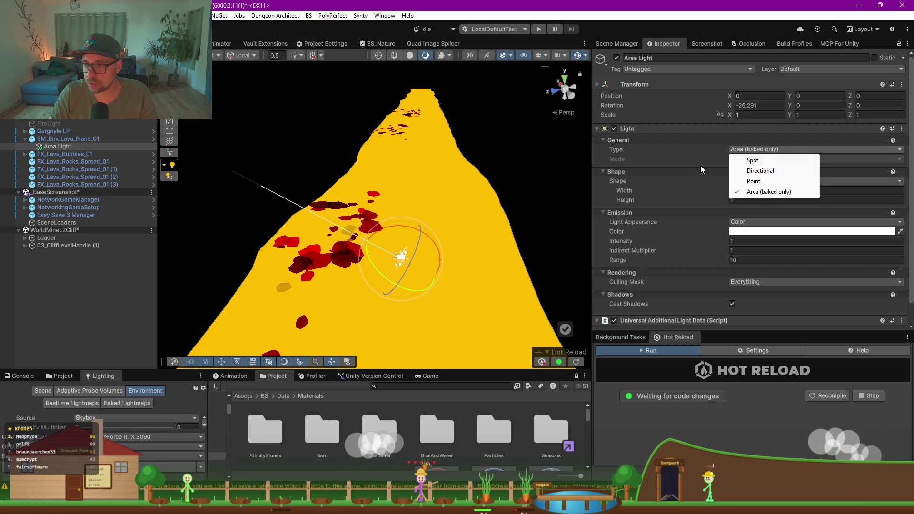
pyautogui.click(761, 171)
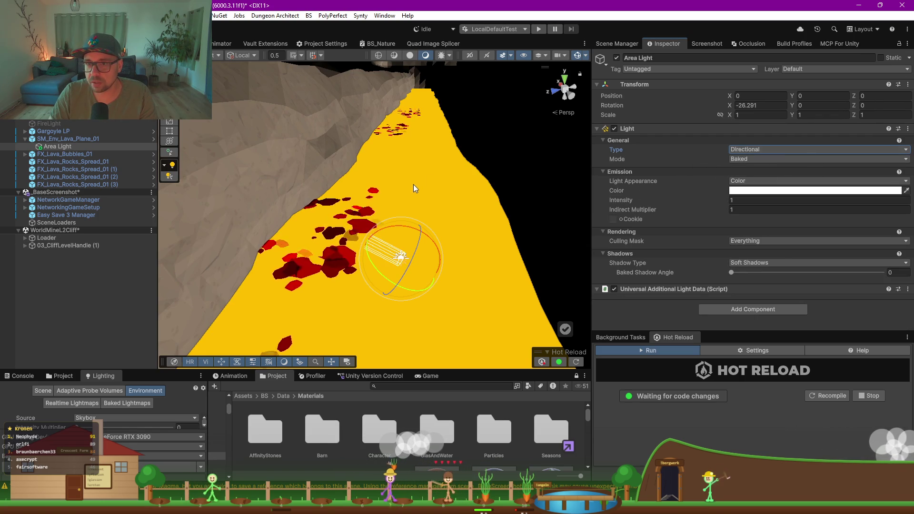
pyautogui.scroll(-5, 413, 185)
pyautogui.scroll(5, 408, 192)
pyautogui.scroll(2, 407, 191)
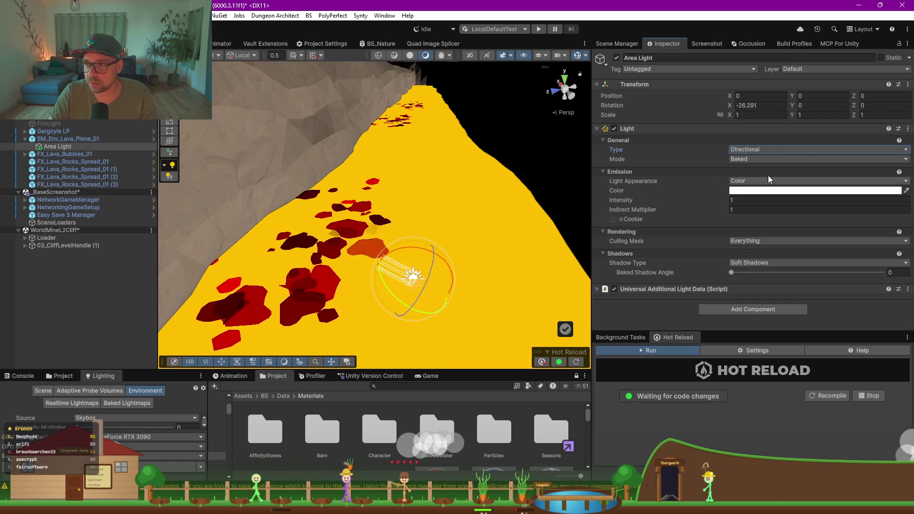
pyautogui.click(746, 148)
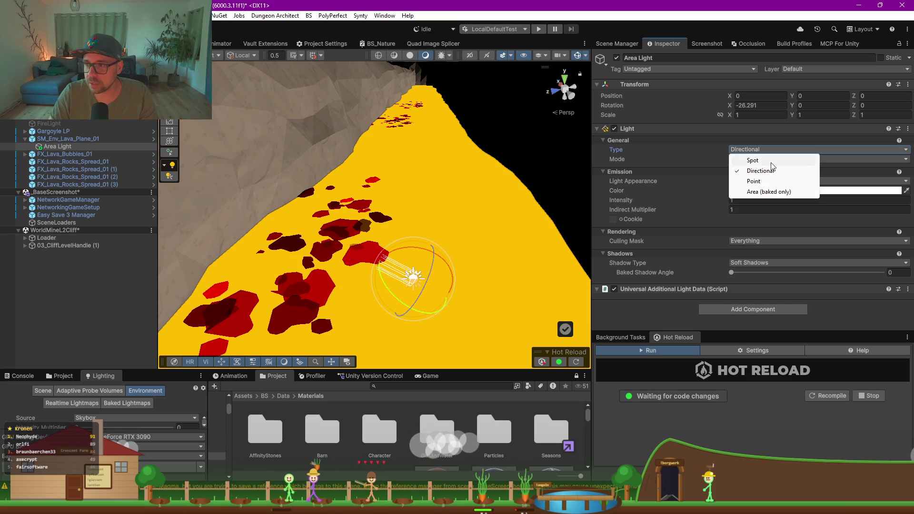
pyautogui.click(754, 181)
pyautogui.scroll(-3, 510, 227)
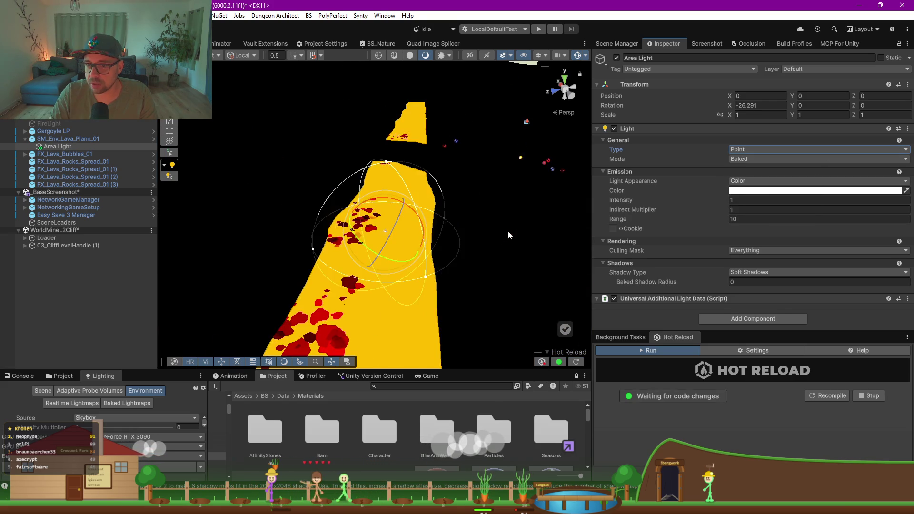
pyautogui.scroll(2, 504, 245)
pyautogui.click(748, 218)
pyautogui.write('2')
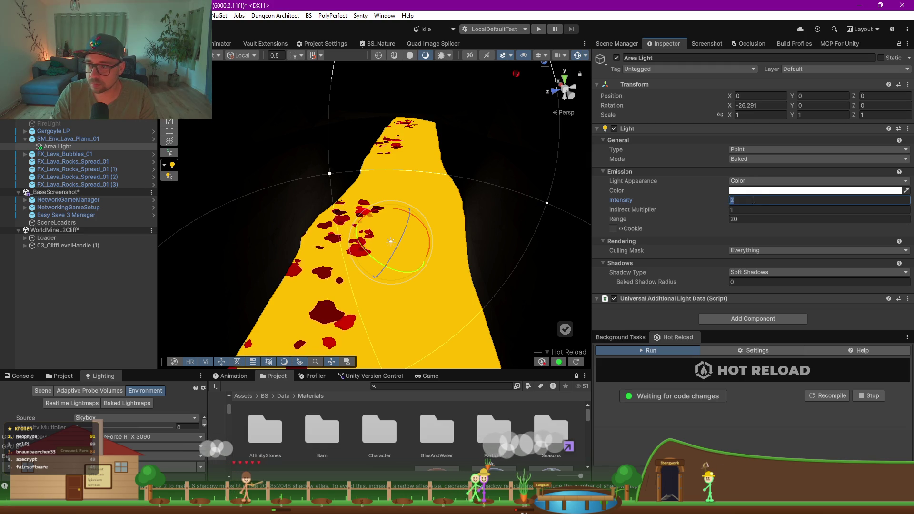
pyautogui.write('5')
pyautogui.moveTo(430, 227)
pyautogui.mouseDown()
pyautogui.moveTo(310, 230)
pyautogui.moveTo(316, 214)
pyautogui.moveTo(288, 241)
pyautogui.moveTo(352, 224)
pyautogui.mouseUp()
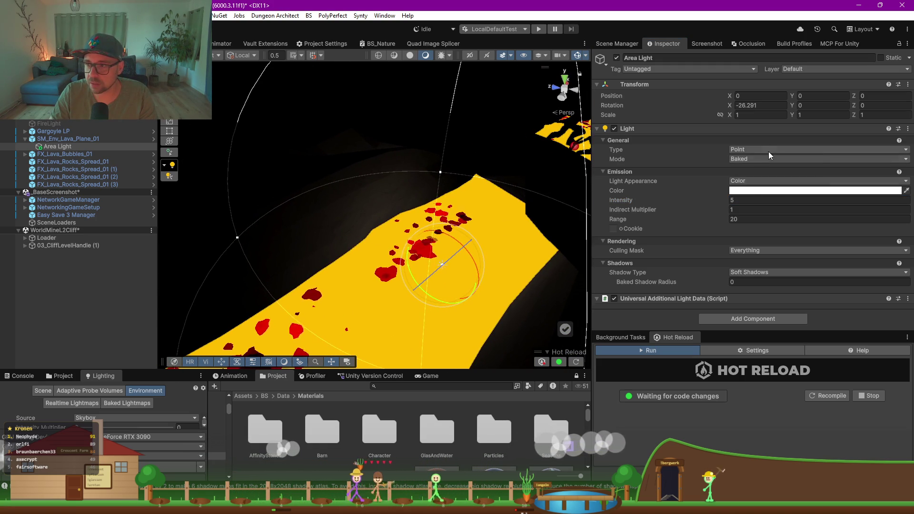
# - Make it a Spot light with the outer cone angle near 107.6
pyautogui.click(768, 152)
pyautogui.click(766, 158)
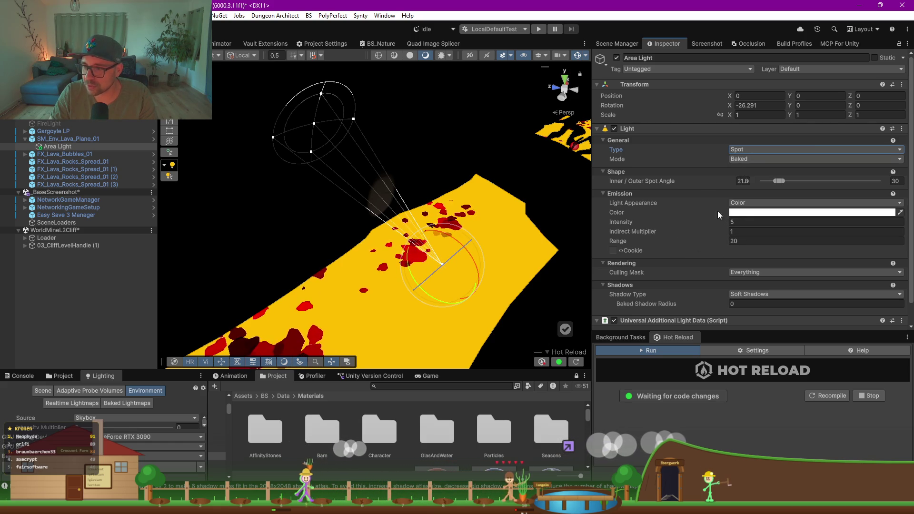
pyautogui.moveTo(781, 181); pyautogui.dragTo(872, 172)
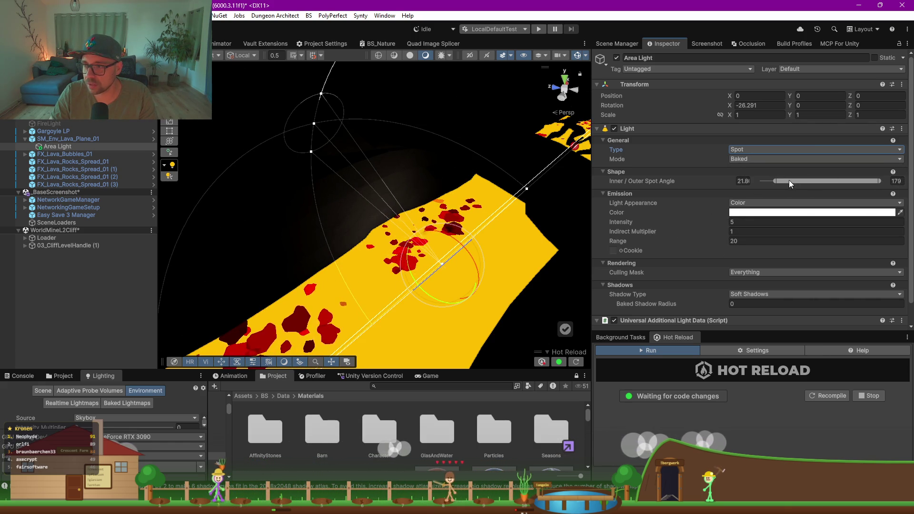
pyautogui.moveTo(776, 179); pyautogui.dragTo(760, 181)
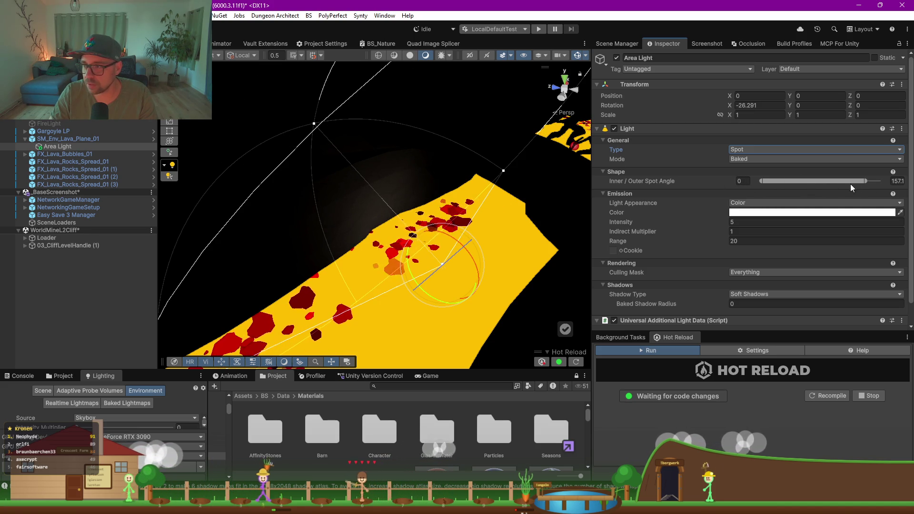
pyautogui.moveTo(866, 181); pyautogui.dragTo(833, 183)
# - Switch the light back to Directional and frame it in the Scene view
pyautogui.click(753, 150)
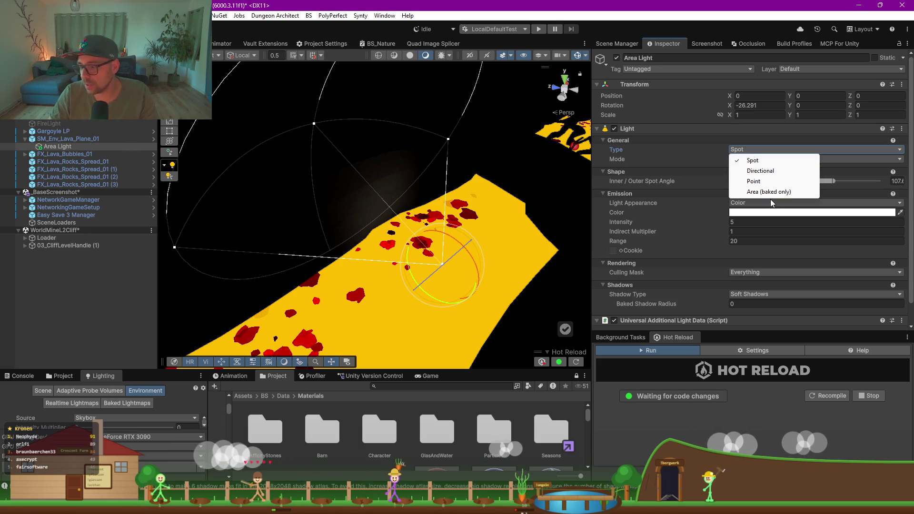
pyautogui.click(764, 171)
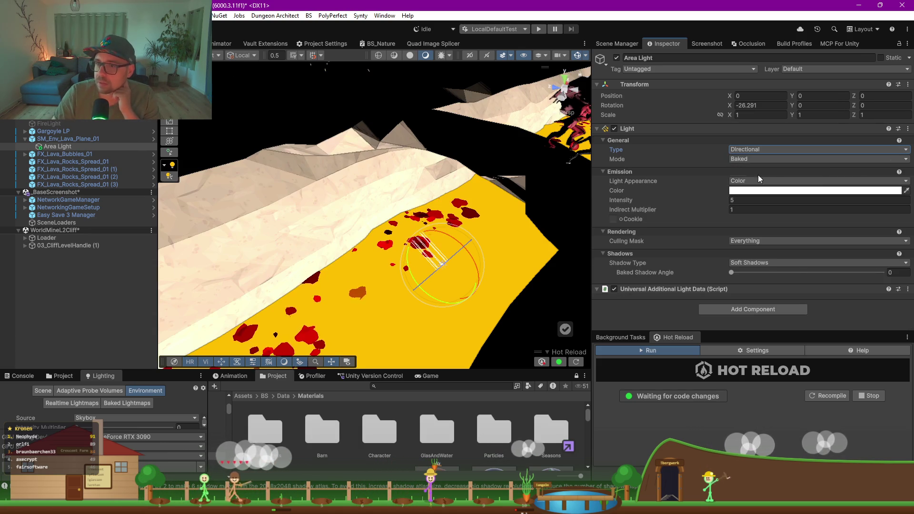
pyautogui.press('f')
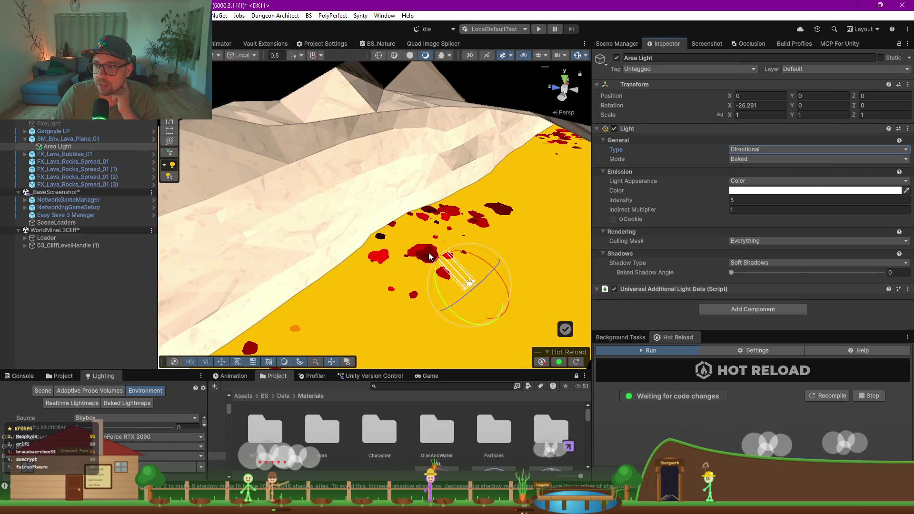
pyautogui.moveTo(432, 258); pyautogui.dragTo(412, 233)
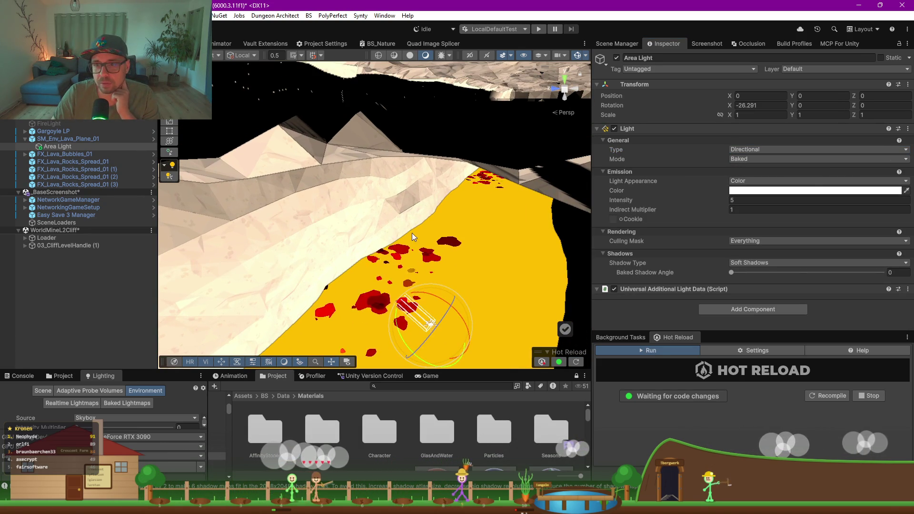
# - Set the light Mode to Realtime and bring the shadow near plane to 0.1
pyautogui.click(767, 157)
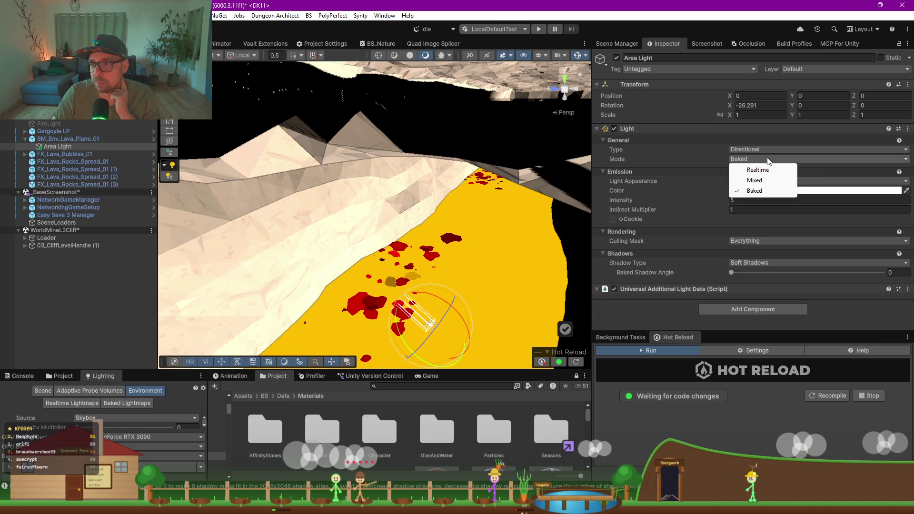
pyautogui.click(765, 171)
pyautogui.scroll(-2, 624, 187)
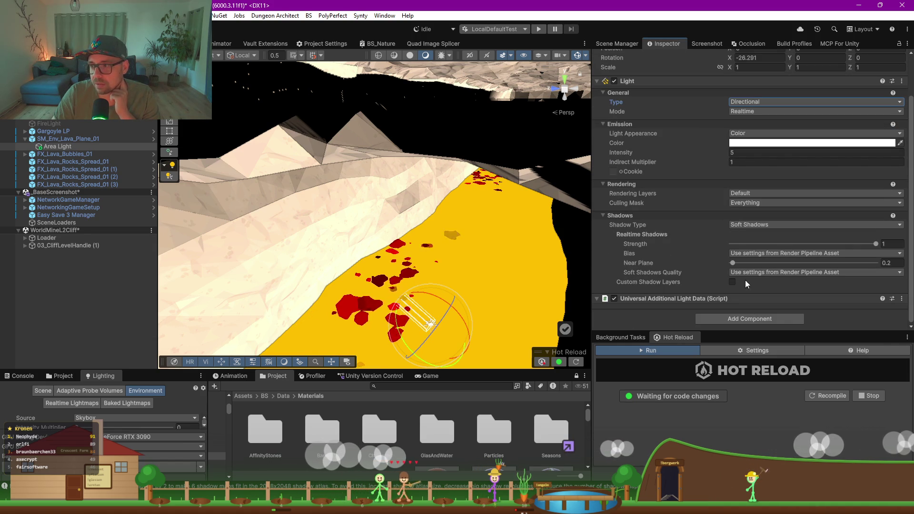
pyautogui.click(901, 243)
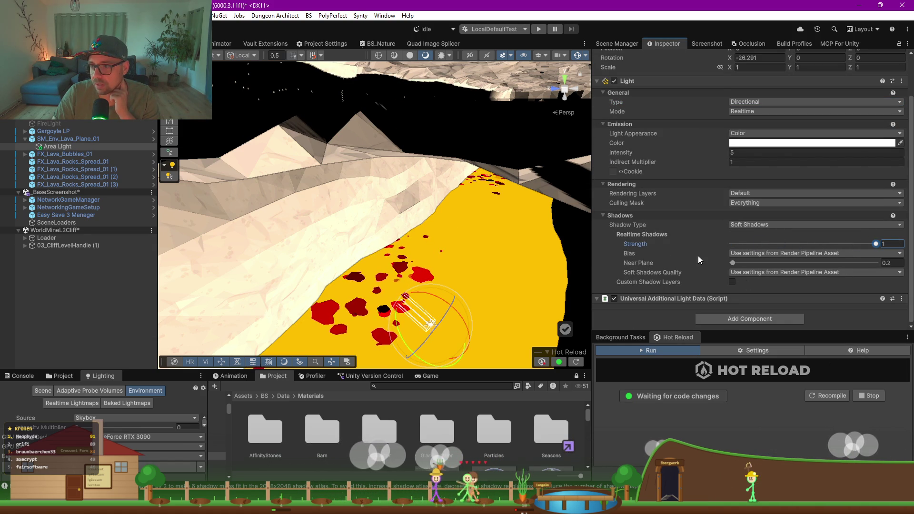
pyautogui.moveTo(732, 265); pyautogui.dragTo(741, 264)
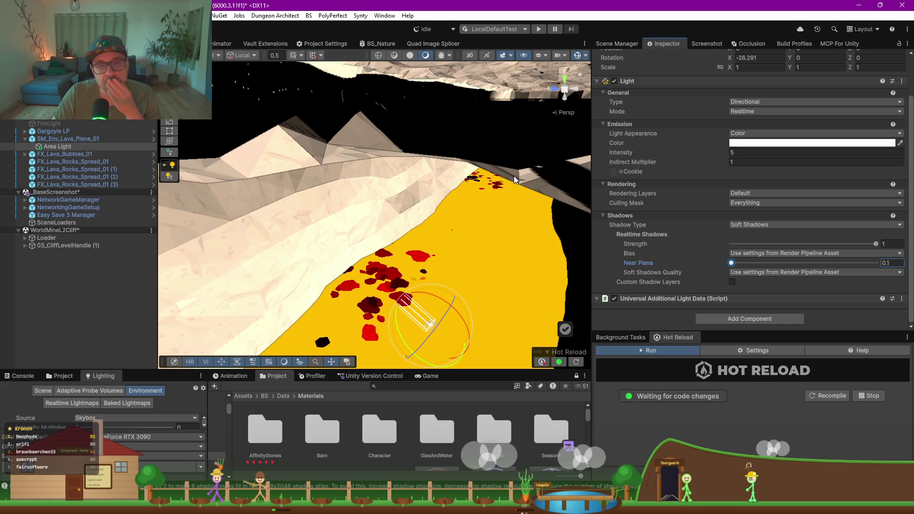
pyautogui.scroll(-5, 417, 250)
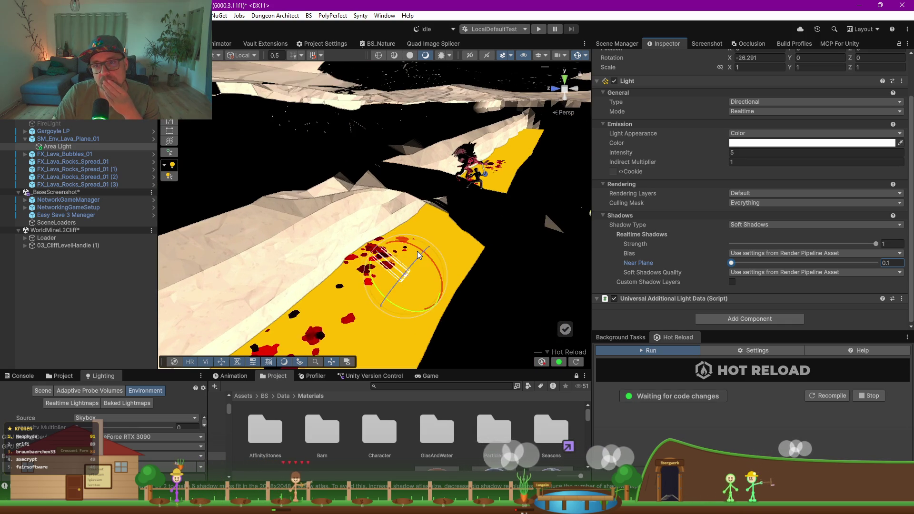
pyautogui.scroll(5, 417, 251)
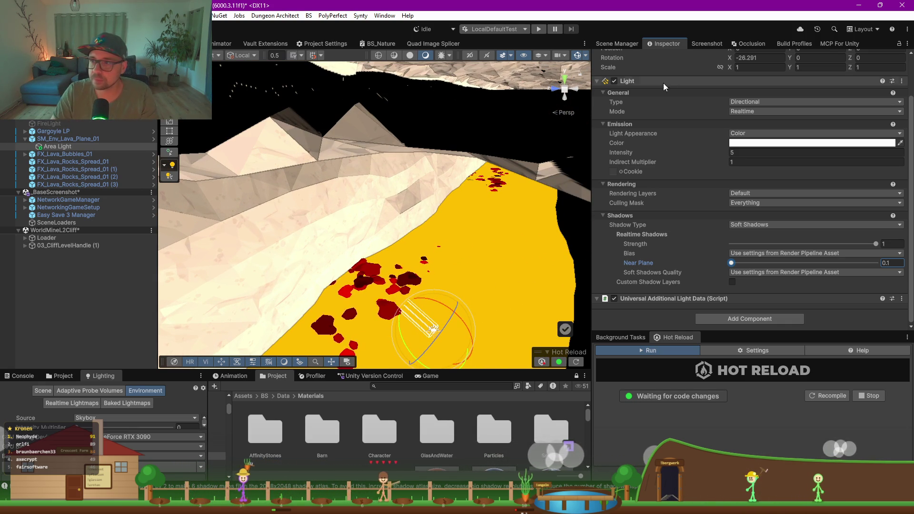
pyautogui.click(750, 102)
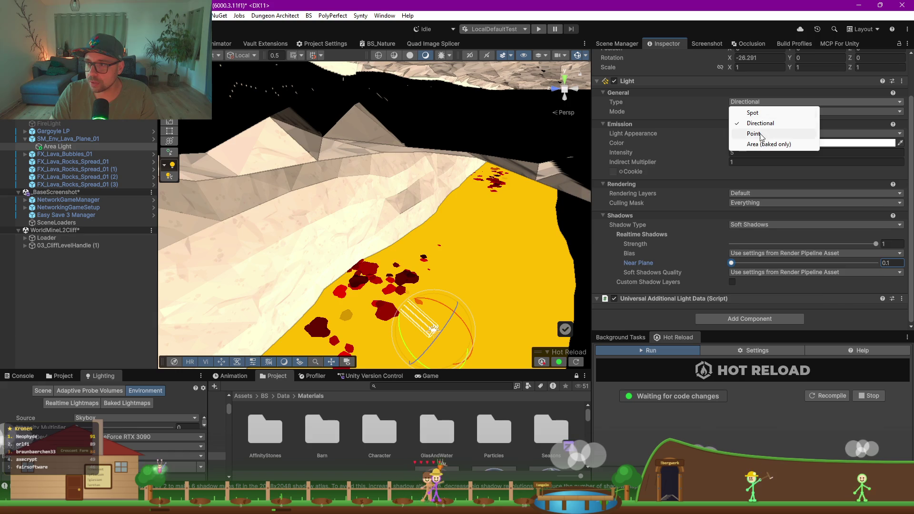
# - Turn the light into a Point light coloured orange, hex F1A42F
pyautogui.click(754, 134)
pyautogui.moveTo(523, 260)
pyautogui.mouseDown()
pyautogui.moveTo(477, 244)
pyautogui.moveTo(604, 187)
pyautogui.moveTo(690, 162)
pyautogui.mouseUp()
pyautogui.click(805, 143)
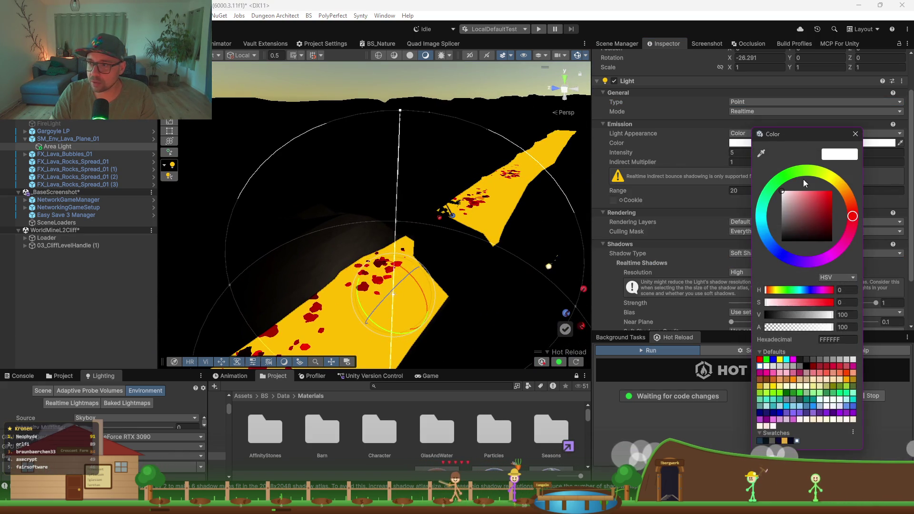
pyautogui.click(845, 184)
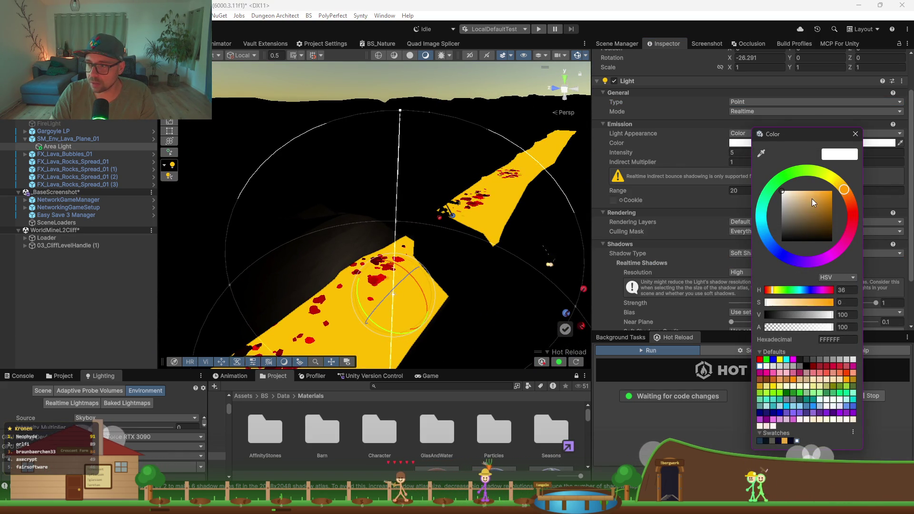
pyautogui.click(827, 196)
pyautogui.moveTo(826, 194); pyautogui.dragTo(823, 195)
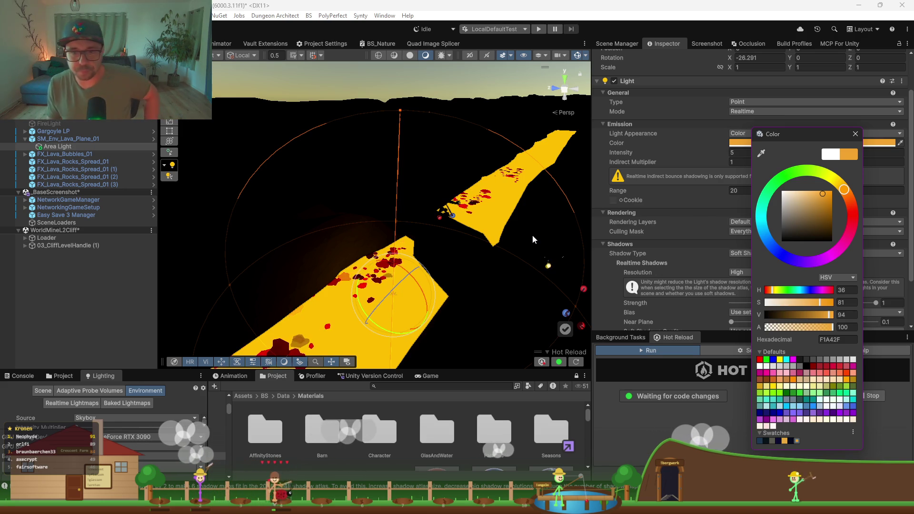
pyautogui.moveTo(426, 335)
pyautogui.mouseDown()
pyautogui.moveTo(361, 265)
pyautogui.moveTo(418, 246)
pyautogui.mouseUp()
pyautogui.moveTo(407, 249); pyautogui.dragTo(426, 395)
# - Show the Game view, slide the orange point light along the lava plane, and duplicate it
pyautogui.click(430, 376)
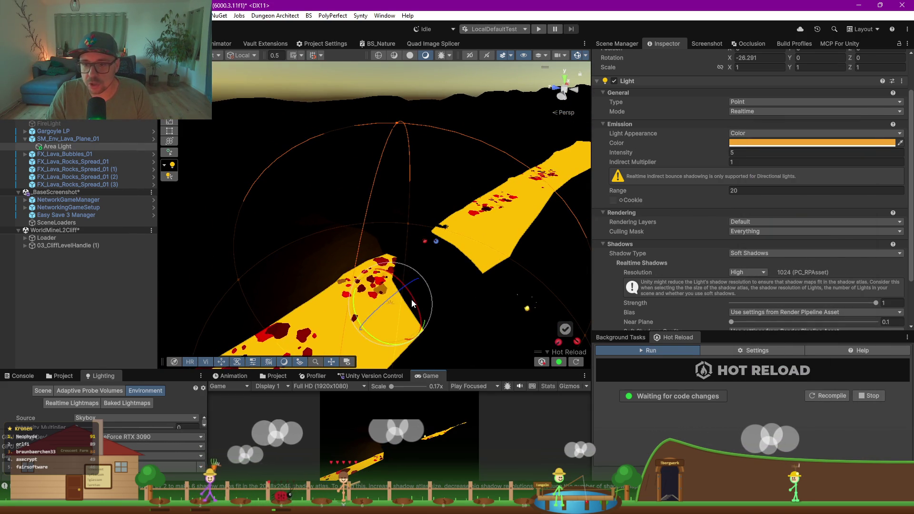
pyautogui.moveTo(411, 299); pyautogui.dragTo(415, 273)
pyautogui.press('w')
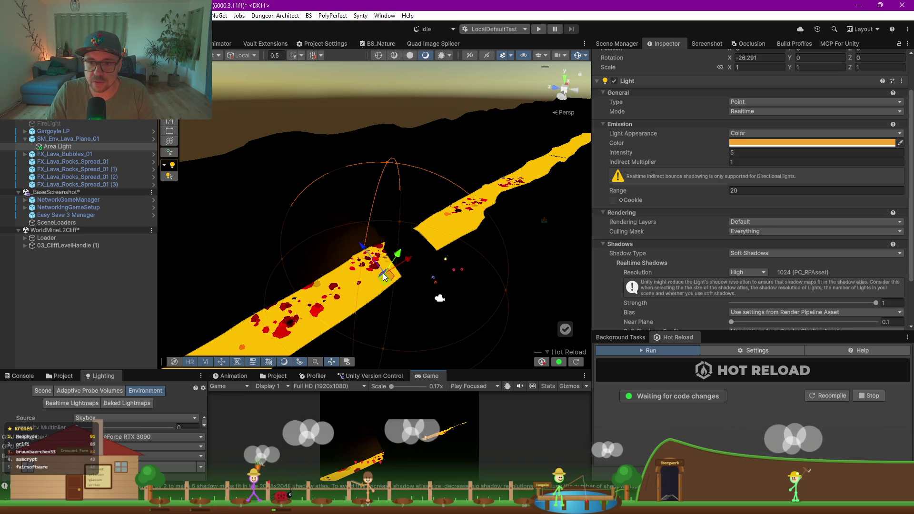
pyautogui.moveTo(408, 268)
pyautogui.mouseDown()
pyautogui.moveTo(356, 299)
pyautogui.moveTo(552, 170)
pyautogui.mouseUp()
pyautogui.hotkey('ctrl', 'd')
pyautogui.hotkey('ctrl', 'd')
pyautogui.hotkey('ctrl', 'd')
pyautogui.hotkey('ctrl', 'd')
pyautogui.hotkey('ctrl', 'd')
pyautogui.hotkey('ctrl', 'd')
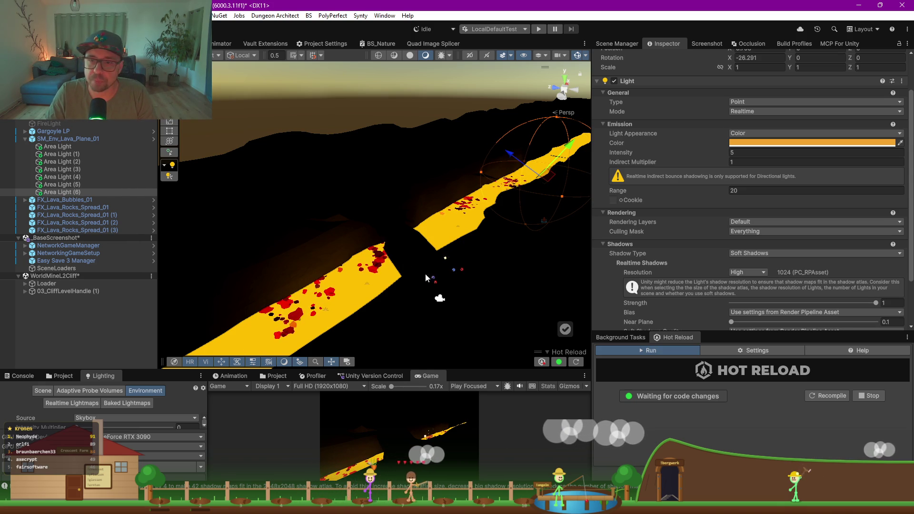
# - Dim the red FireLight to intensity 0.2, then show the Vault Extensions lighting config list
pyautogui.click(49, 123)
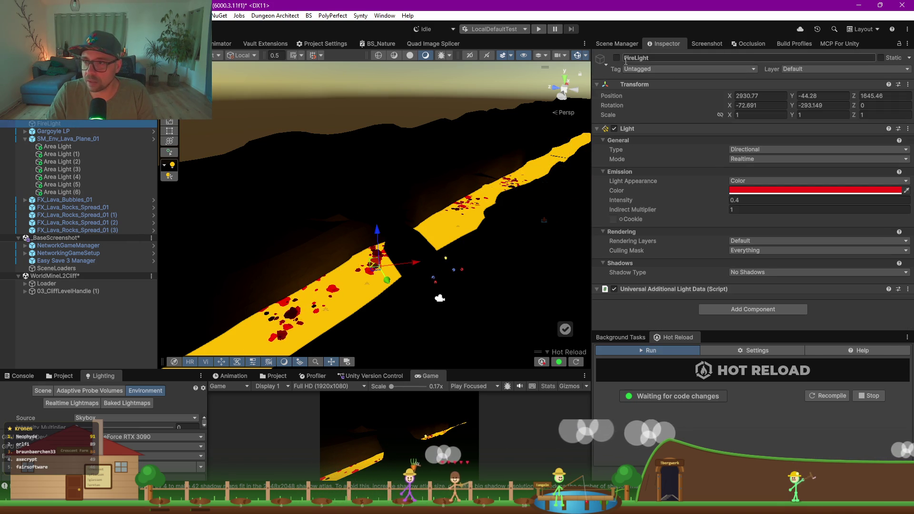
pyautogui.click(744, 200)
pyautogui.write('0.2')
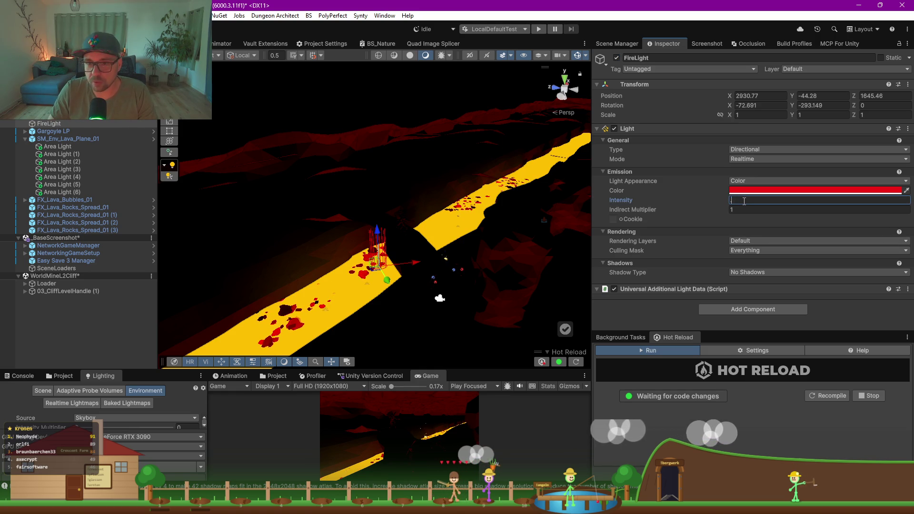
pyautogui.moveTo(528, 256)
pyautogui.mouseDown()
pyautogui.moveTo(456, 213)
pyautogui.moveTo(268, 324)
pyautogui.mouseUp()
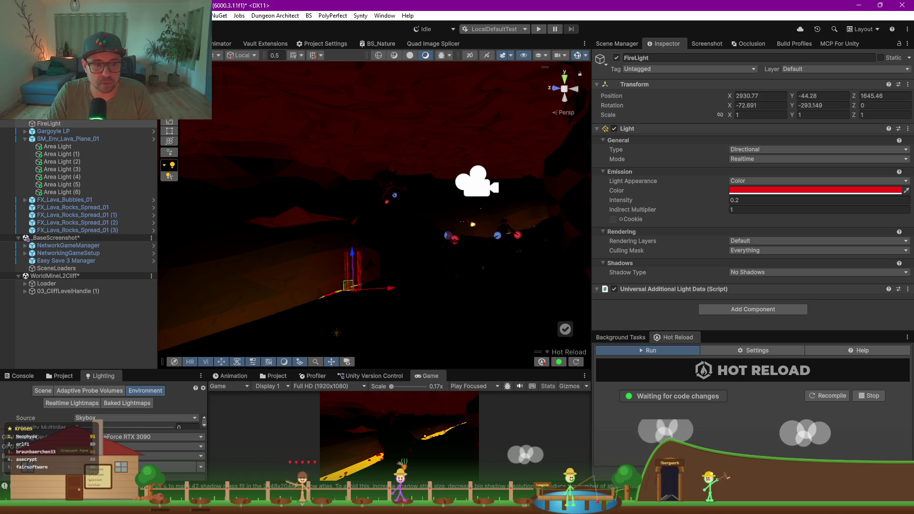
pyautogui.click(274, 44)
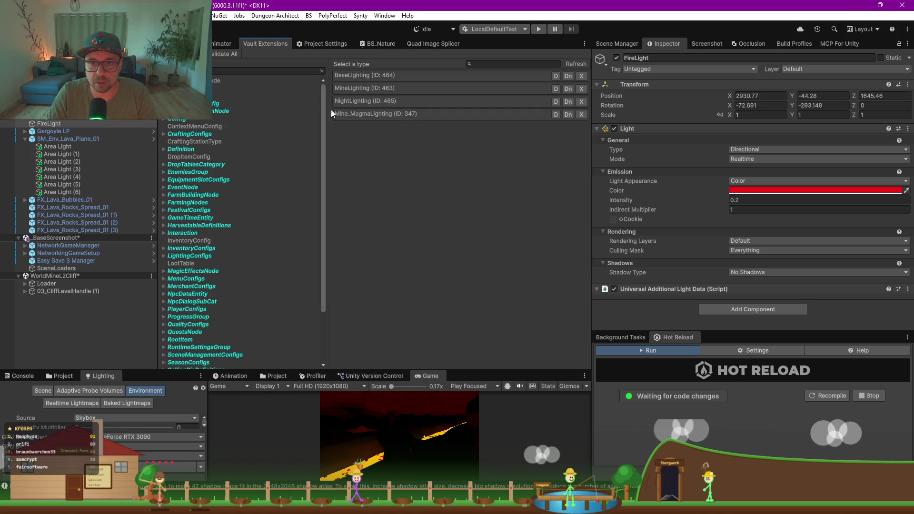
# - Apply Mine_MagmaLighting's orange fog to RenderSettings and enlarge the Lighting and Game panels
pyautogui.click(367, 116)
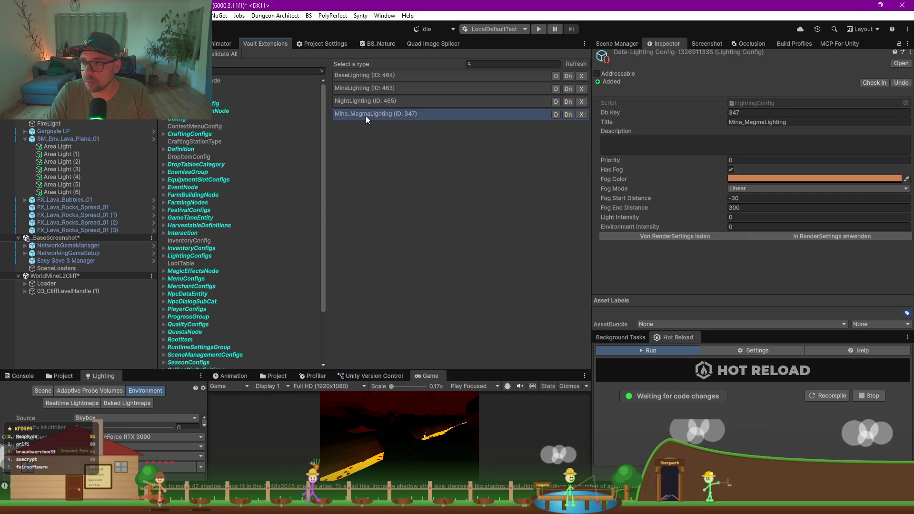
pyautogui.click(796, 239)
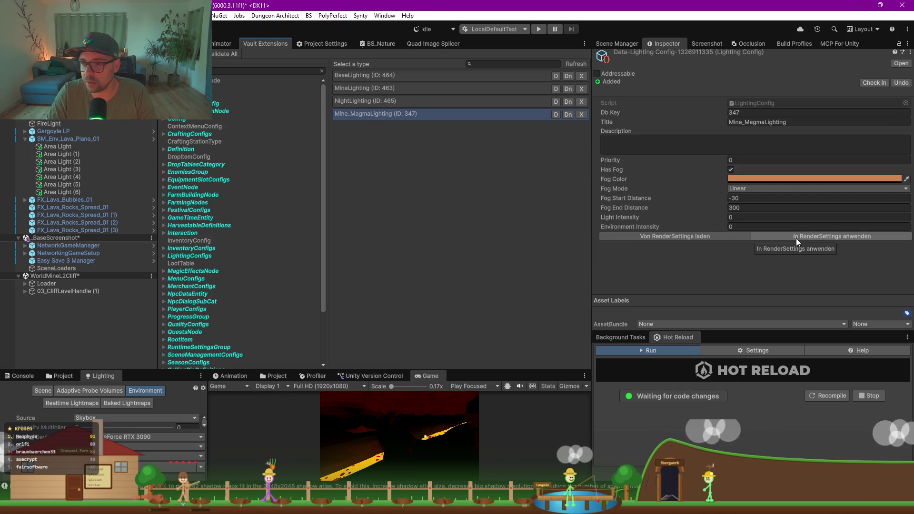
pyautogui.moveTo(467, 369); pyautogui.dragTo(476, 109)
pyautogui.moveTo(209, 257)
pyautogui.mouseDown()
pyautogui.moveTo(133, 255)
pyautogui.moveTo(247, 248)
pyautogui.mouseUp()
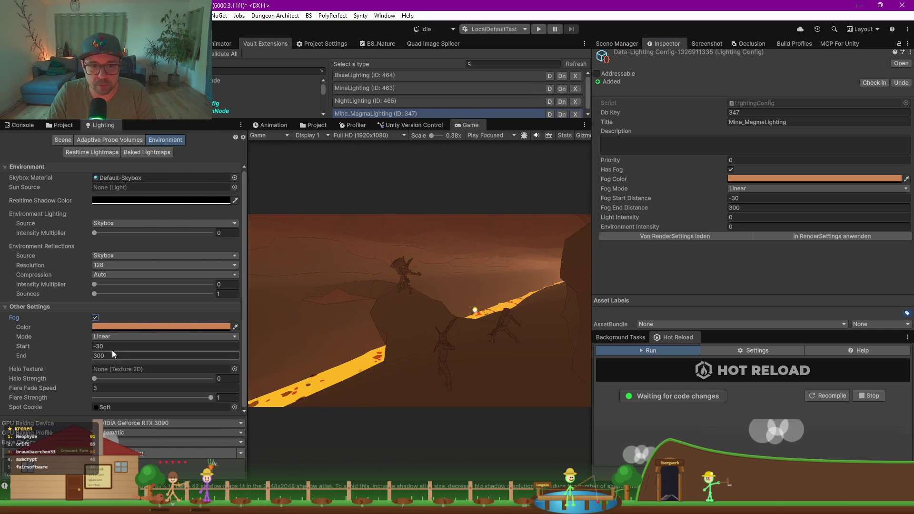
pyautogui.moveTo(72, 347); pyautogui.dragTo(42, 346)
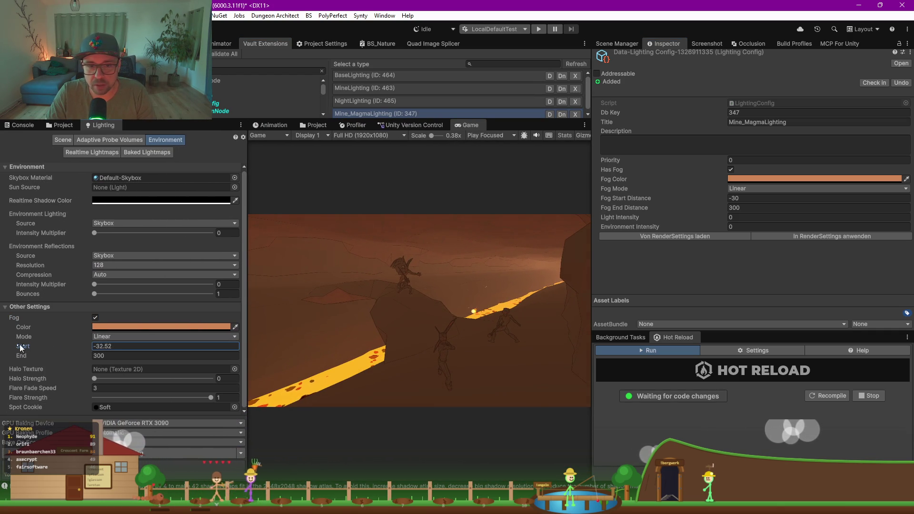
# - Set the fog start to -3 and the fog end to 400
pyautogui.moveTo(337, 350)
pyautogui.mouseDown()
pyautogui.moveTo(489, 356)
pyautogui.moveTo(383, 360)
pyautogui.moveTo(422, 361)
pyautogui.mouseUp()
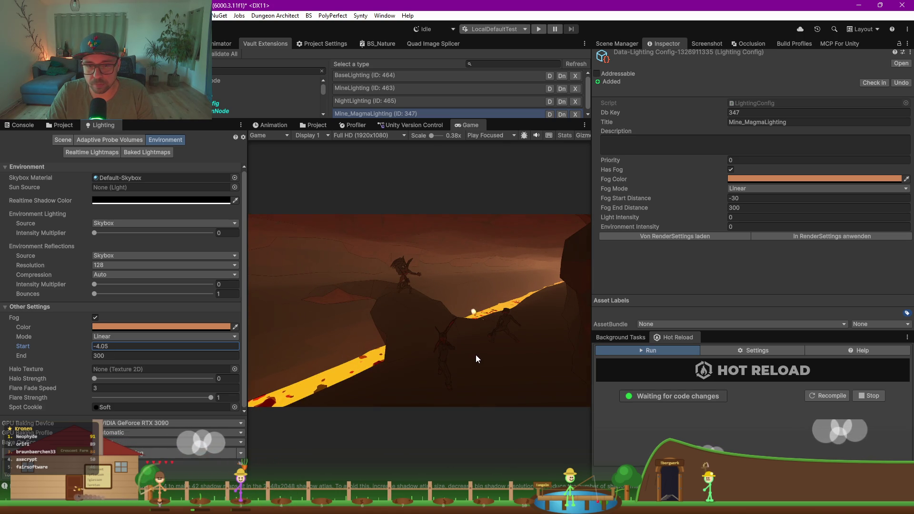
pyautogui.click(140, 350)
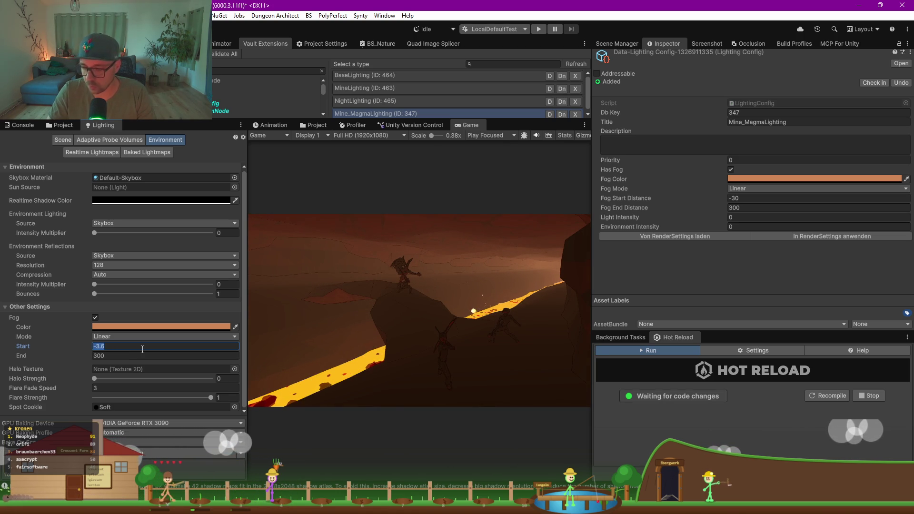
pyautogui.moveTo(79, 358); pyautogui.dragTo(46, 363)
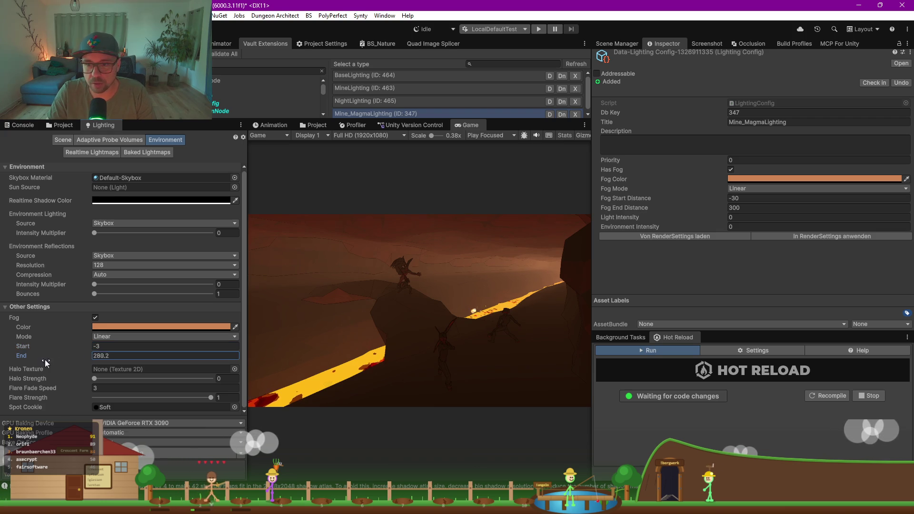
pyautogui.moveTo(863, 367)
pyautogui.mouseDown()
pyautogui.moveTo(398, 395)
pyautogui.moveTo(220, 300)
pyautogui.mouseUp()
pyautogui.moveTo(475, 312); pyautogui.dragTo(180, 350)
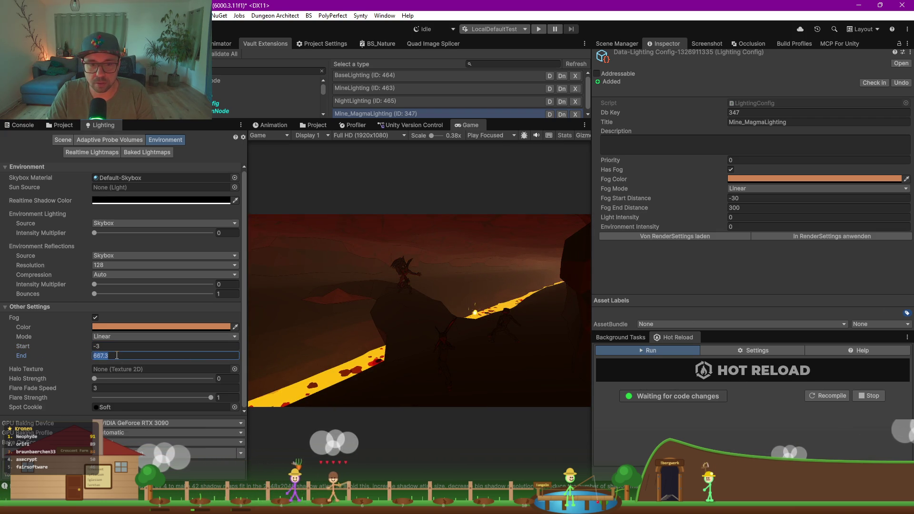
pyautogui.write('400')
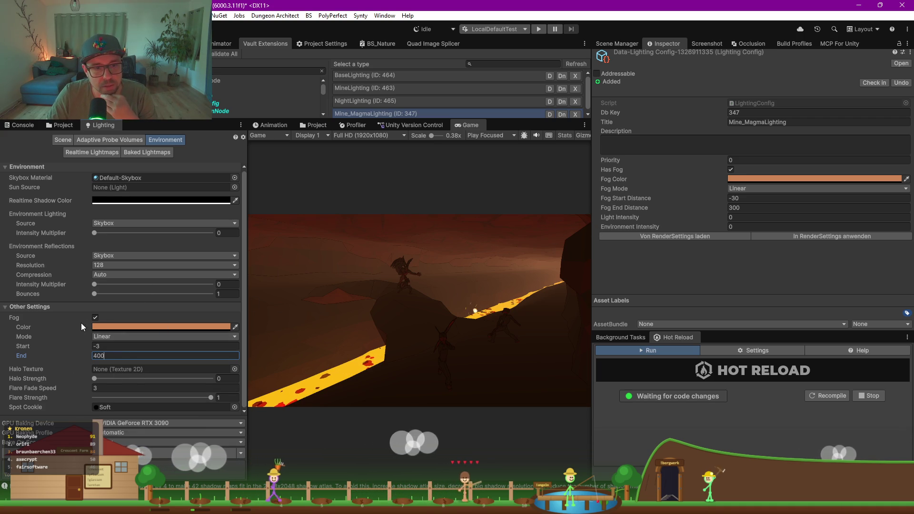
# - Change the fog colour to a brighter orange, E0863F
pyautogui.click(105, 327)
pyautogui.click(204, 250)
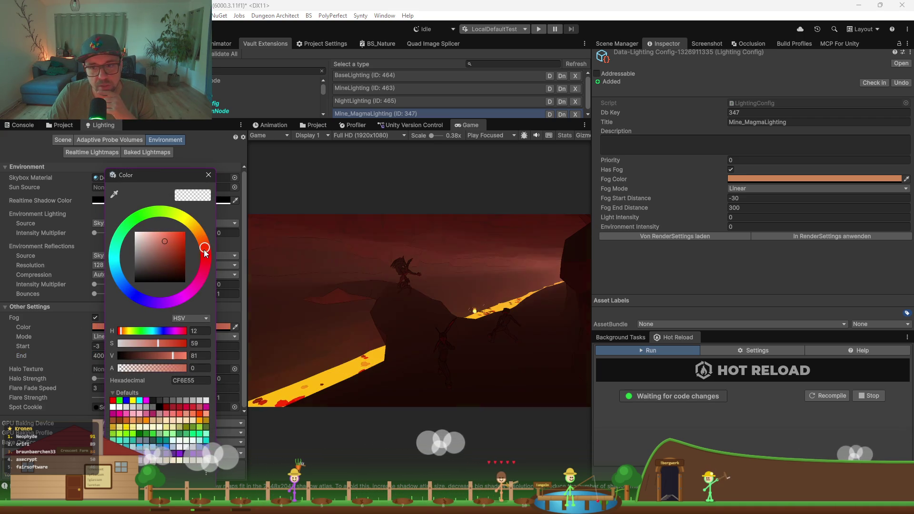
pyautogui.moveTo(206, 256)
pyautogui.mouseDown()
pyautogui.moveTo(203, 234)
pyautogui.moveTo(172, 238)
pyautogui.mouseUp()
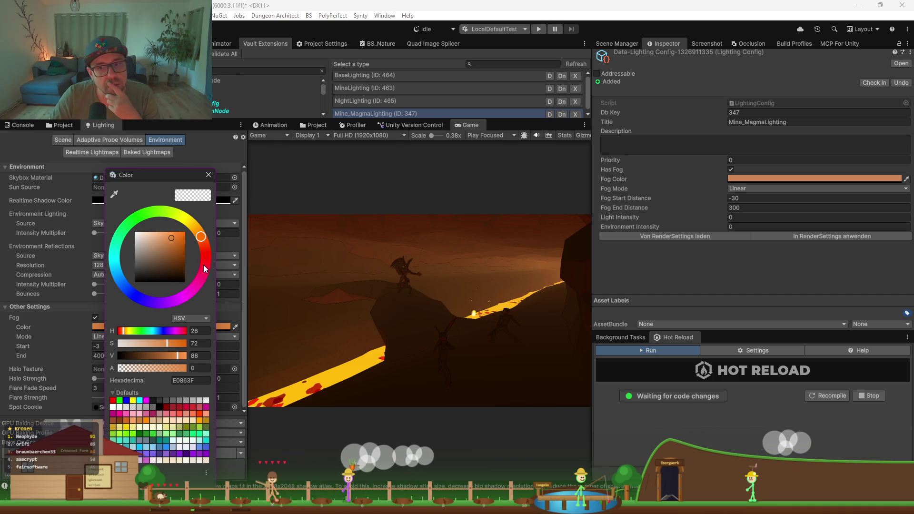
pyautogui.click(209, 176)
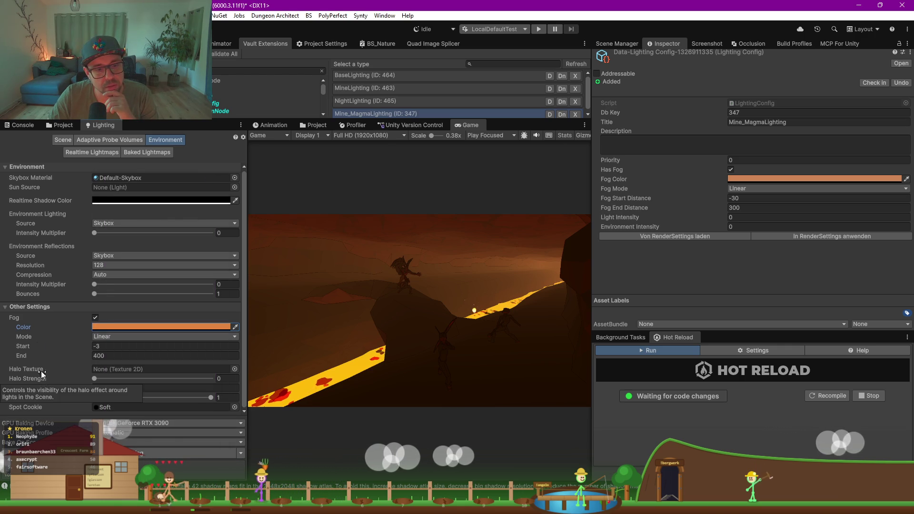
# - Browse the Realtime, Baked and Scene lighting settings, then open the Windows Start menu
pyautogui.scroll(1, 58, 370)
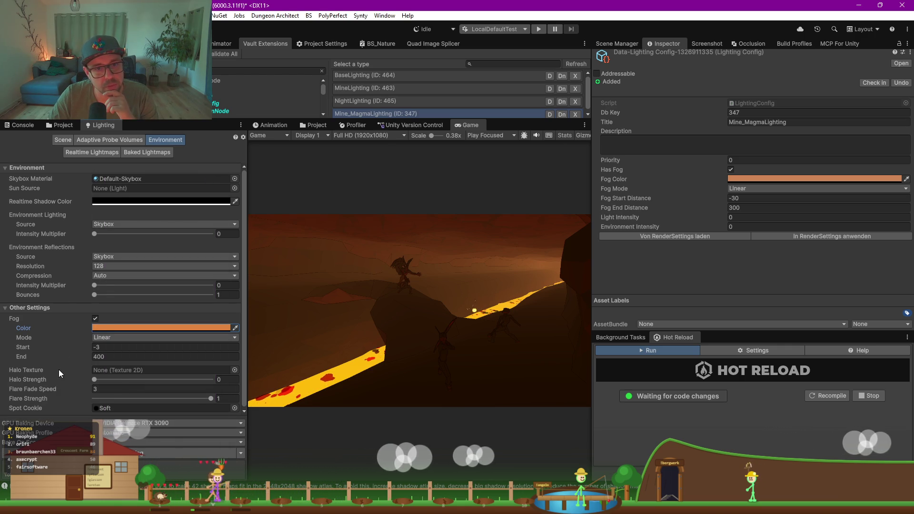
pyautogui.click(99, 152)
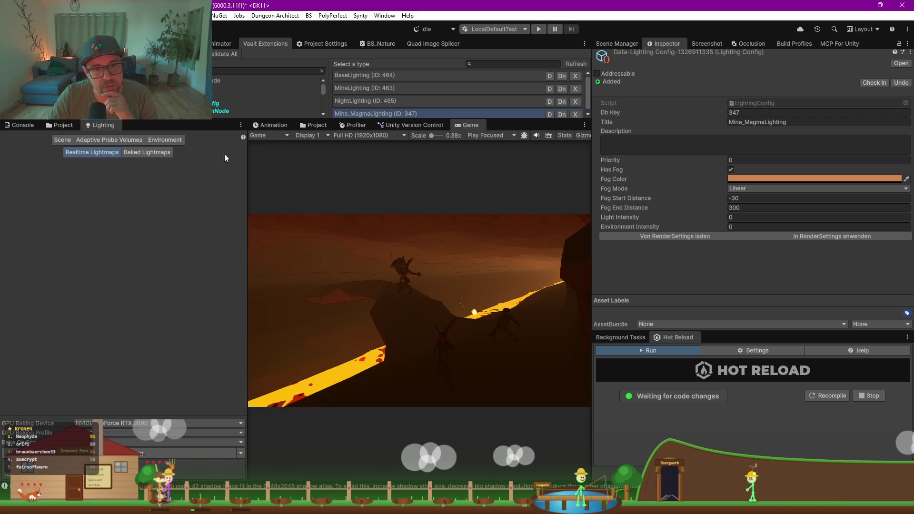
pyautogui.click(162, 153)
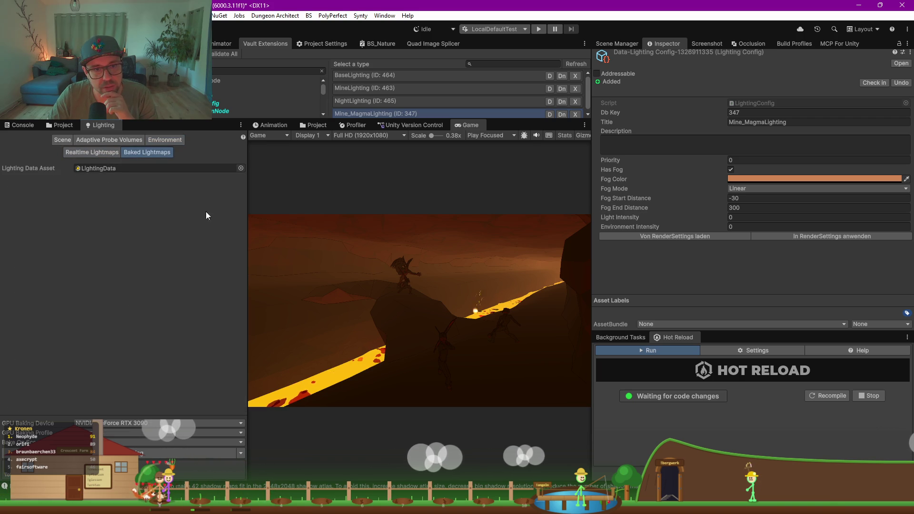
pyautogui.click(66, 142)
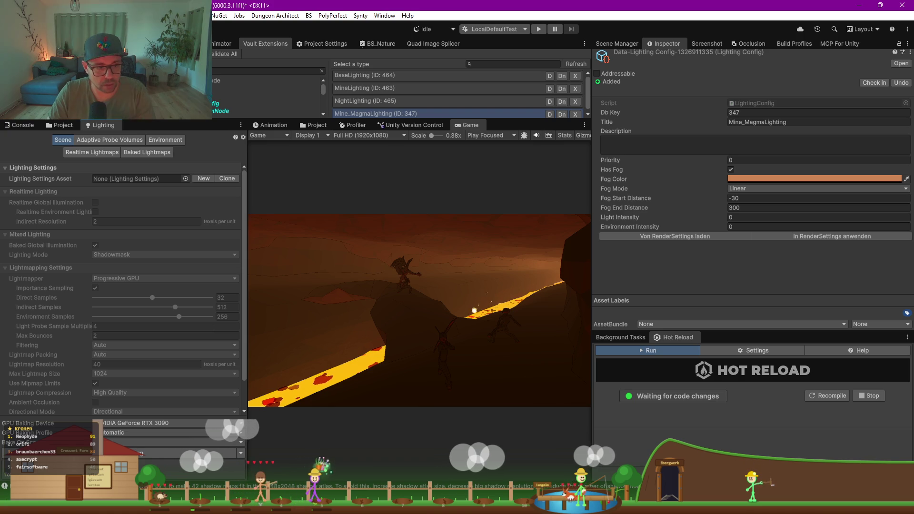
pyautogui.press('super')
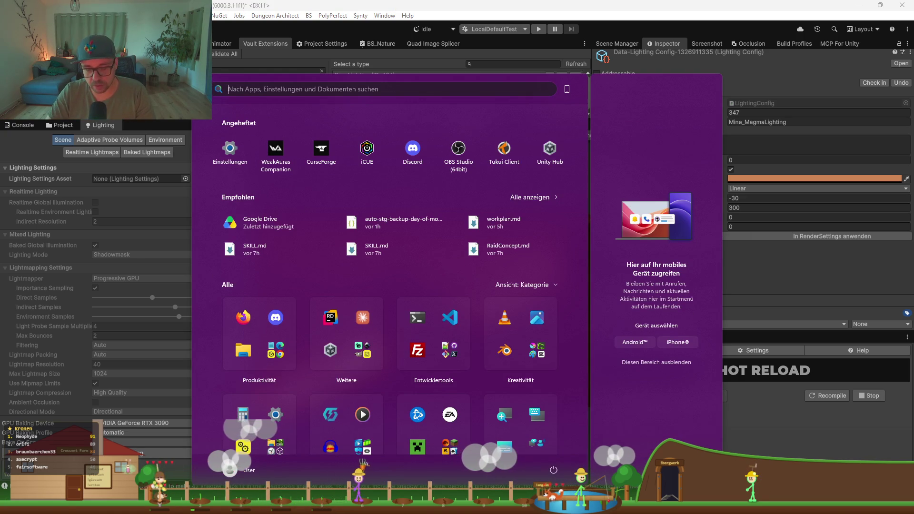
pyautogui.write('notepad++')
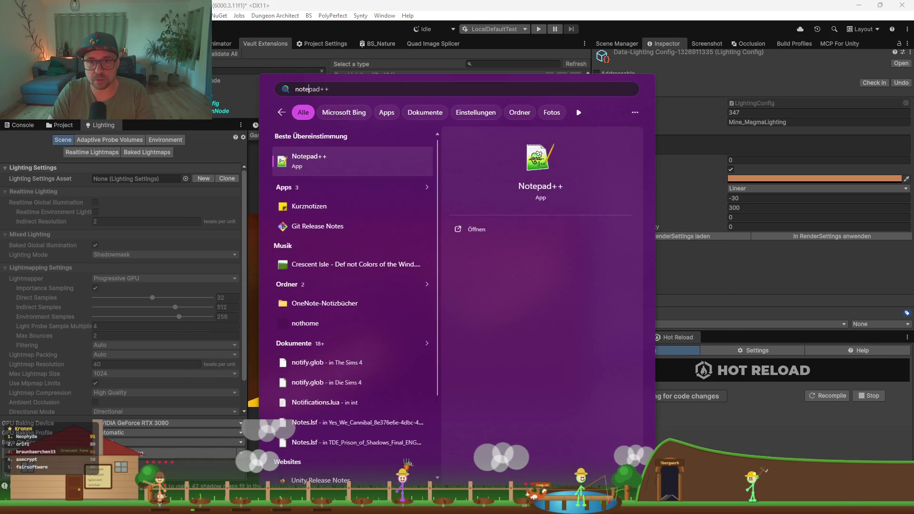
pyautogui.press('Escape')
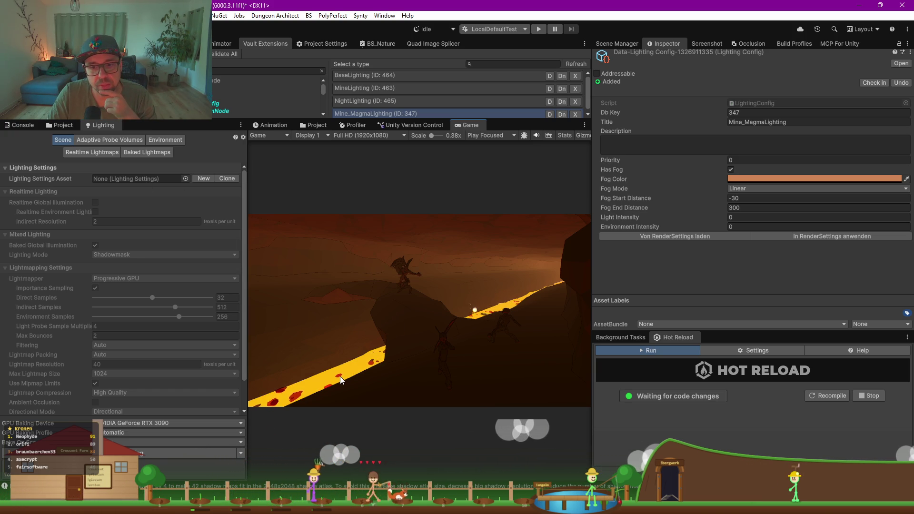
# - Select SM_Env_Lava_Plane_01 in the Scene view and show its material's emission settings
pyautogui.click(22, 127)
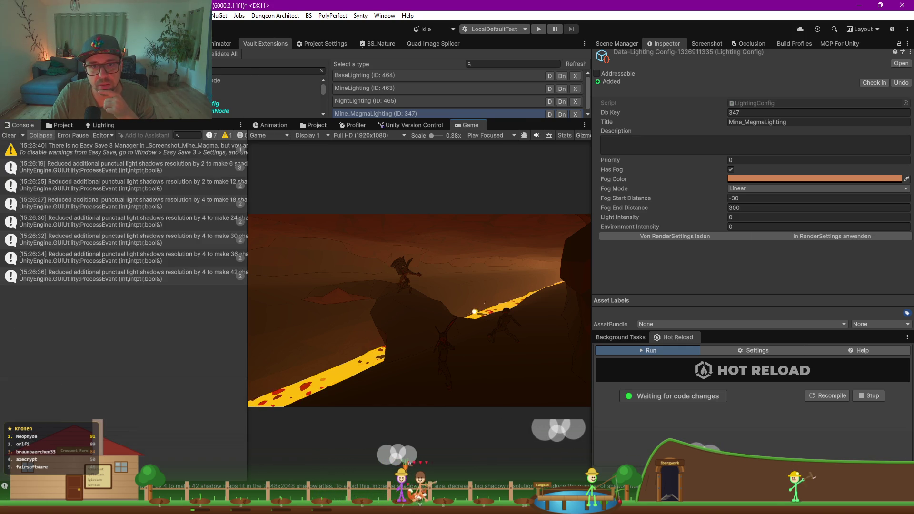
pyautogui.hotkey('ctrl', '1')
pyautogui.moveTo(226, 120); pyautogui.dragTo(226, 362)
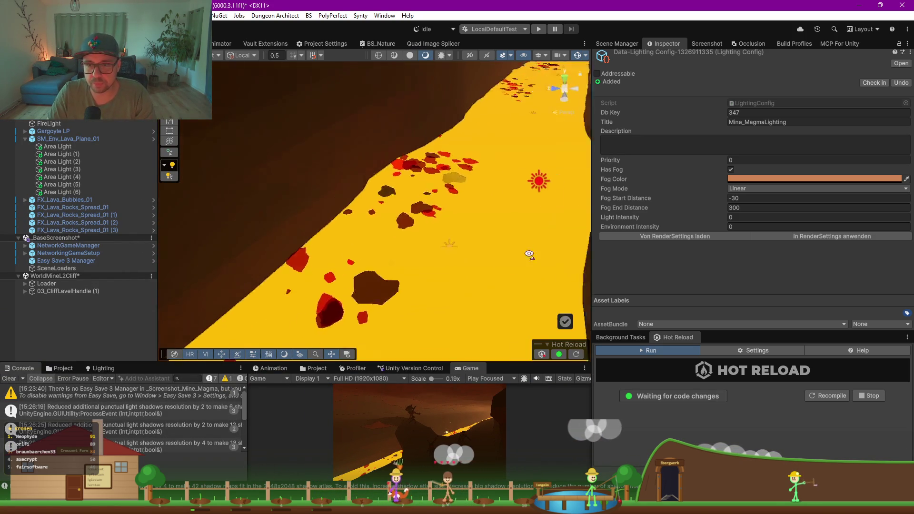
pyautogui.click(481, 238)
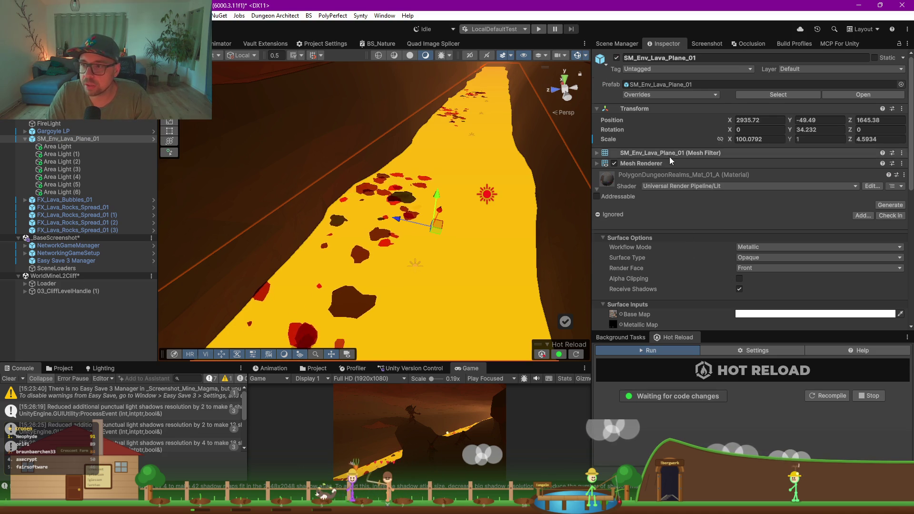
pyautogui.scroll(-5, 669, 157)
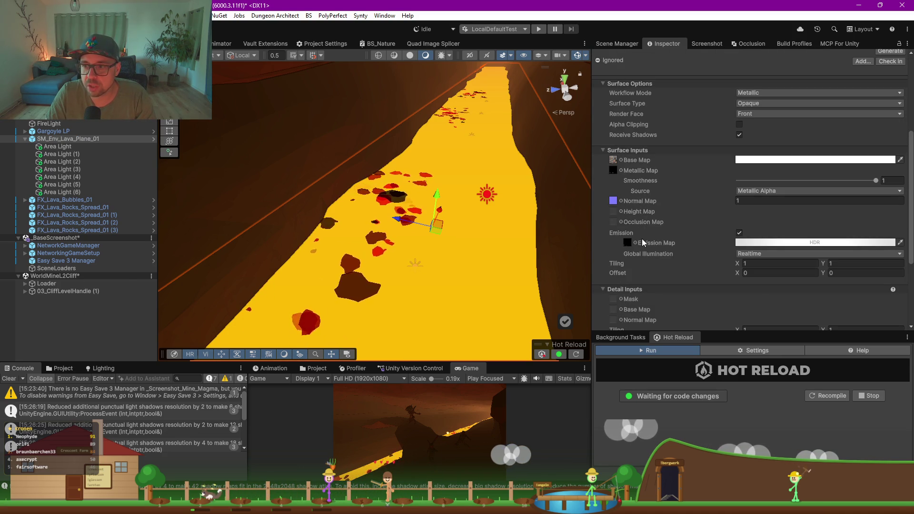
pyautogui.moveTo(384, 258)
pyautogui.mouseDown()
pyautogui.moveTo(410, 203)
pyautogui.moveTo(413, 253)
pyautogui.mouseUp()
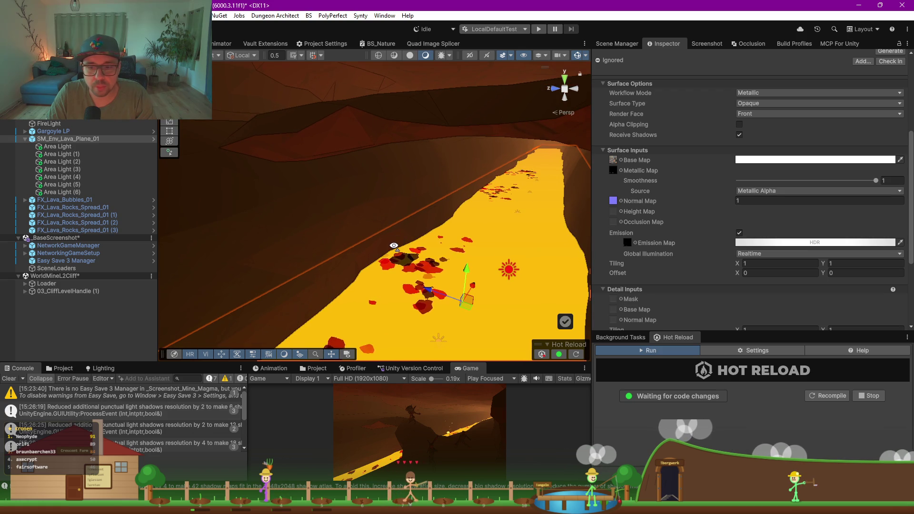